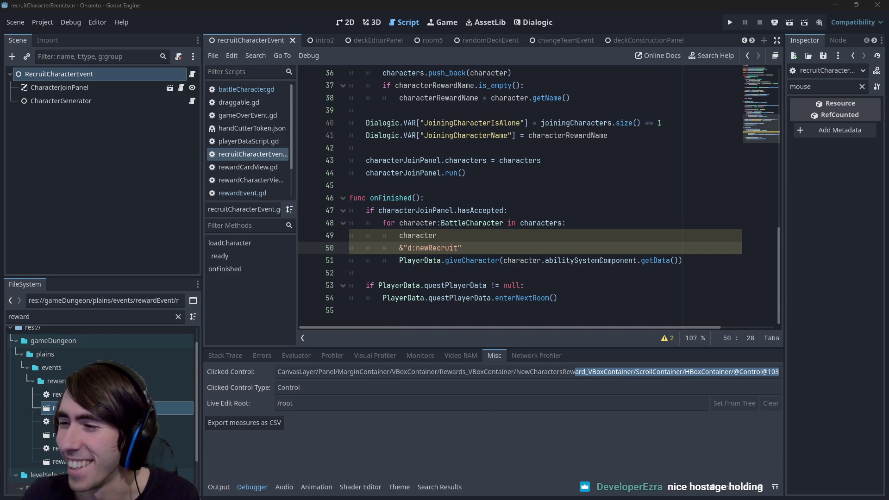
- Switch from Godot to the Chrome window showing the Through the Shatter Steam store page
{"action": "key", "text": "alt+Tab"}
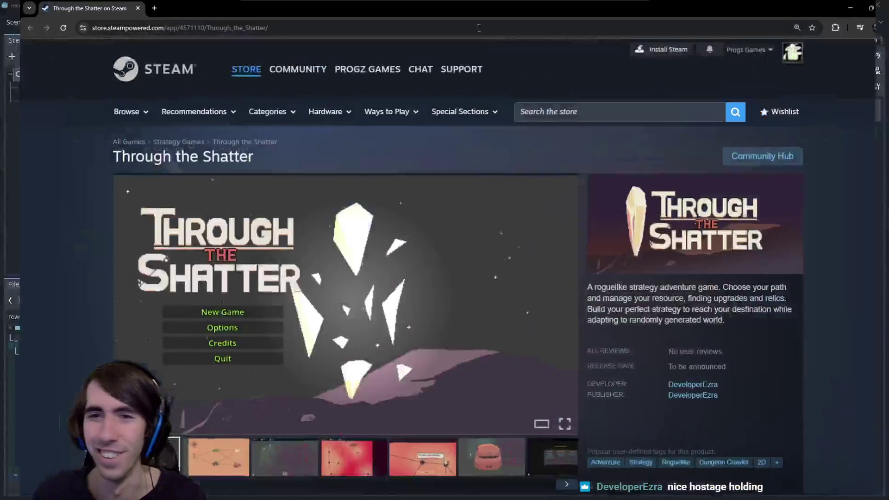
- Page through the Through the Shatter screenshot carousel, then return to the recruitCharacterEvent script
{"action": "scroll", "coordinate": [445, 252], "scroll_direction": "down", "scroll_amount": 2}
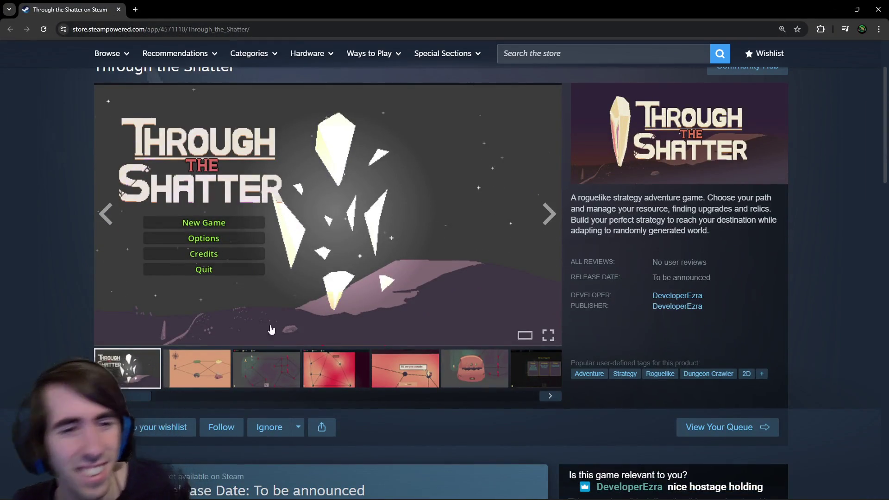
{"action": "left_click", "coordinate": [548, 221]}
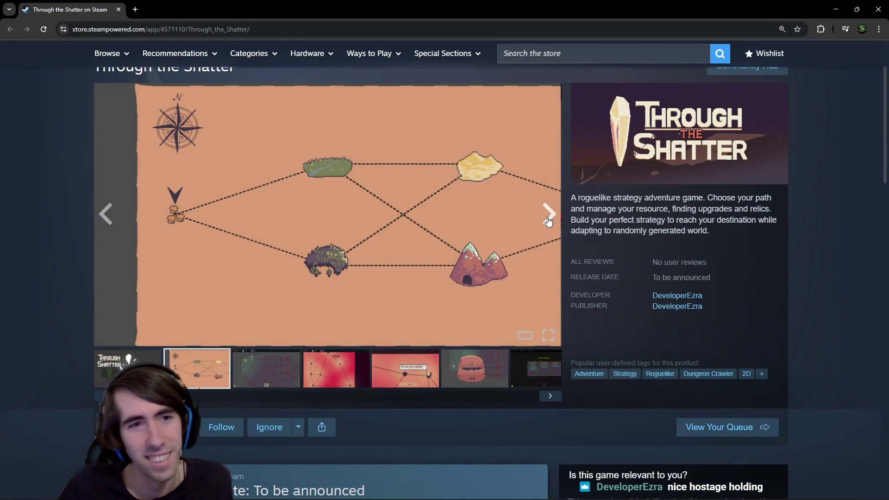
{"action": "left_click", "coordinate": [548, 221]}
{"action": "left_click", "coordinate": [548, 221]}
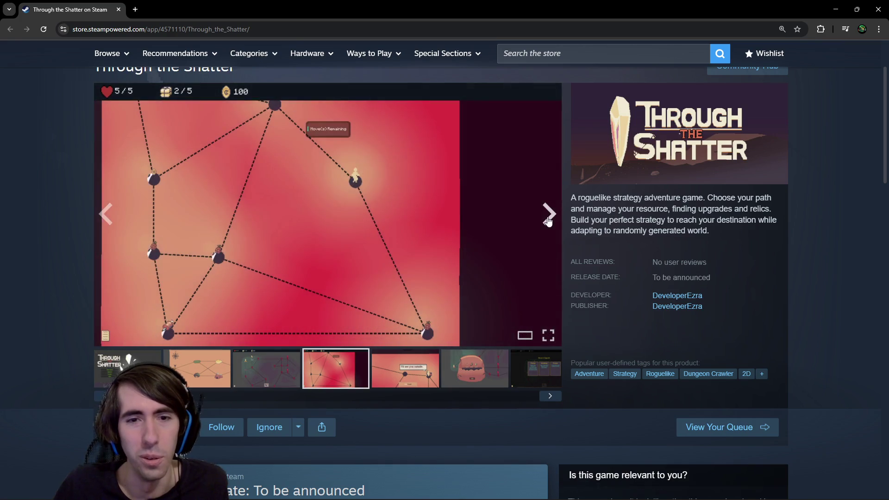
{"action": "left_click", "coordinate": [549, 221]}
{"action": "left_click", "coordinate": [548, 221]}
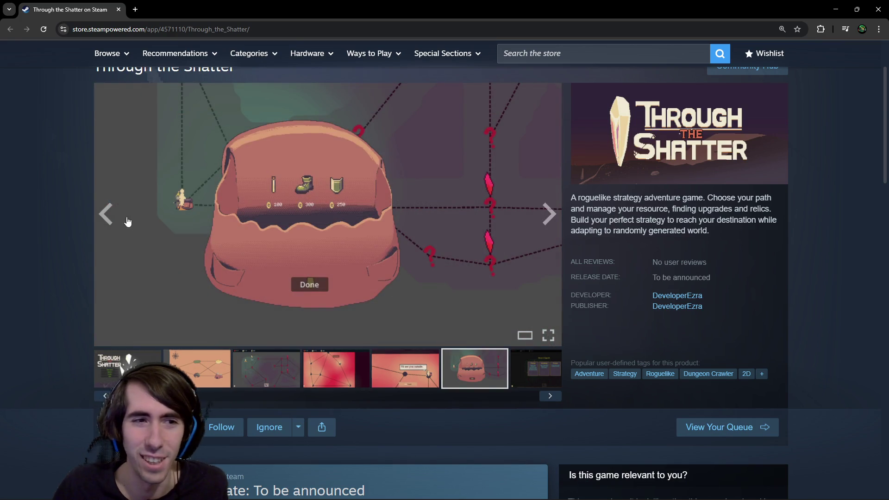
{"action": "left_click", "coordinate": [107, 216]}
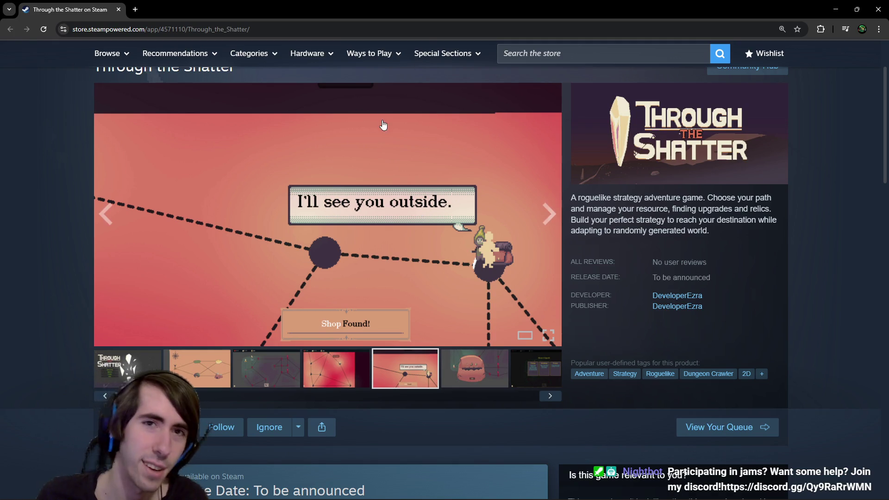
{"action": "scroll", "coordinate": [415, 233], "scroll_direction": "down", "scroll_amount": 1}
{"action": "key", "text": "alt+Tab"}
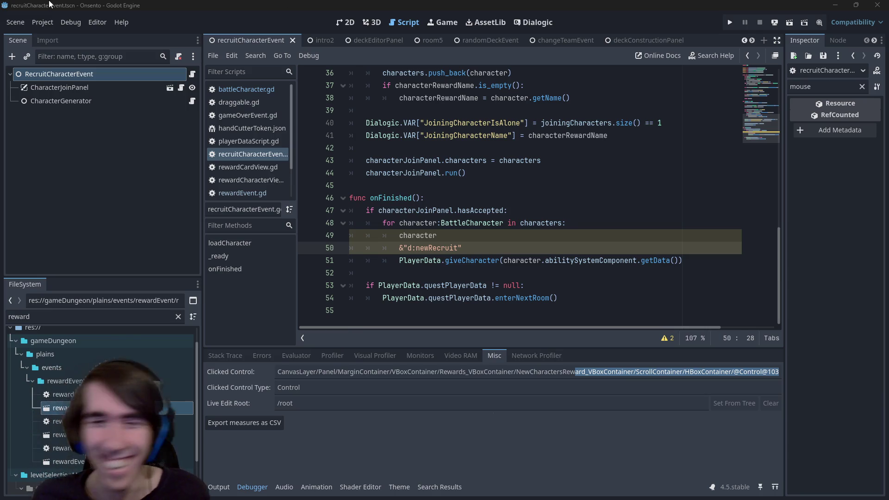
- Declare 'var isNewRecruit: bool = character.isNewRecruit()' on line 49 and save
{"action": "left_click", "coordinate": [520, 236]}
{"action": "type", "text": "."}
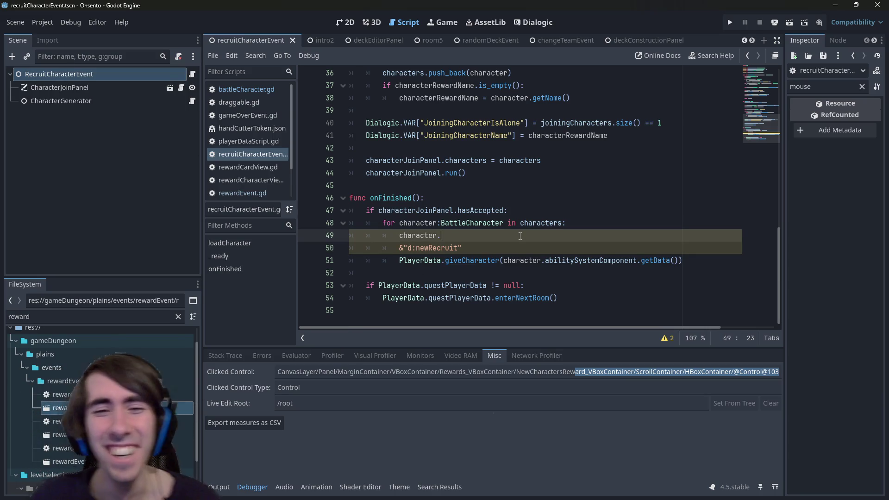
{"action": "key", "text": "Escape"}
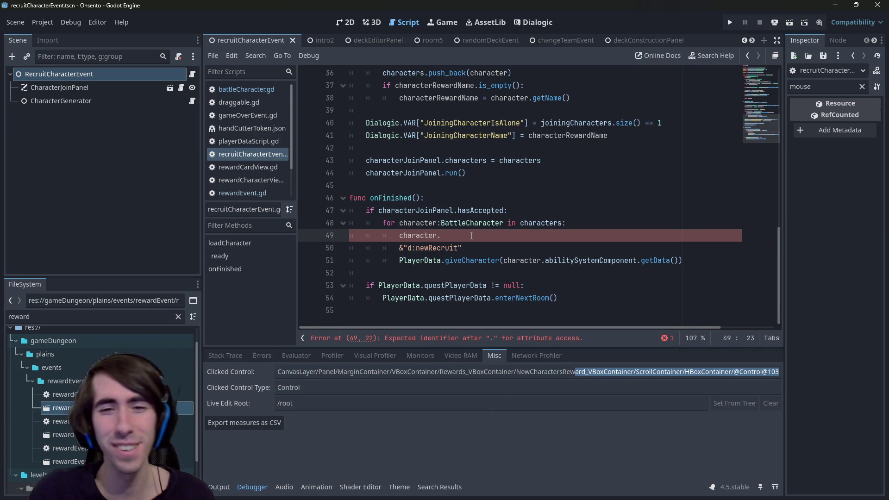
{"action": "type", "text": "get"}
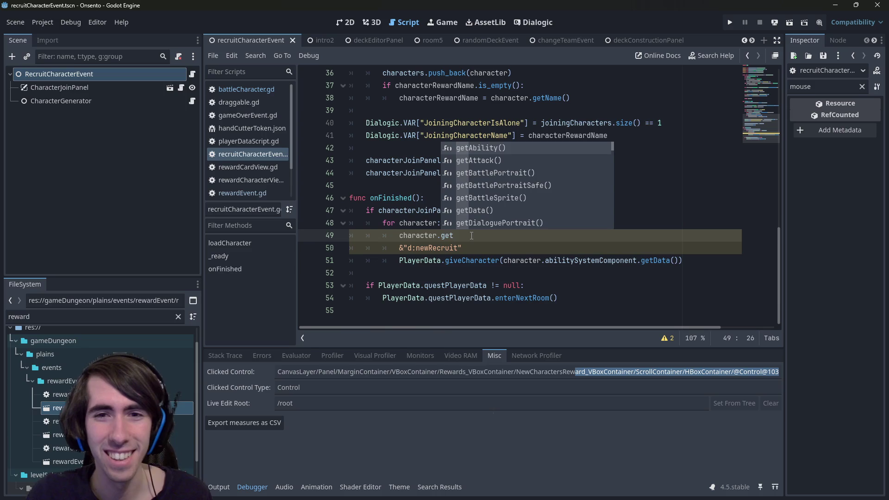
{"action": "key", "text": "BackSpace"}
{"action": "key", "text": "BackSpace"}
{"action": "key", "text": "BackSpace"}
{"action": "type", "text": "is"}
{"action": "key", "text": "Return"}
{"action": "key", "text": "ctrl+Left"}
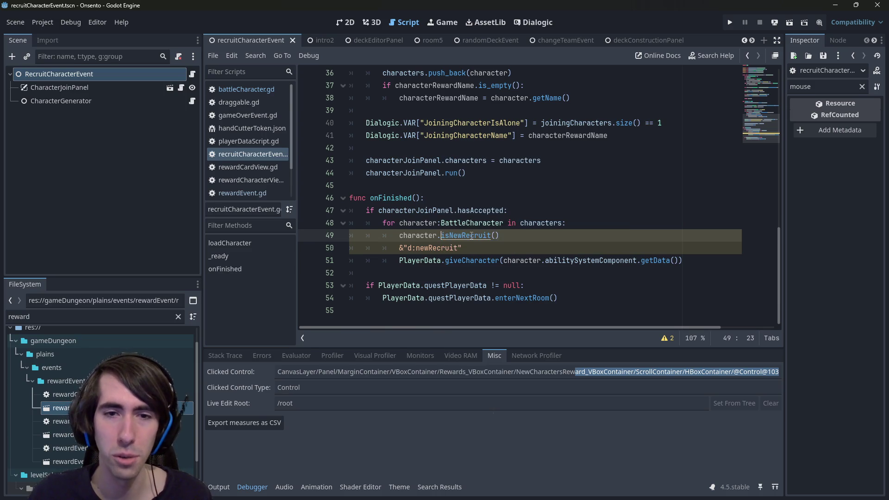
{"action": "key", "text": "Home"}
{"action": "type", "text": "var isNewR"}
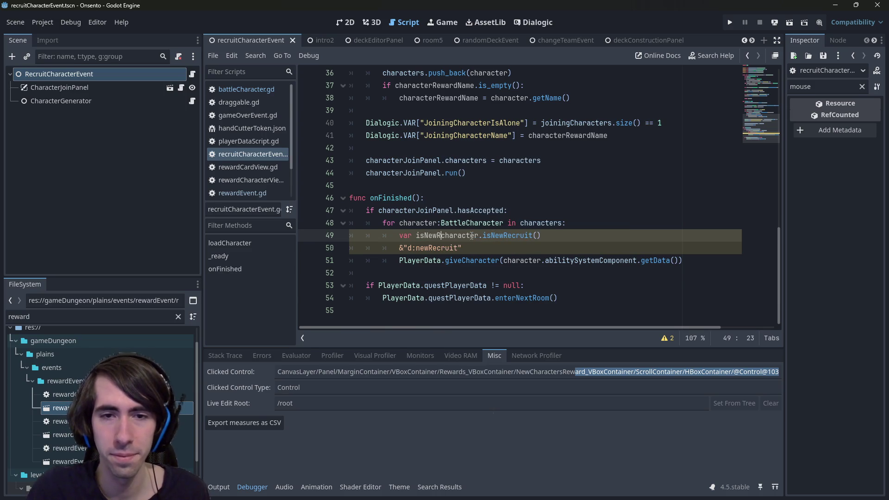
{"action": "type", "text": "ecruit ="}
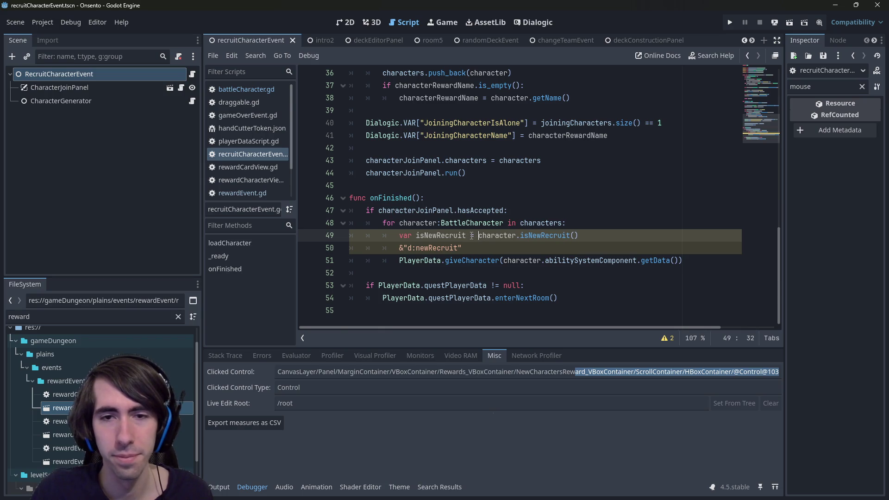
{"action": "key", "text": "Left"}
{"action": "key", "text": "Left"}
{"action": "key", "text": "Left"}
{"action": "type", "text": ": boo"}
{"action": "key", "text": "ctrl+s"}
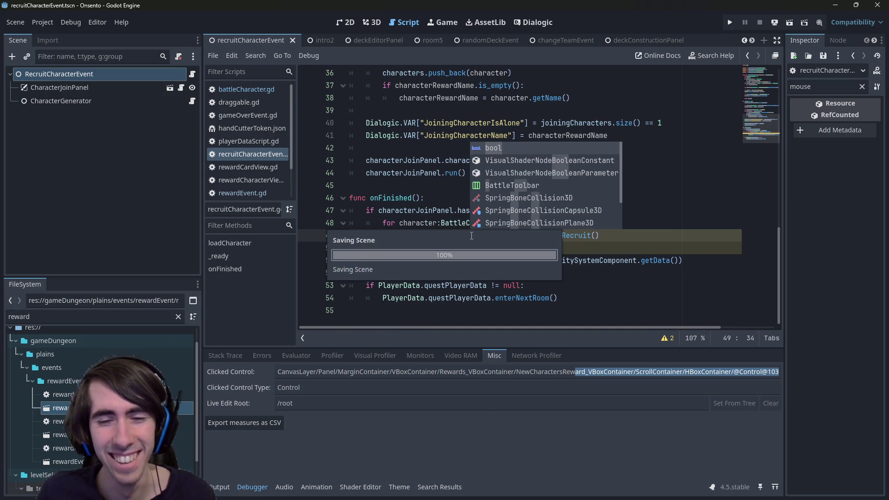
{"action": "key", "text": "Left"}
{"action": "key", "text": "Left"}
{"action": "key", "text": "Left"}
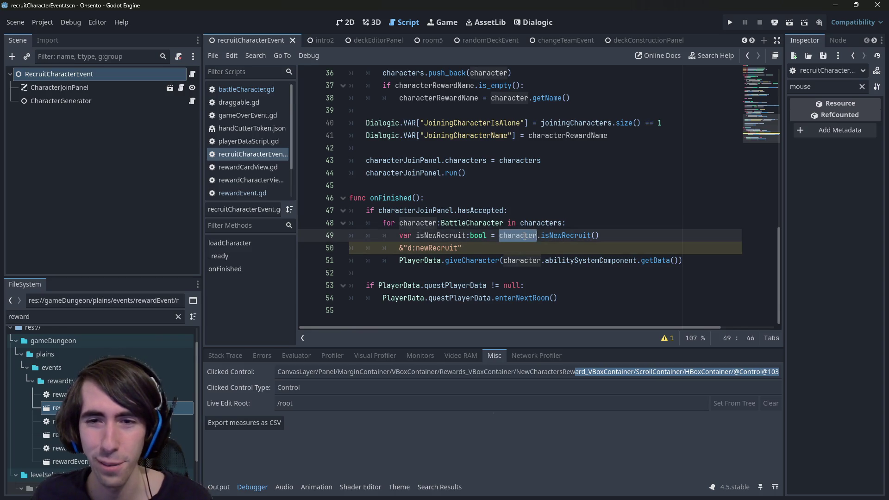
- Insert character.setNewRecruit(true) above it and delete the leftover isNewRecruit and newRecruit lines
{"action": "key", "text": "ctrl+shift+Return"}
{"action": "type", "text": "character.new"}
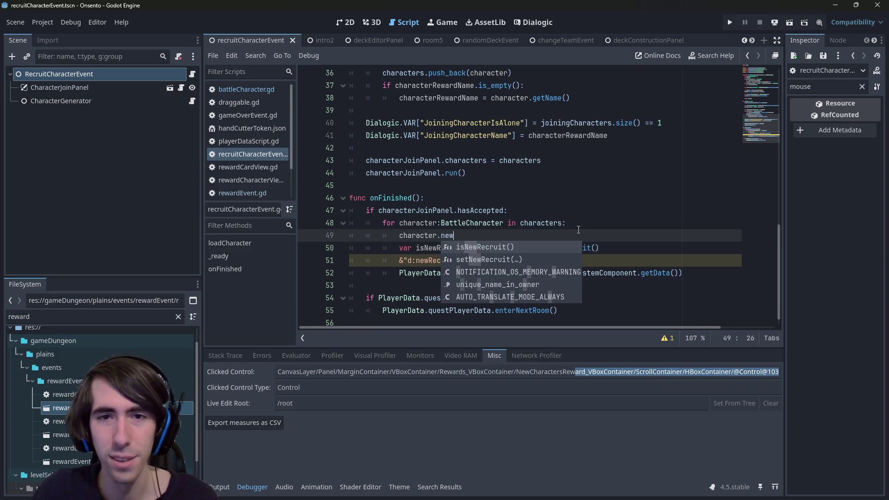
{"action": "key", "text": "Down"}
{"action": "key", "text": "Return"}
{"action": "type", "text": "true"}
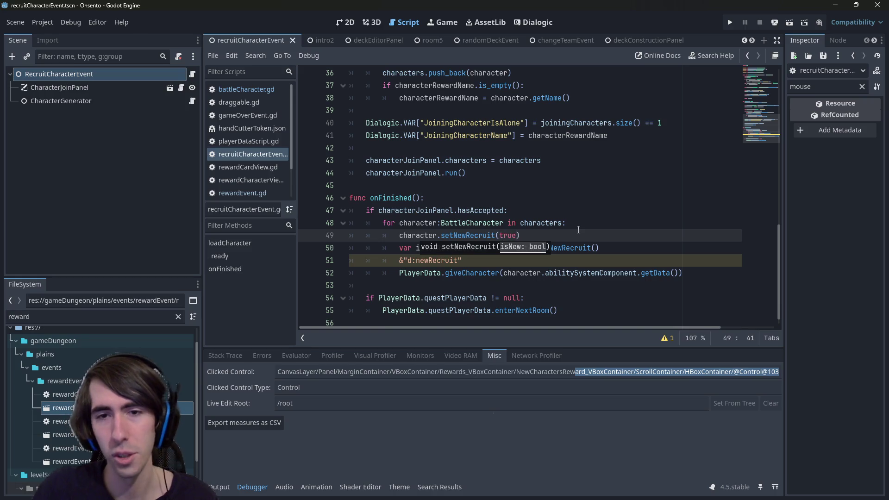
{"action": "left_click_drag", "start_coordinate": [462, 260], "coordinate": [309, 252]}
{"action": "key", "text": "BackSpace"}
{"action": "key", "text": "BackSpace"}
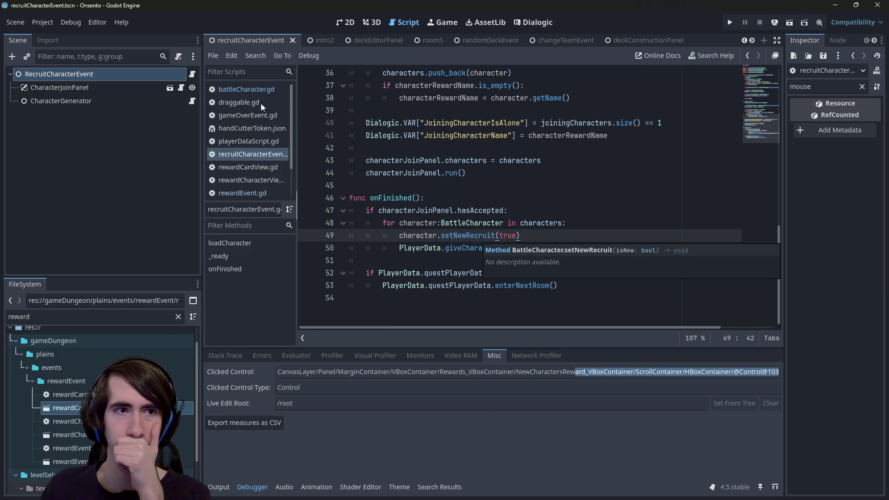
{"action": "scroll", "coordinate": [601, 36], "scroll_direction": "down", "scroll_amount": 8}
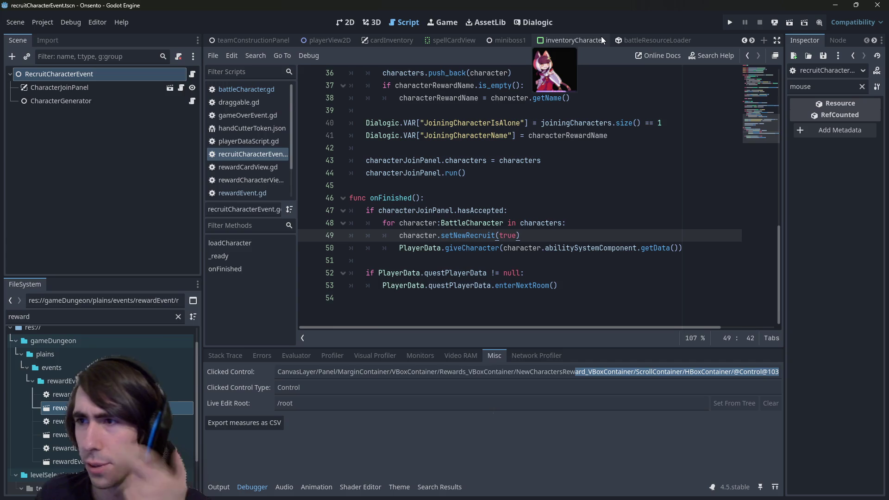
- Switch to the rewardEventRoom scene from the scene tabs
{"action": "left_click", "coordinate": [372, 22]}
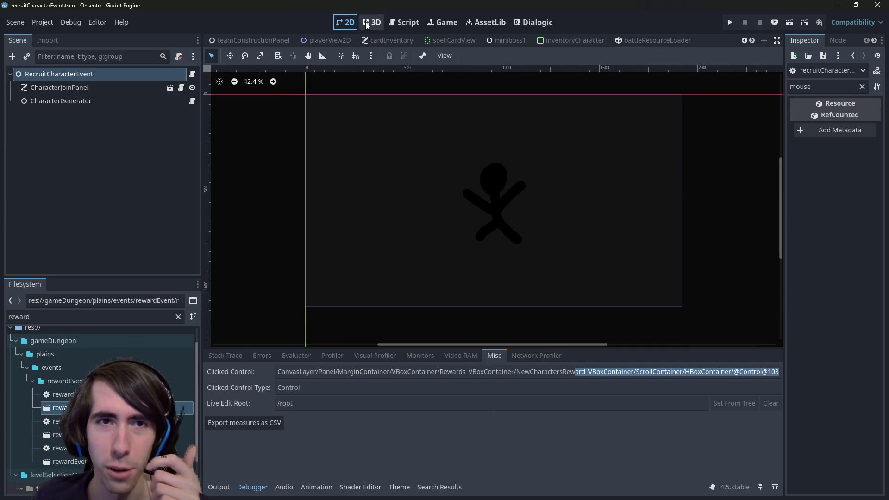
{"action": "left_click", "coordinate": [404, 23]}
{"action": "scroll", "coordinate": [408, 38], "scroll_direction": "down", "scroll_amount": 3}
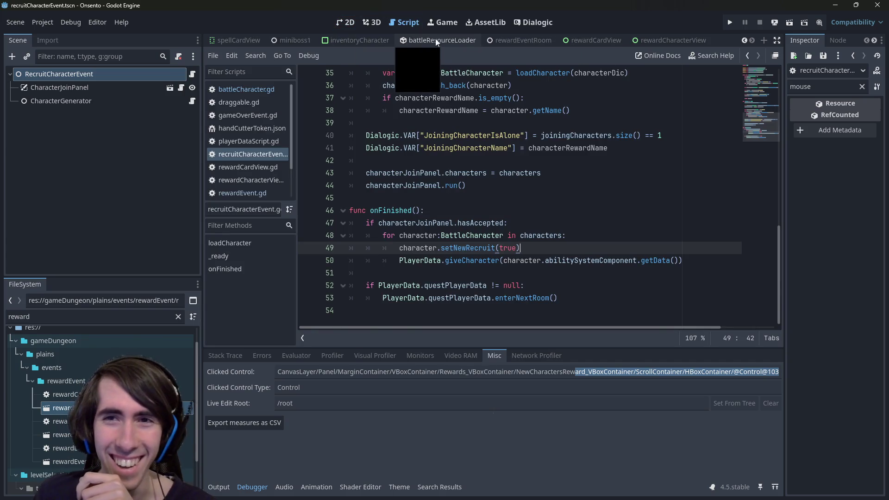
{"action": "left_click", "coordinate": [519, 43]}
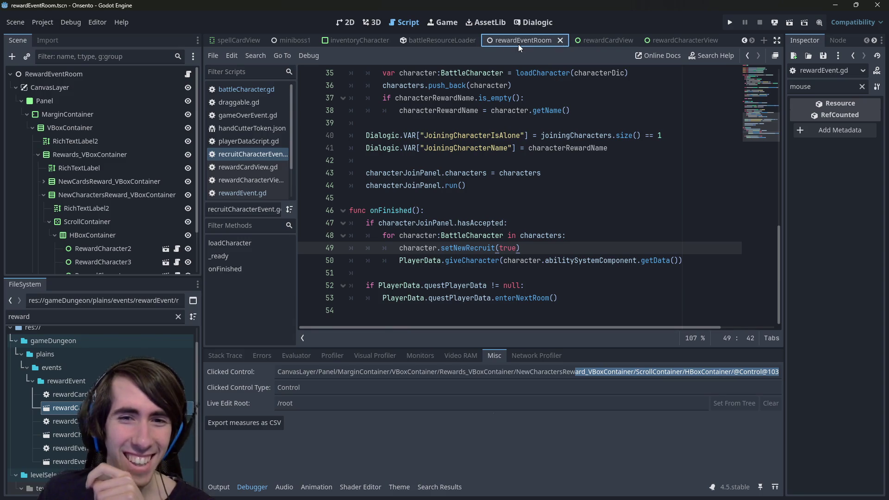
{"action": "mouse_move", "coordinate": [508, 97]}
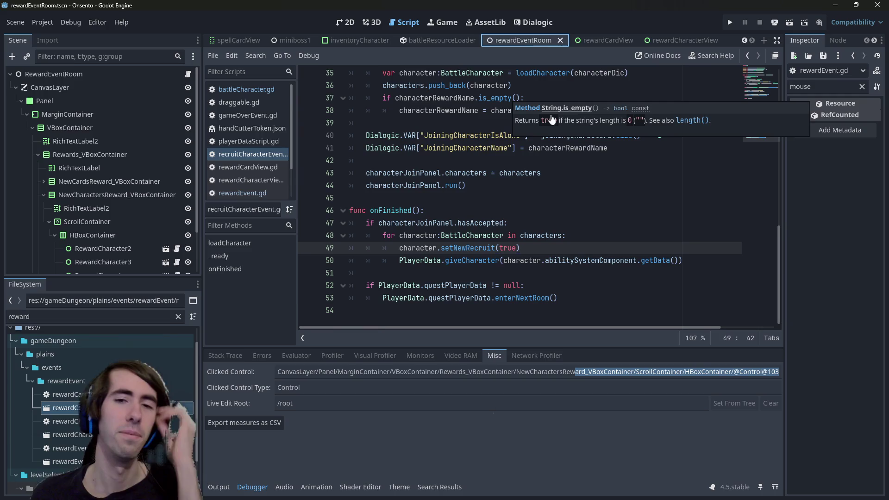
- Select the setNewRecruit(true) call on line 49
{"action": "double_click", "coordinate": [468, 248]}
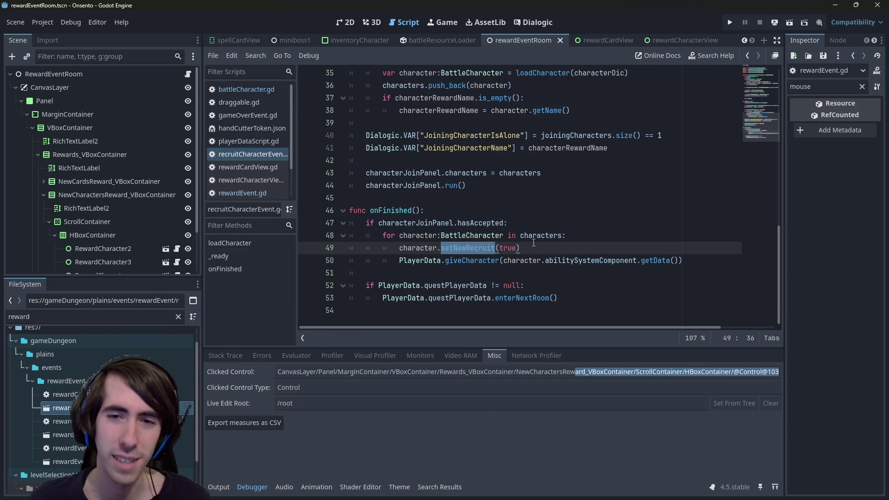
{"action": "mouse_move", "coordinate": [533, 242]}
{"action": "left_mouse_down"}
{"action": "mouse_move", "coordinate": [445, 260]}
{"action": "mouse_move", "coordinate": [453, 248]}
{"action": "mouse_move", "coordinate": [441, 245]}
{"action": "left_mouse_up"}
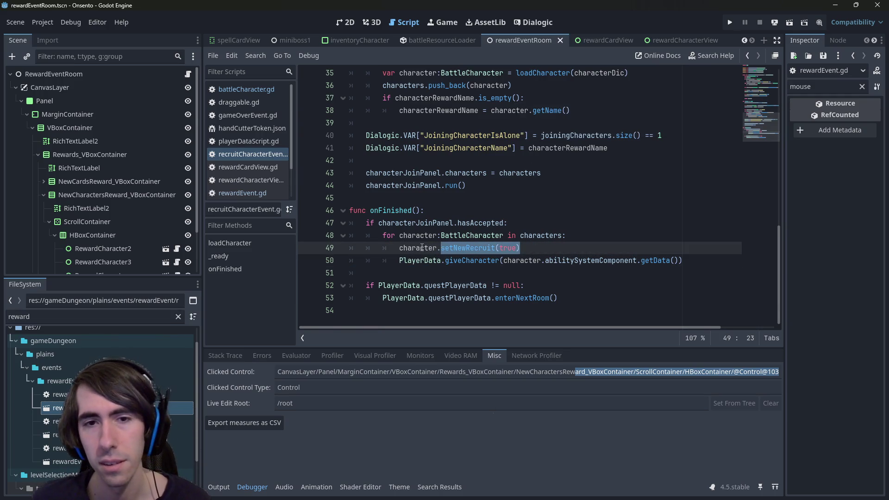
{"action": "double_click", "coordinate": [421, 247]}
{"action": "left_click_drag", "start_coordinate": [524, 245], "coordinate": [441, 246]}
{"action": "key", "text": "ctrl+c"}
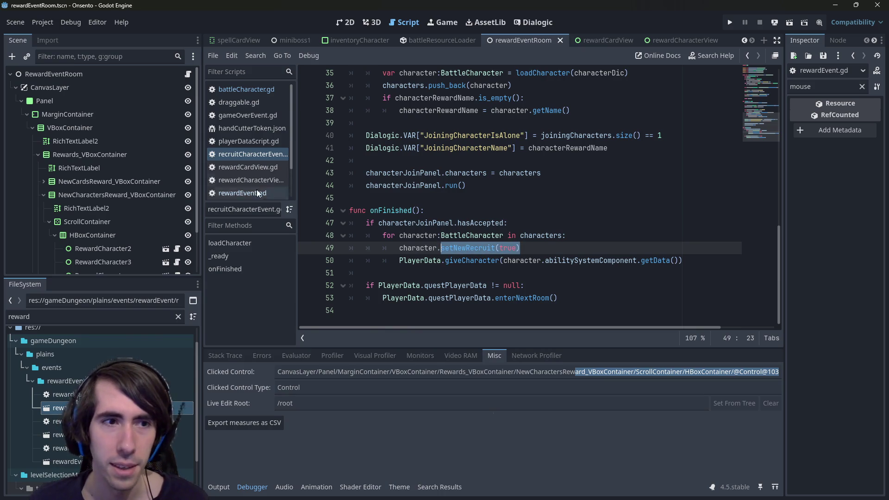
- Glance at rewardCardView, then return and open rewardEvent.gd from the script list
{"action": "left_click", "coordinate": [615, 46]}
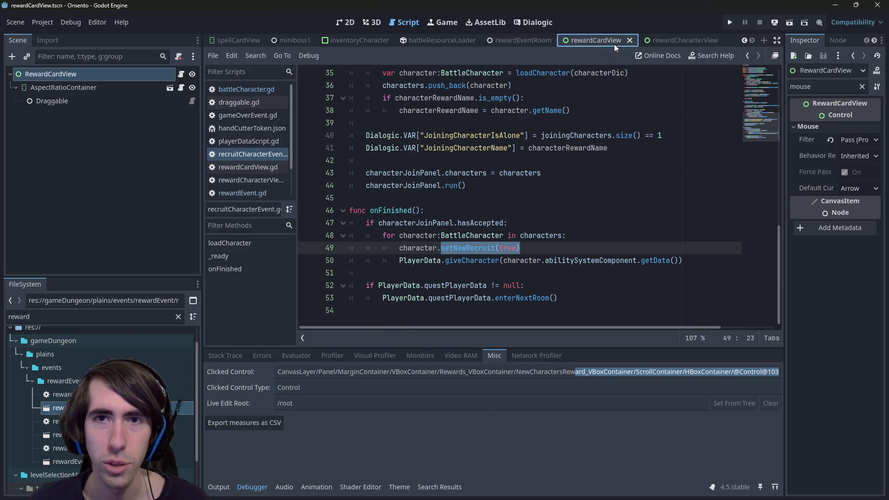
{"action": "left_click", "coordinate": [526, 41]}
{"action": "left_click", "coordinate": [188, 74]}
{"action": "scroll", "coordinate": [533, 223], "scroll_direction": "down", "scroll_amount": 1}
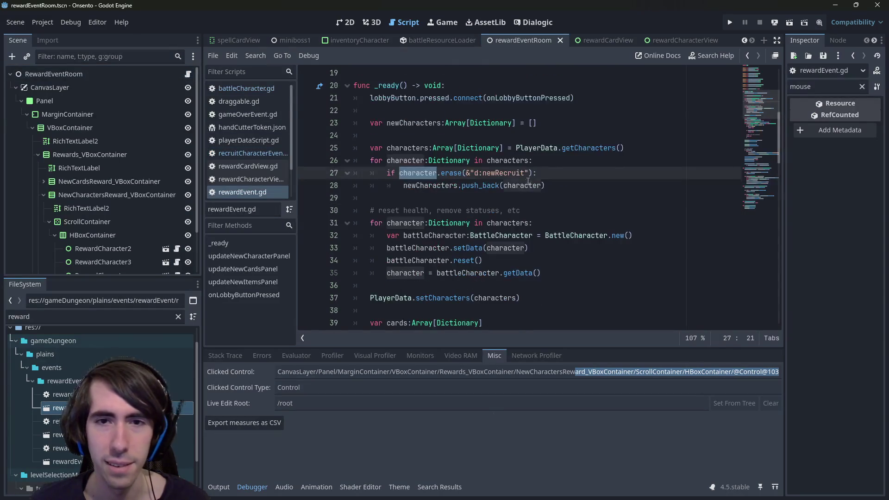
- Paste the setNewRecruit(true) call into the _ready character loop
{"action": "left_click", "coordinate": [562, 161]}
{"action": "scroll", "coordinate": [562, 161], "scroll_direction": "up", "scroll_amount": 1}
{"action": "key", "text": "Return"}
{"action": "key", "text": "ctrl+v"}
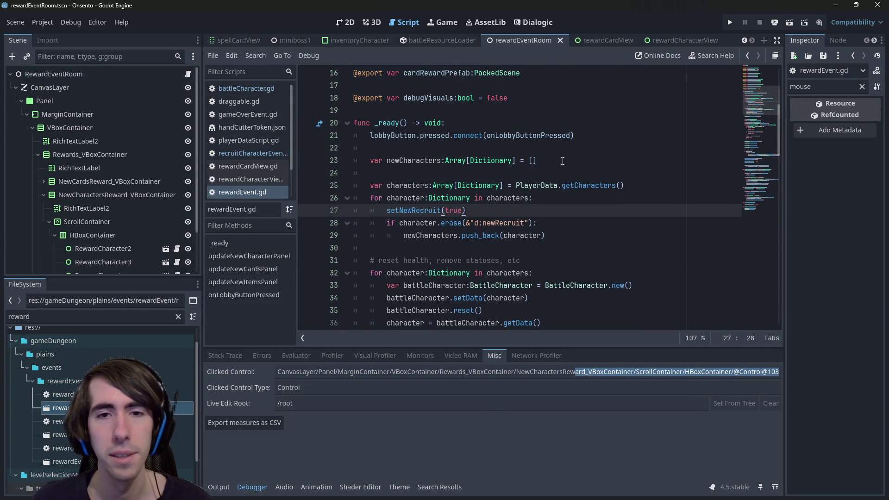
{"action": "double_click", "coordinate": [400, 222]}
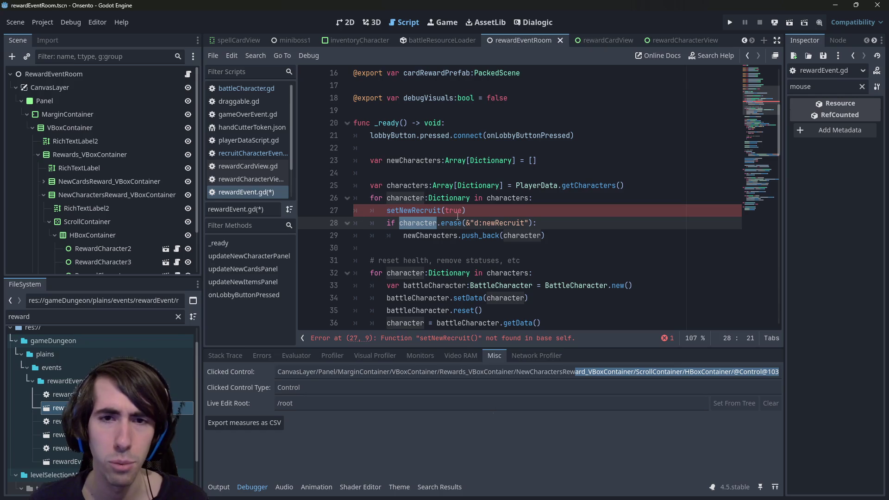
{"action": "scroll", "coordinate": [500, 231], "scroll_direction": "down", "scroll_amount": 1}
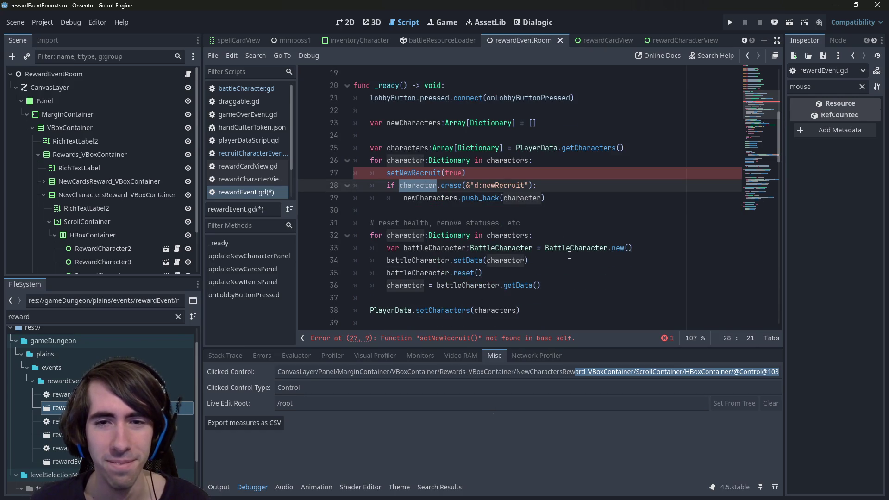
- Open new blank lines below the setData line in the loop
{"action": "left_click", "coordinate": [661, 247]}
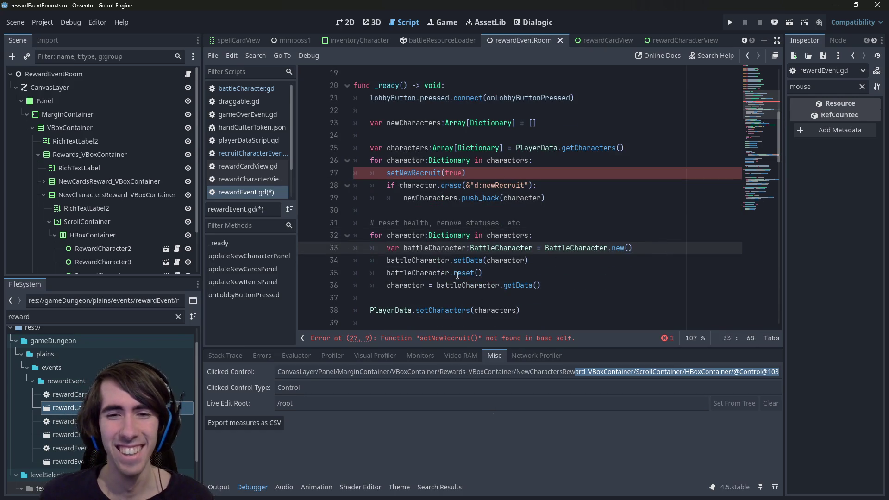
{"action": "left_click", "coordinate": [545, 261]}
{"action": "key", "text": "Return"}
{"action": "key", "text": "Return"}
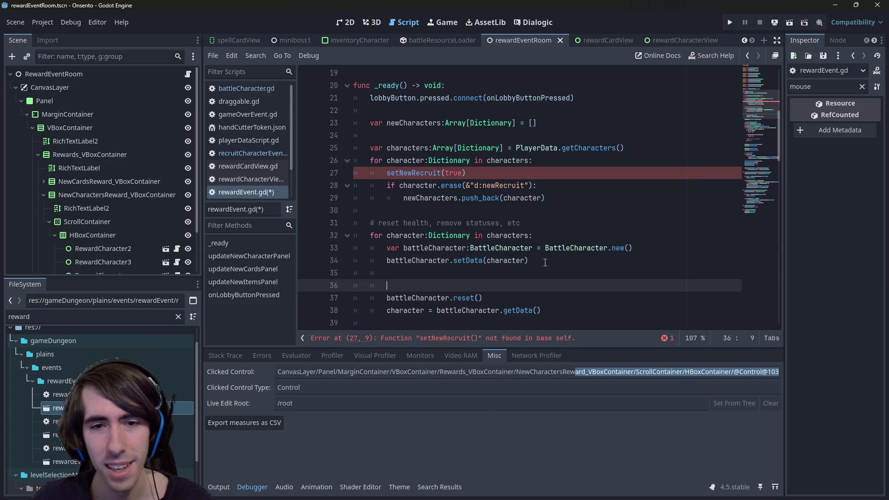
{"action": "key", "text": "Return"}
{"action": "key", "text": "Up"}
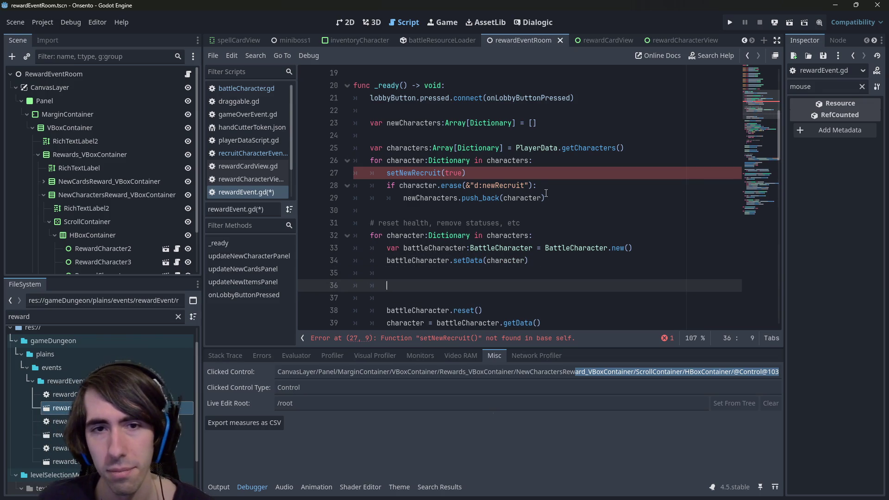
{"action": "type", "text": "character"}
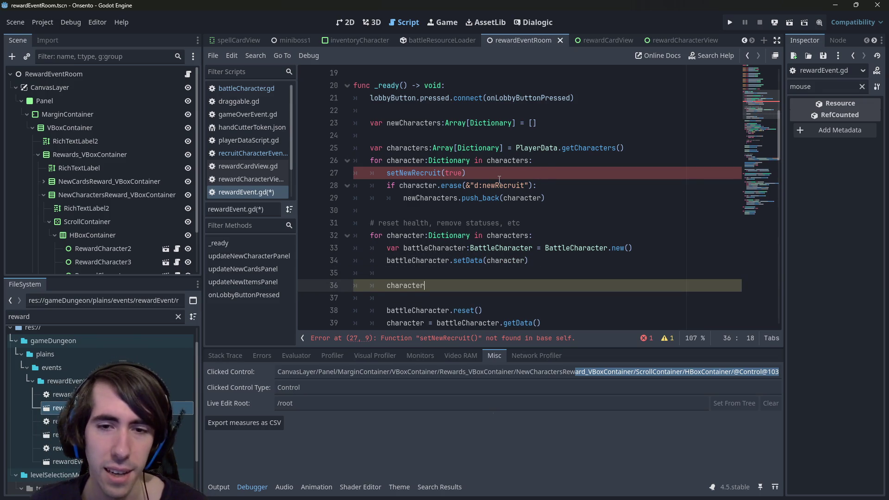
{"action": "key", "text": "ctrl+BackSpace"}
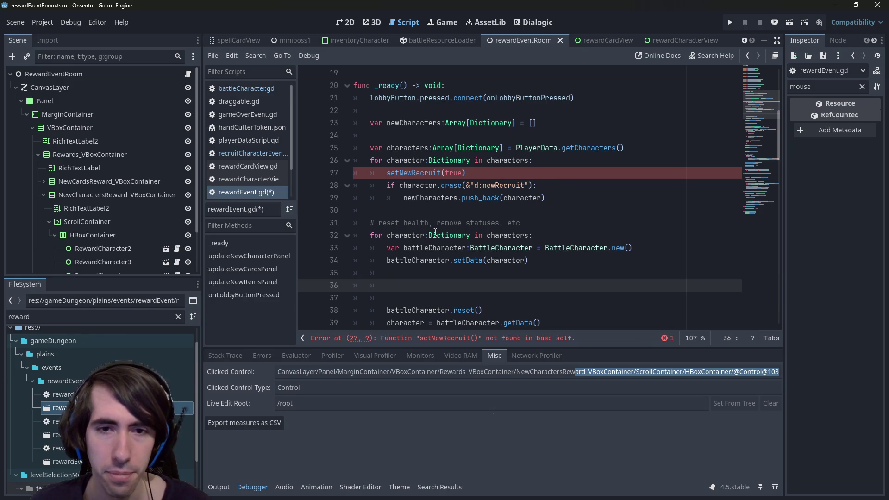
- Write 'if battleCharacter.isNewRecruit():' on line 36
{"action": "double_click", "coordinate": [437, 260]}
{"action": "key", "text": "ctrl+c"}
{"action": "left_click", "coordinate": [421, 284]}
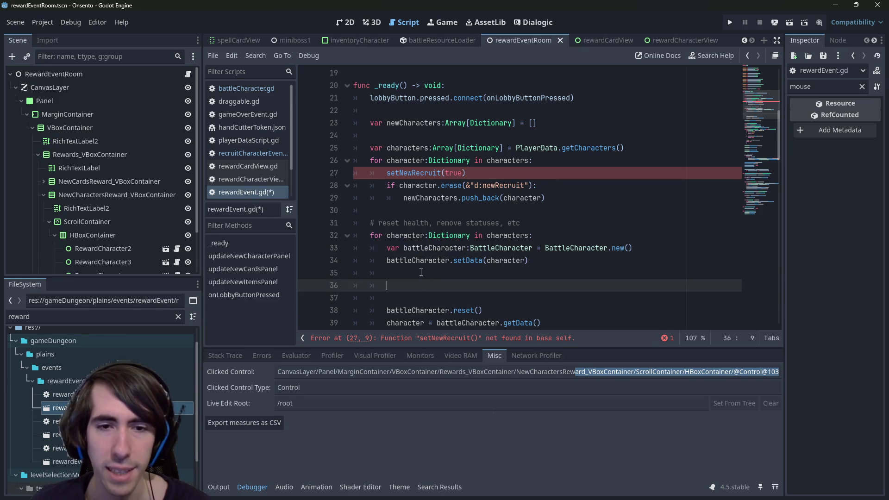
{"action": "key", "text": "ctrl+v"}
{"action": "type", "text": ".getI"}
{"action": "key", "text": "Return"}
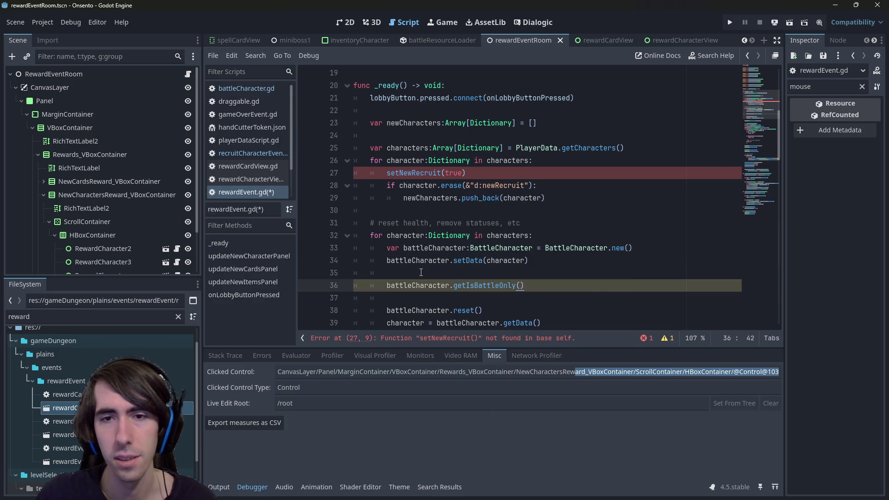
{"action": "key", "text": "ctrl+BackSpace"}
{"action": "key", "text": "ctrl+BackSpace"}
{"action": "type", "text": "get"}
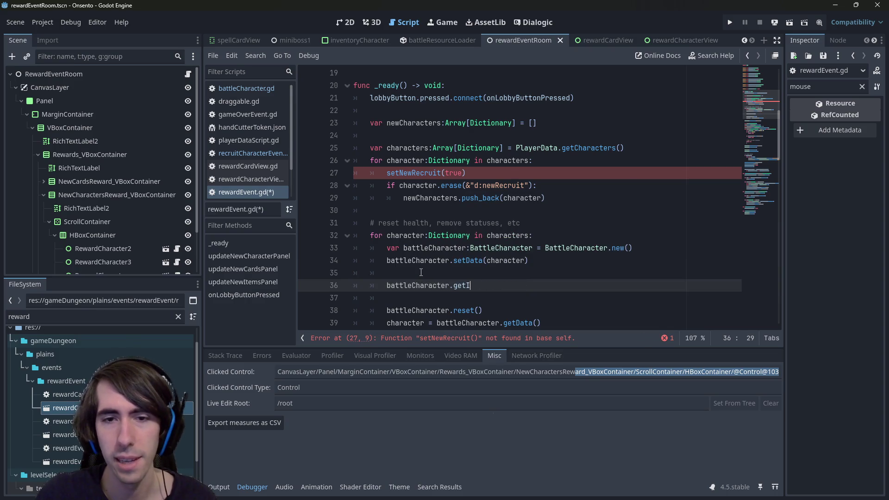
{"action": "key", "text": "ctrl+BackSpace"}
{"action": "type", "text": "isNew"}
{"action": "key", "text": "Return"}
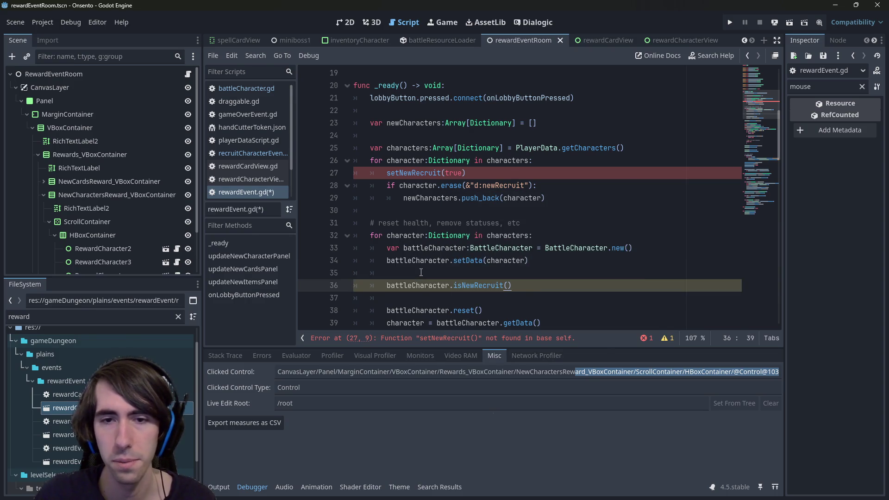
{"action": "type", "text": ":"}
{"action": "key", "text": "Home"}
{"action": "type", "text": "if"}
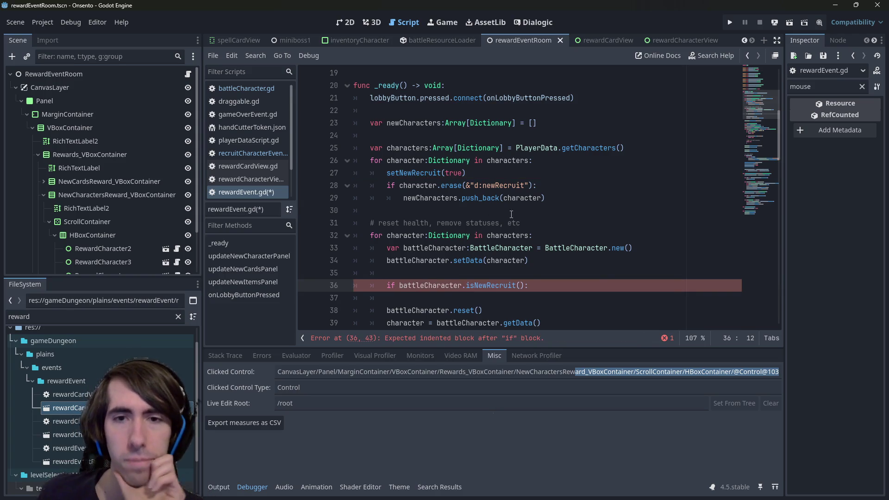
- Copy the newCharacters push_back line from the old loop into the if block
{"action": "left_click_drag", "start_coordinate": [545, 198], "coordinate": [402, 198]}
{"action": "key", "text": "ctrl+c"}
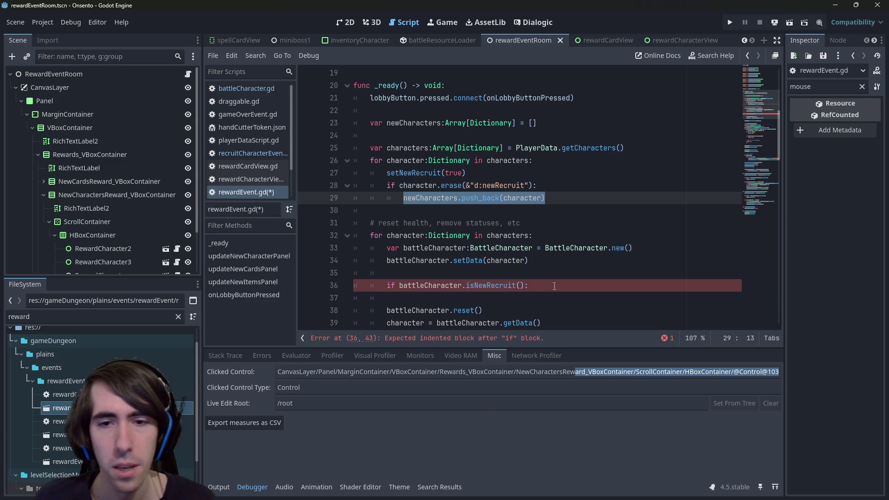
{"action": "left_click", "coordinate": [561, 286]}
{"action": "key", "text": "Return"}
{"action": "key", "text": "ctrl+v"}
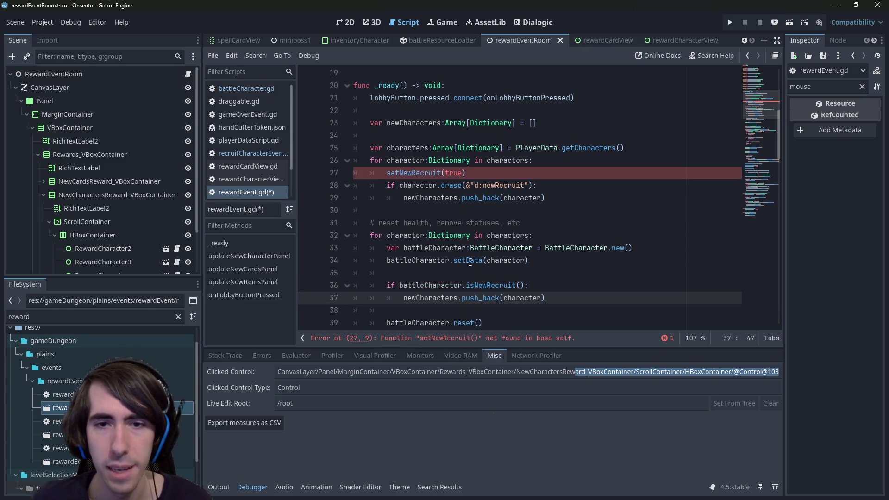
{"action": "double_click", "coordinate": [430, 298]}
{"action": "double_click", "coordinate": [440, 285]}
{"action": "left_click", "coordinate": [568, 297]}
- Add a battleCharacter.setNewRecruit call under push_back and save
{"action": "scroll", "coordinate": [569, 290], "scroll_direction": "down", "scroll_amount": 1}
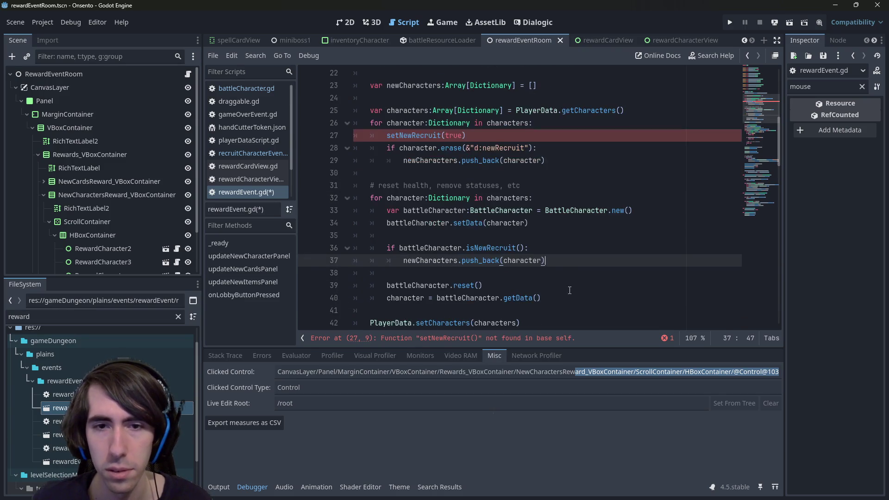
{"action": "key", "text": "Return"}
{"action": "type", "text": "battleCharacter.new"}
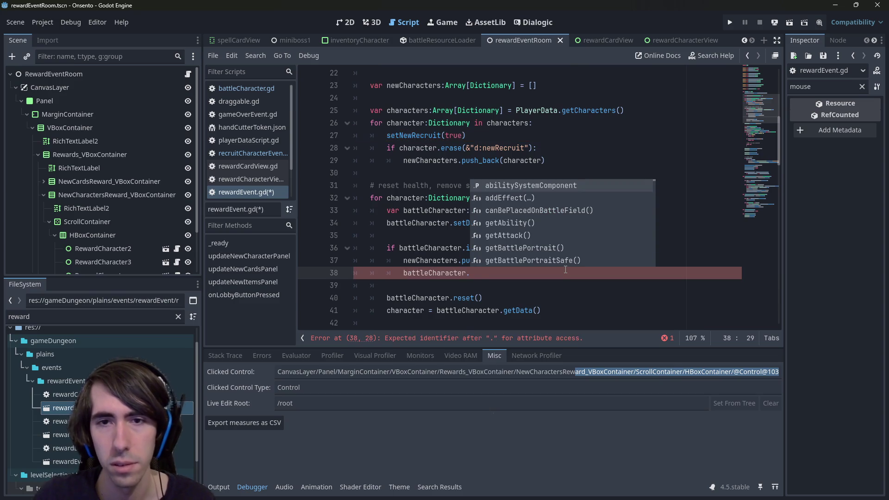
{"action": "key", "text": "Down"}
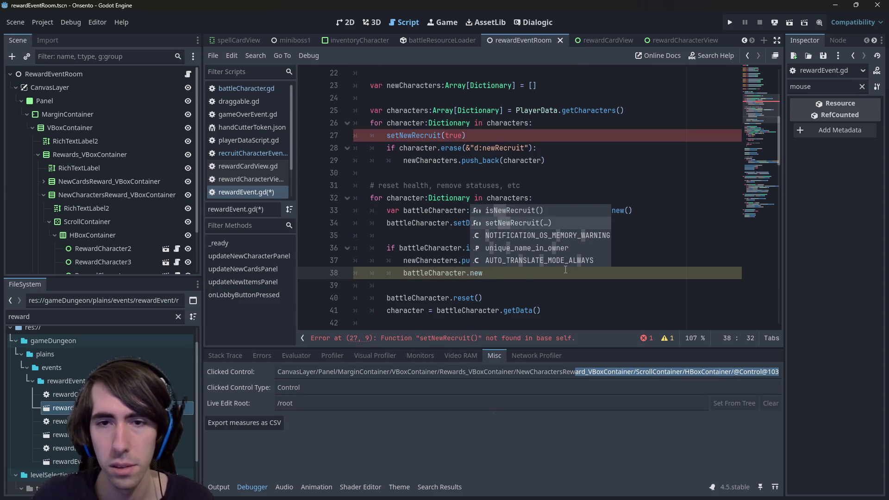
{"action": "key", "text": "Return"}
{"action": "type", "text": "true)"}
{"action": "key", "text": "ctrl+s"}
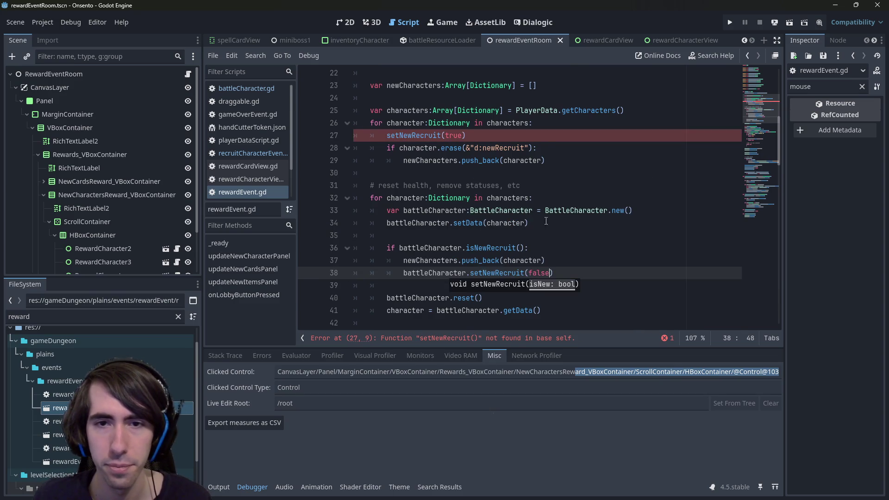
- Move push_back below setNewRecruit, delete the old loop (lines 26–29), tidy blank lines, and save
{"action": "left_click_drag", "start_coordinate": [582, 165], "coordinate": [322, 125]}
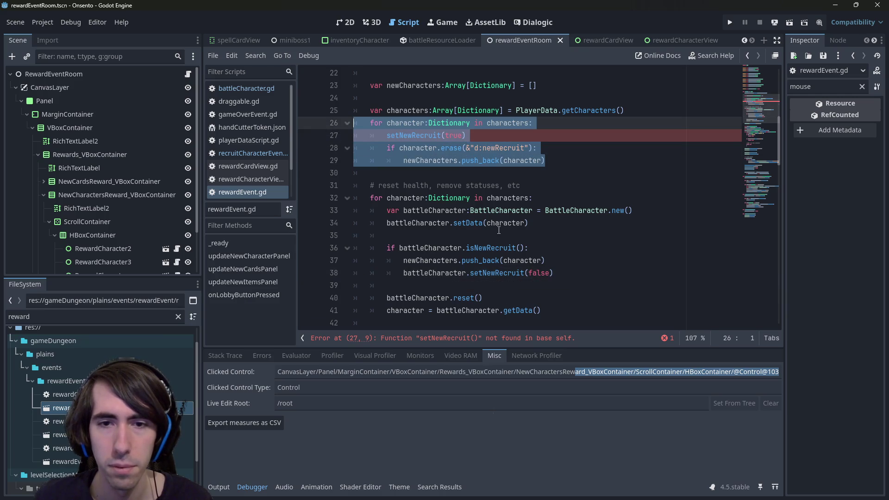
{"action": "double_click", "coordinate": [447, 262]}
{"action": "left_click", "coordinate": [561, 266]}
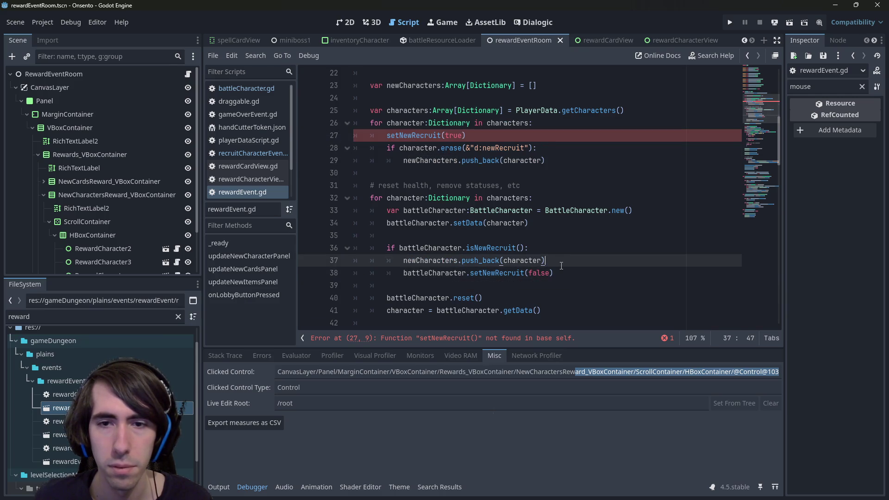
{"action": "key", "text": "alt+Down"}
{"action": "mouse_move", "coordinate": [549, 162]}
{"action": "left_mouse_down"}
{"action": "mouse_move", "coordinate": [297, 112]}
{"action": "mouse_move", "coordinate": [302, 130]}
{"action": "left_mouse_up"}
{"action": "key", "text": "Delete"}
{"action": "key", "text": "Delete"}
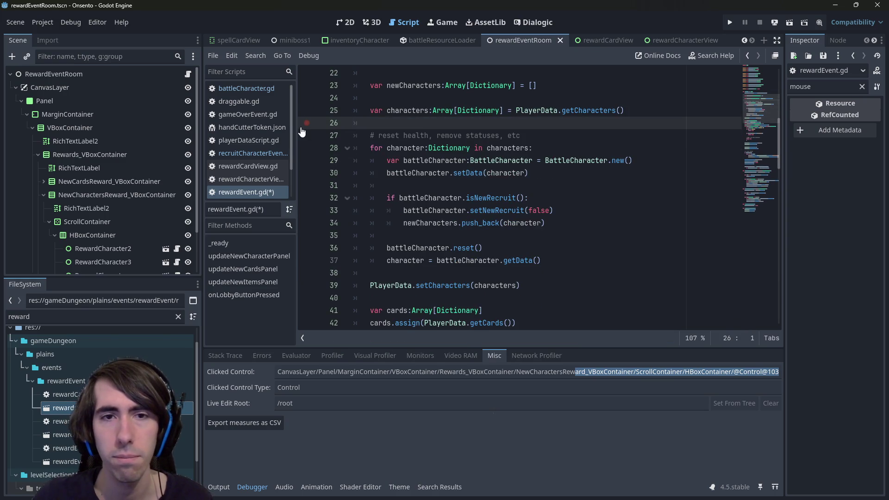
{"action": "key", "text": "Up"}
{"action": "key", "text": "alt+Down"}
{"action": "key", "text": "alt+Down"}
{"action": "key", "text": "Up"}
{"action": "key", "text": "Up"}
{"action": "key", "text": "BackSpace"}
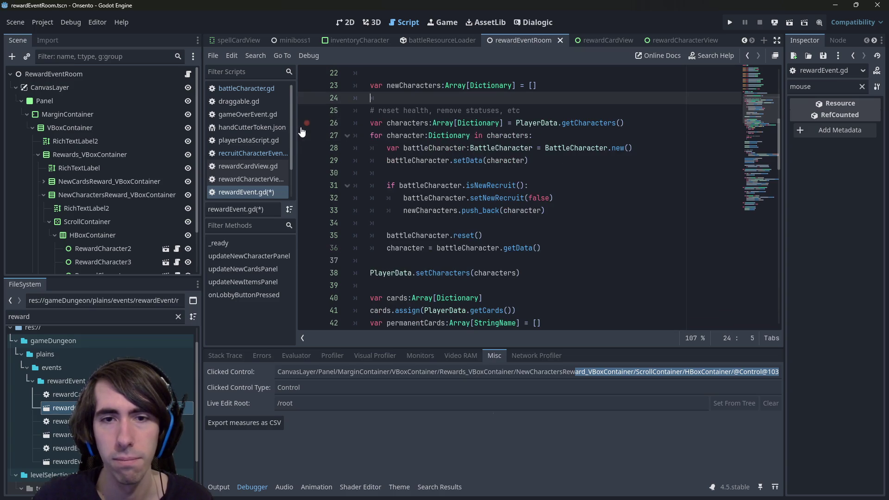
{"action": "key", "text": "ctrl+s"}
- Review the new if block and the newCharacters declaration
{"action": "scroll", "coordinate": [580, 179], "scroll_direction": "up", "scroll_amount": 1}
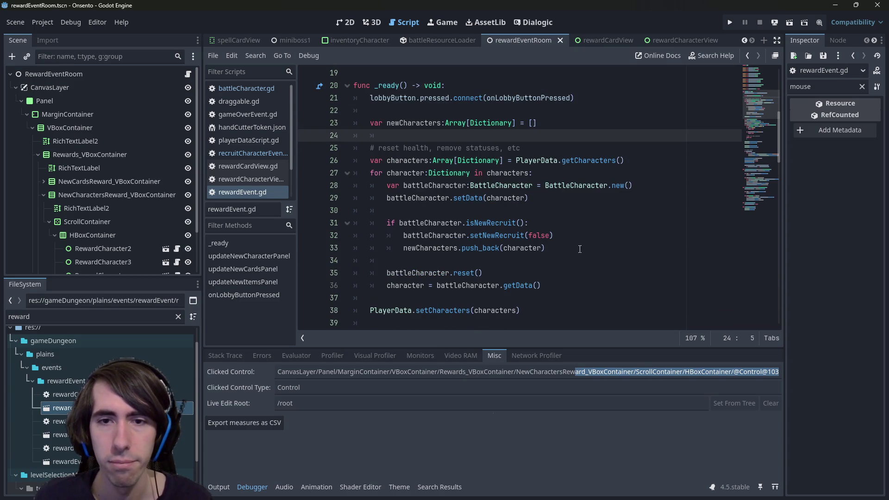
{"action": "mouse_move", "coordinate": [579, 249]}
{"action": "left_mouse_down"}
{"action": "mouse_move", "coordinate": [289, 211]}
{"action": "mouse_move", "coordinate": [315, 223]}
{"action": "left_mouse_up"}
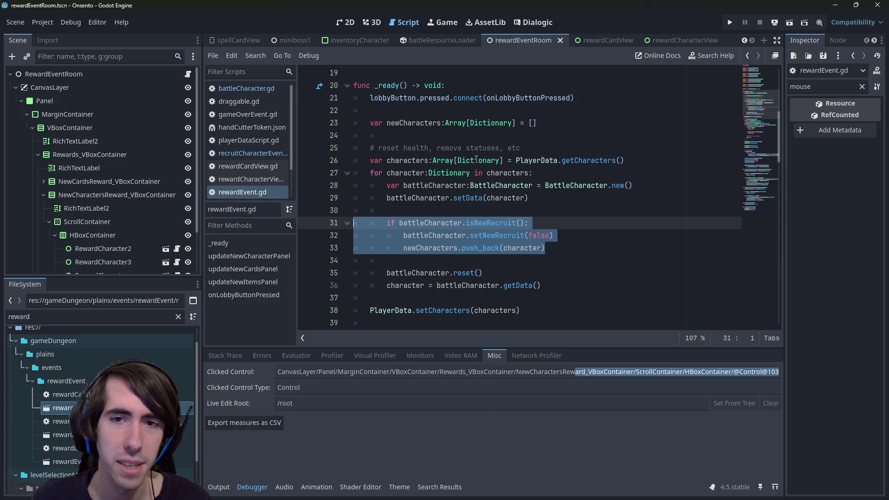
{"action": "left_click", "coordinate": [488, 214]}
{"action": "left_click", "coordinate": [412, 123]}
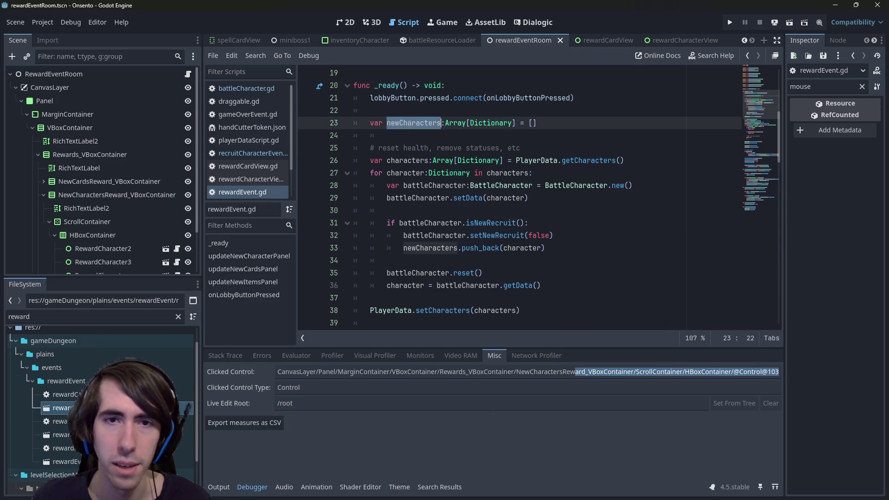
{"action": "left_click", "coordinate": [470, 248]}
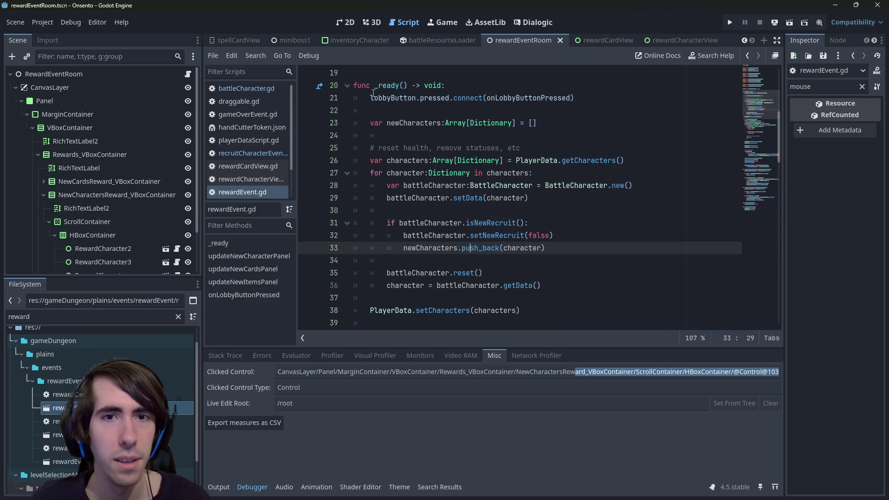
{"action": "scroll", "coordinate": [463, 124], "scroll_direction": "up", "scroll_amount": 6}
{"action": "scroll", "coordinate": [462, 125], "scroll_direction": "down", "scroll_amount": 1}
{"action": "left_click", "coordinate": [98, 75]}
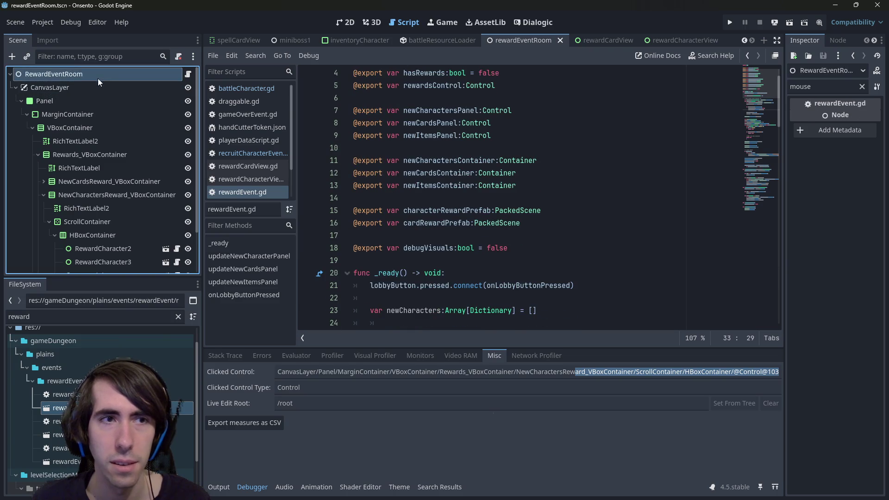
- Clear the Inspector filter, run the game to the Quest Finished rewards, then head back to the lobby
{"action": "left_click", "coordinate": [862, 86]}
{"action": "left_click", "coordinate": [537, 210]}
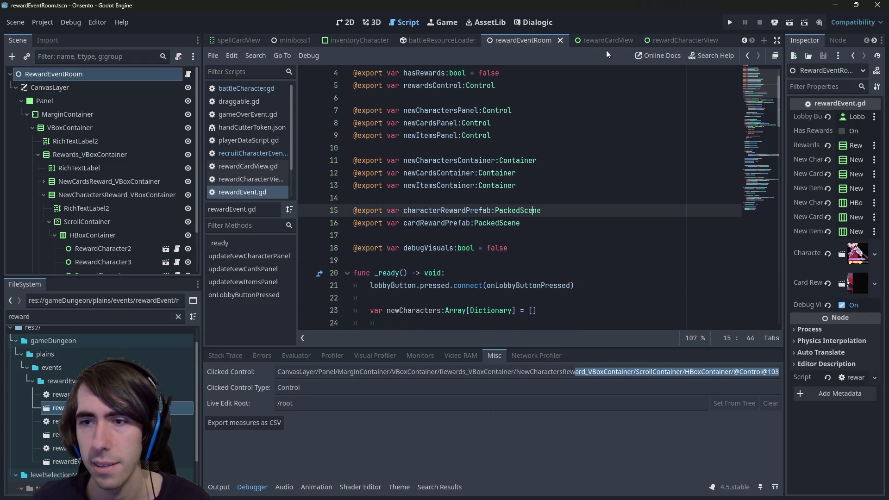
{"action": "left_click", "coordinate": [775, 23]}
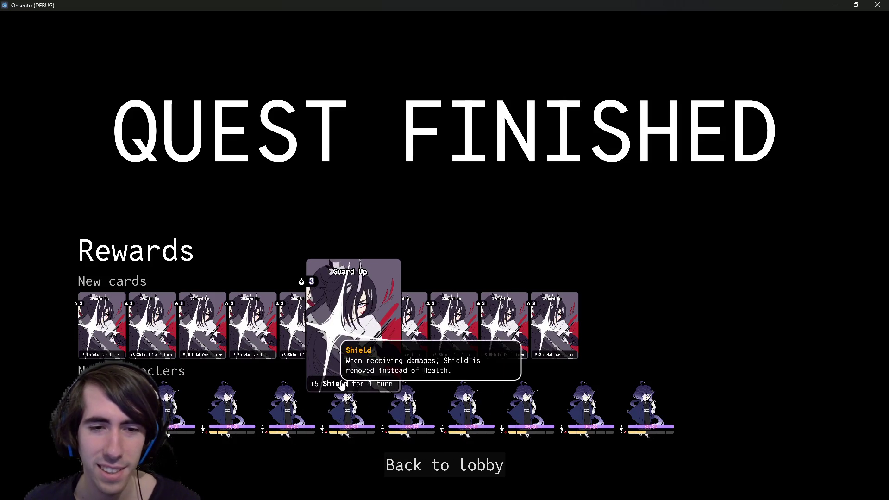
{"action": "mouse_move", "coordinate": [347, 381]}
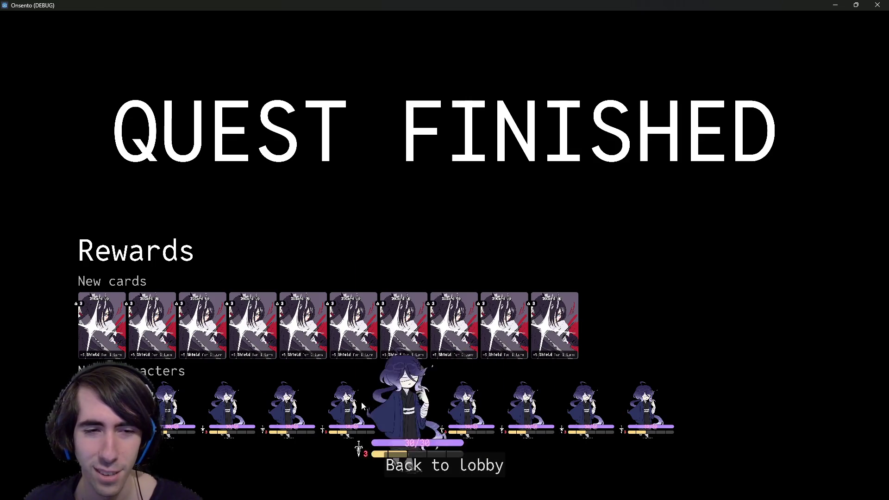
{"action": "left_click", "coordinate": [421, 468]}
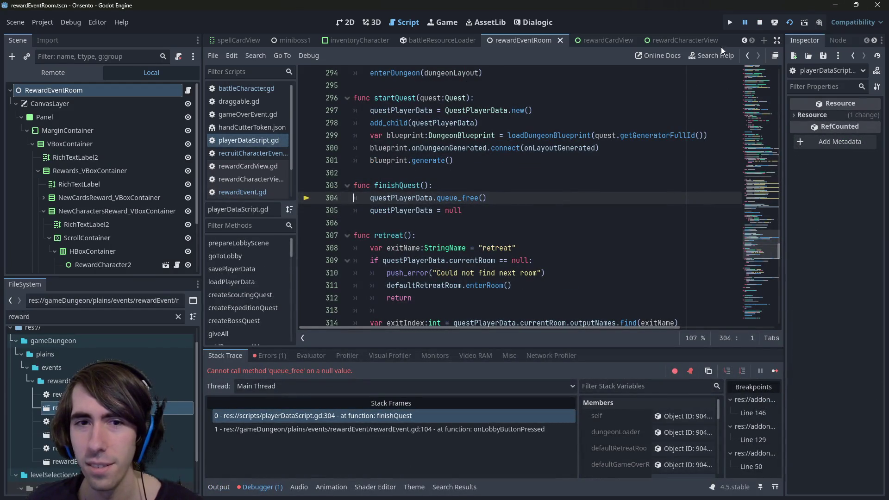
- Stop the debug session and look over rewardEvent.gd, playerDataScript.gd and recruitCharacterEvent.gd
{"action": "mouse_move", "coordinate": [423, 197]}
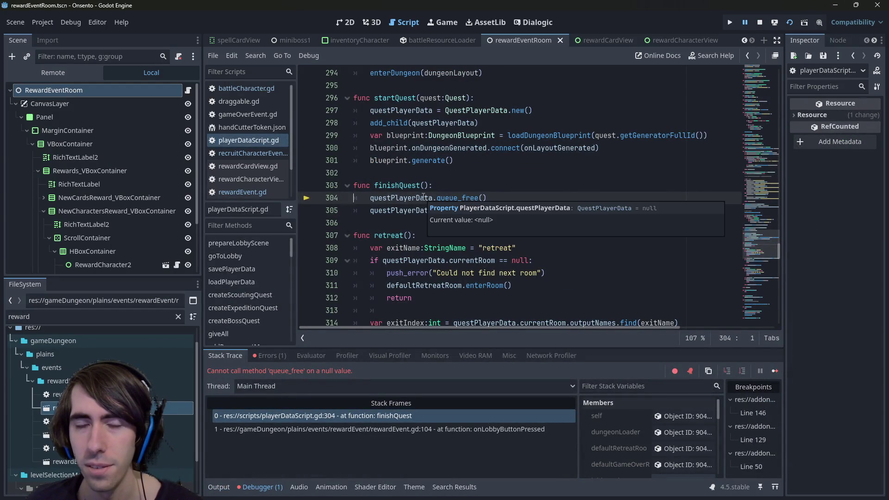
{"action": "left_click", "coordinate": [759, 22]}
{"action": "scroll", "coordinate": [632, 231], "scroll_direction": "up", "scroll_amount": 8}
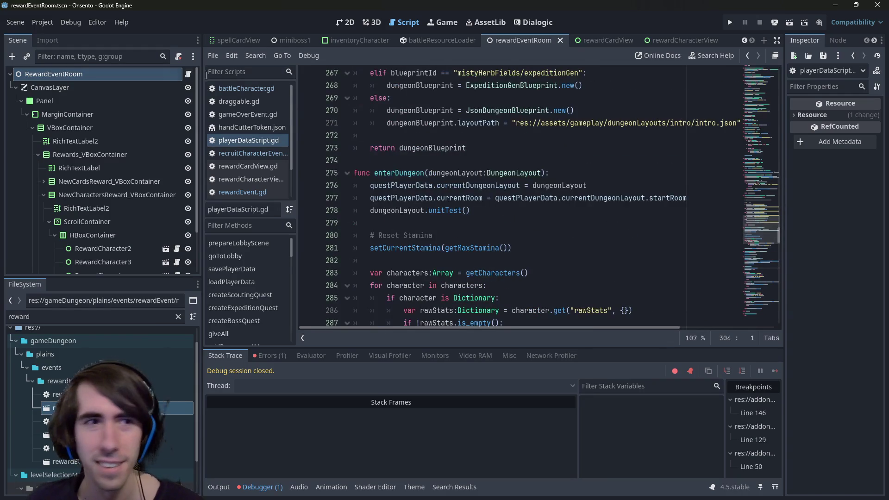
{"action": "left_click", "coordinate": [188, 75]}
{"action": "scroll", "coordinate": [496, 214], "scroll_direction": "down", "scroll_amount": 17}
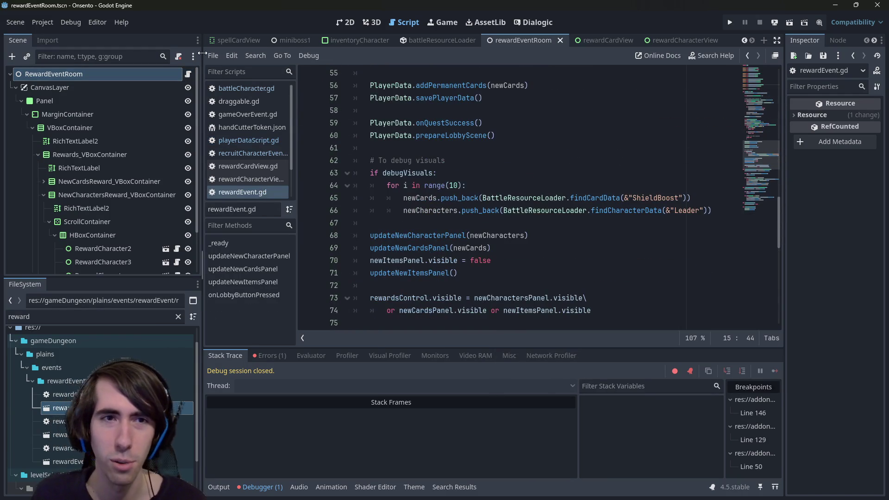
{"action": "left_click", "coordinate": [250, 146]}
{"action": "left_click", "coordinate": [245, 152]}
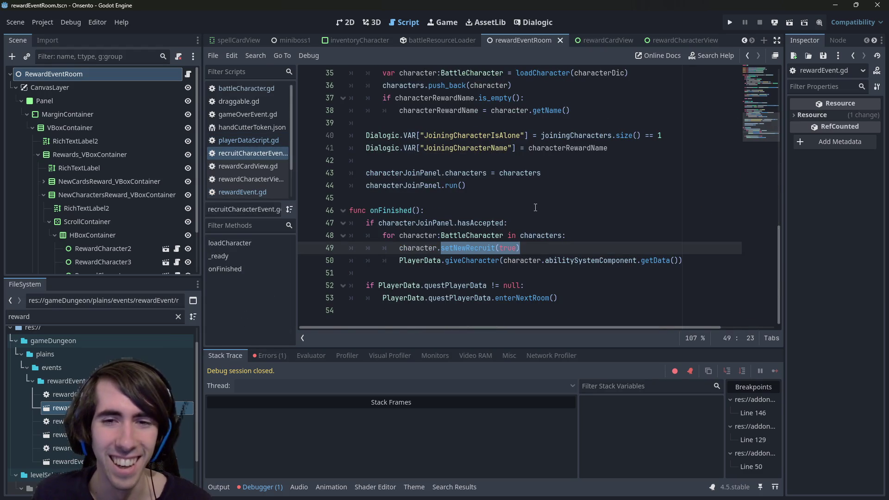
{"action": "scroll", "coordinate": [538, 251], "scroll_direction": "up", "scroll_amount": 1}
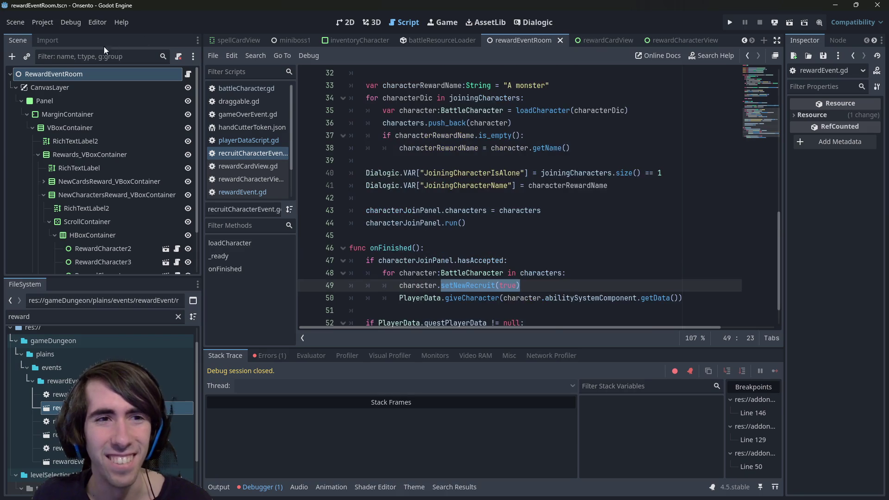
- Uncheck Debug Visible on the RewardEventRoom root node
{"action": "left_click", "coordinate": [96, 75]}
{"action": "left_click", "coordinate": [865, 305]}
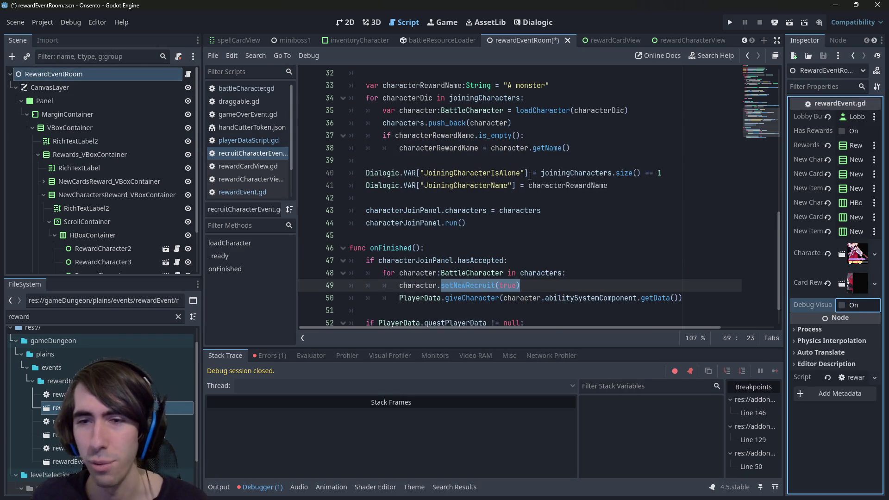
{"action": "left_click", "coordinate": [473, 148]}
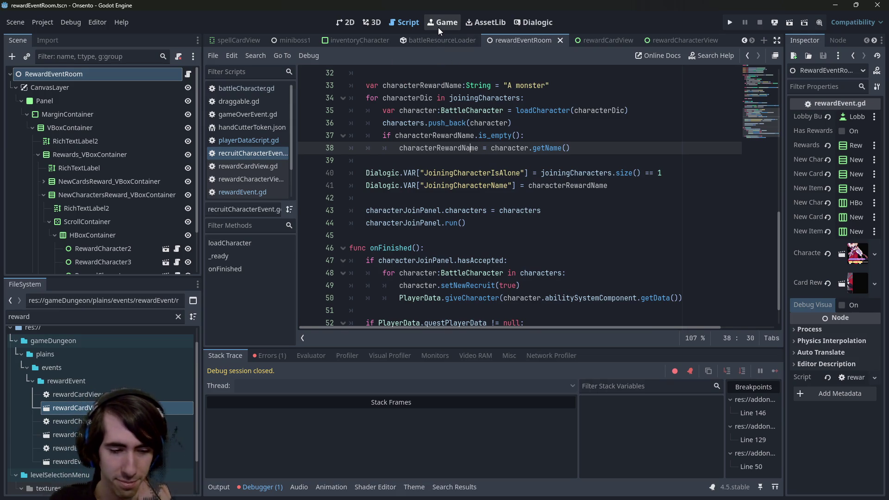
- Open a terminal in the project folder from the res:// context menu
{"action": "right_click", "coordinate": [166, 71]}
{"action": "left_click", "coordinate": [498, 174]}
{"action": "left_click", "coordinate": [498, 175], "text": "shift"}
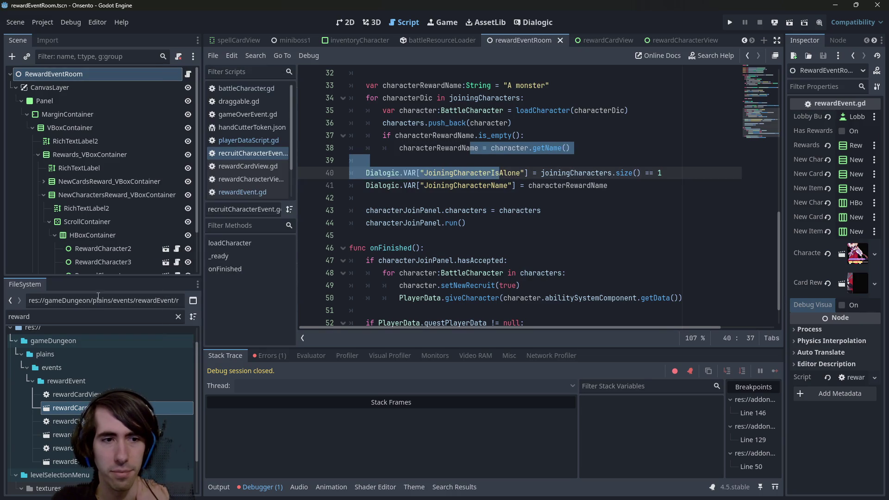
{"action": "scroll", "coordinate": [102, 342], "scroll_direction": "up", "scroll_amount": 2}
{"action": "right_click", "coordinate": [90, 347]}
{"action": "left_click", "coordinate": [149, 464]}
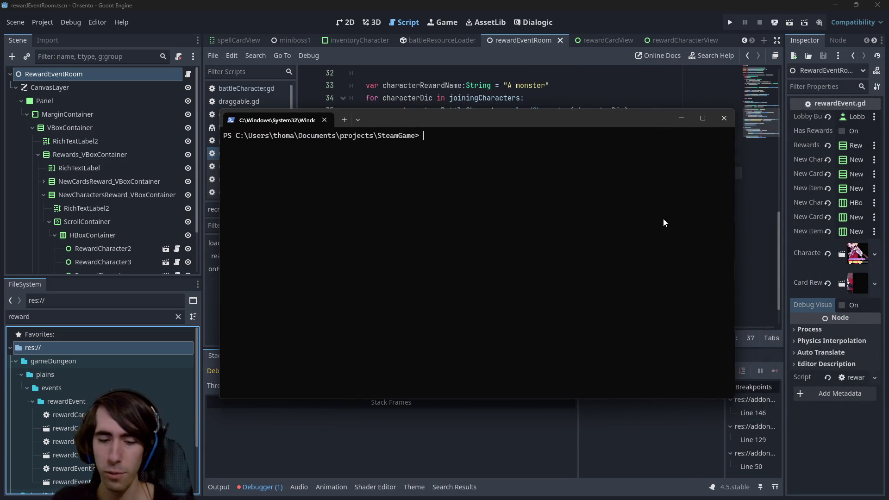
- Run git status, then git add the rewardEvent folder path plus *.tscn *.gd
{"action": "type", "text": "git status"}
{"action": "key", "text": "Return"}
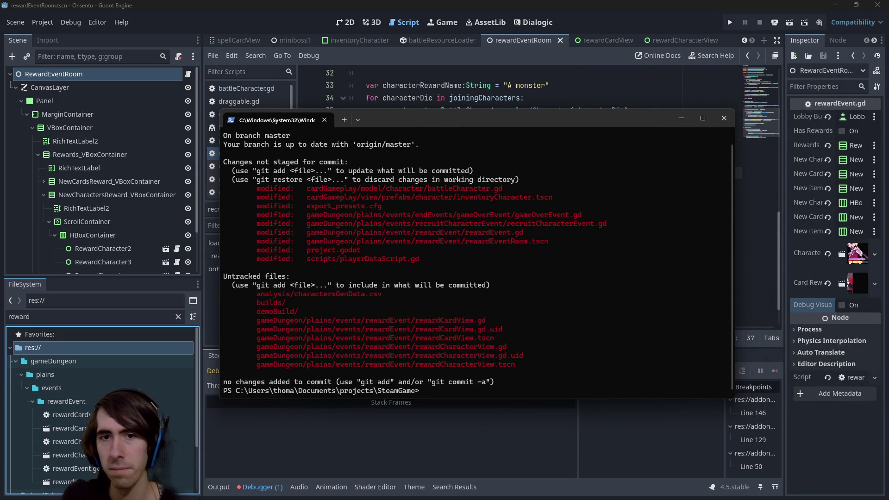
{"action": "type", "text": "git add"}
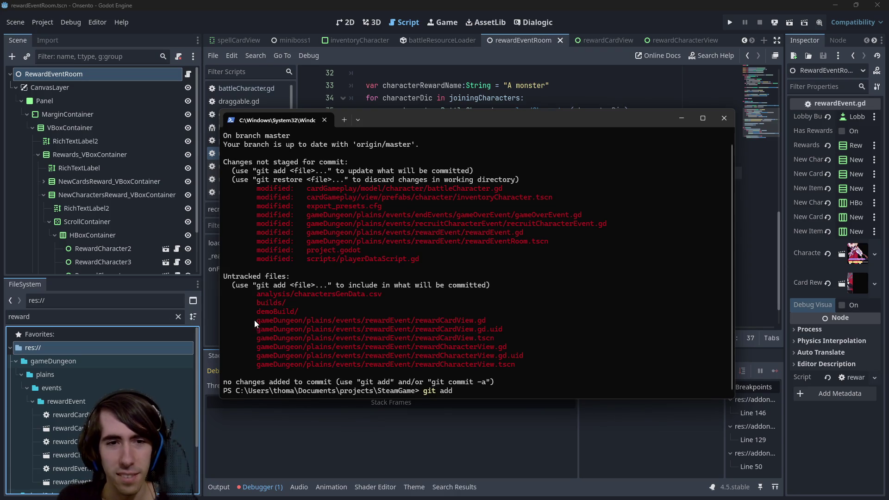
{"action": "mouse_move", "coordinate": [254, 320]}
{"action": "left_mouse_down"}
{"action": "mouse_move", "coordinate": [409, 329]}
{"action": "mouse_move", "coordinate": [408, 321]}
{"action": "left_mouse_up"}
{"action": "key", "text": "ctrl+c"}
{"action": "key", "text": "ctrl+v"}
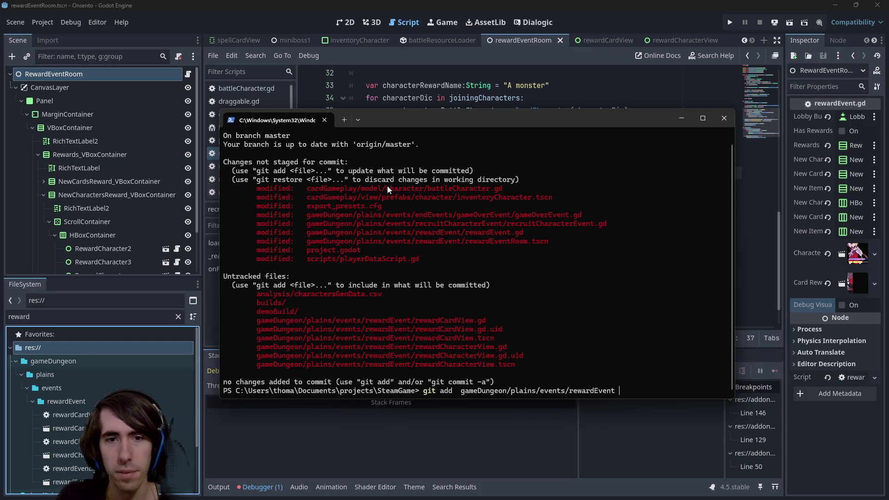
{"action": "type", "text": "*.tscn *"}
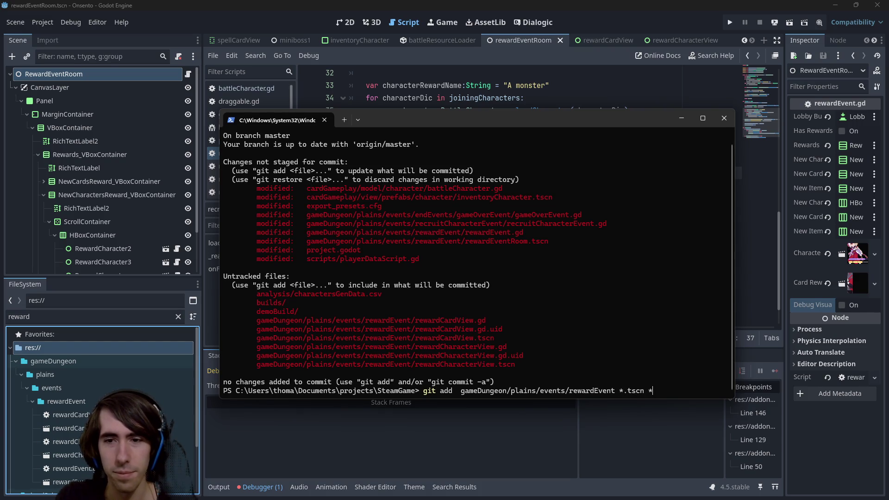
{"action": "type", "text": ".gd"}
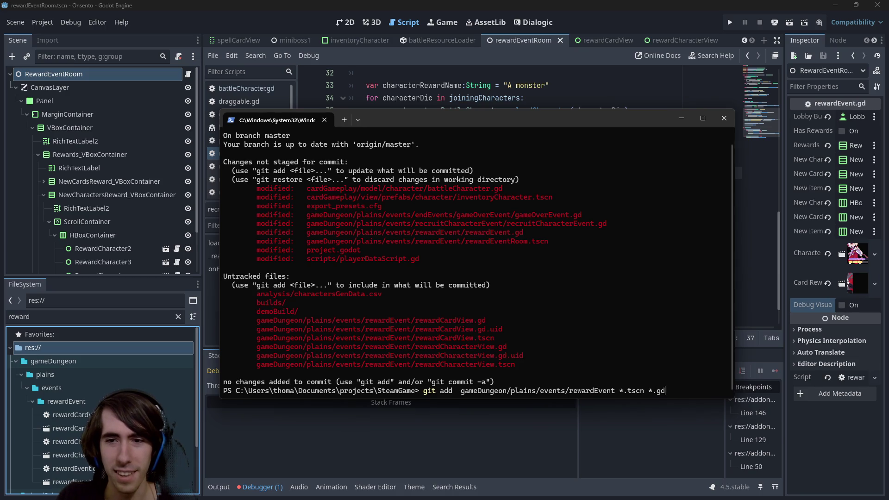
{"action": "key", "text": "Return"}
- Confirm the staged files with git status and begin a git commit -m command
{"action": "type", "text": "git status"}
{"action": "key", "text": "Escape"}
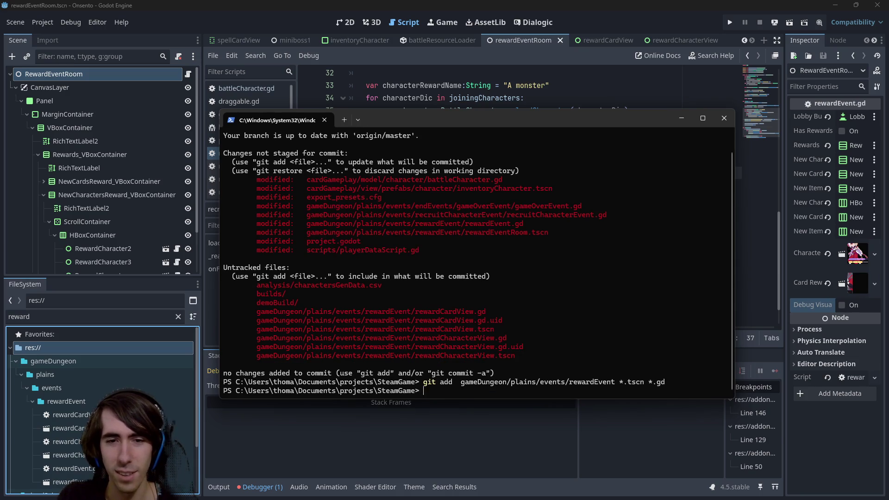
{"action": "type", "text": "git status"}
{"action": "key", "text": "Return"}
{"action": "type", "text": "git comm"}
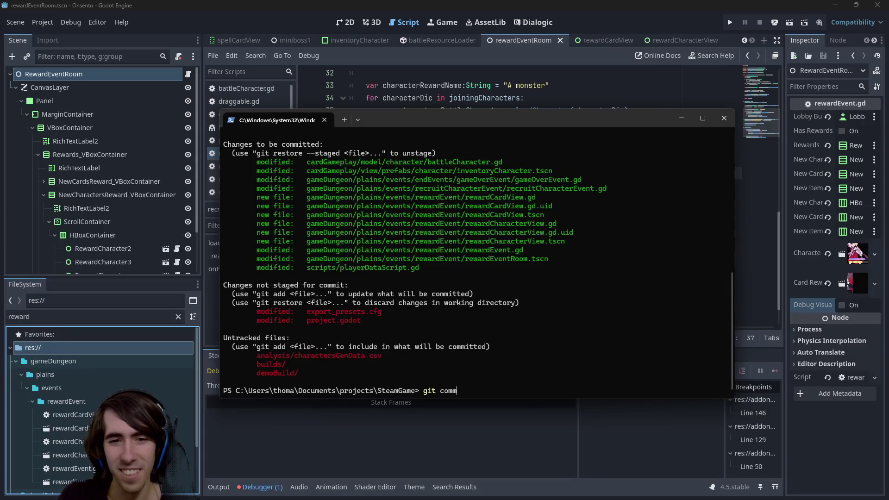
{"action": "type", "text": "it -m \"\""}
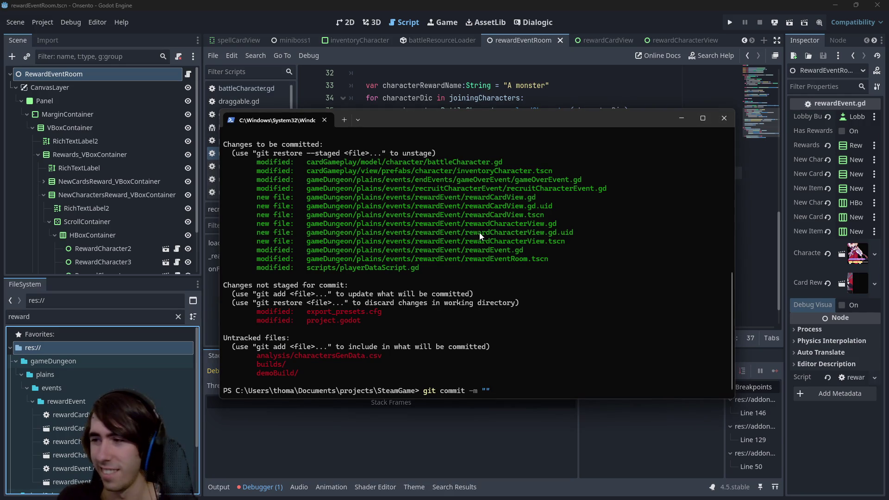
- Begin the commit message with the '[MAD-' ticket tag
{"action": "type", "text": "["}
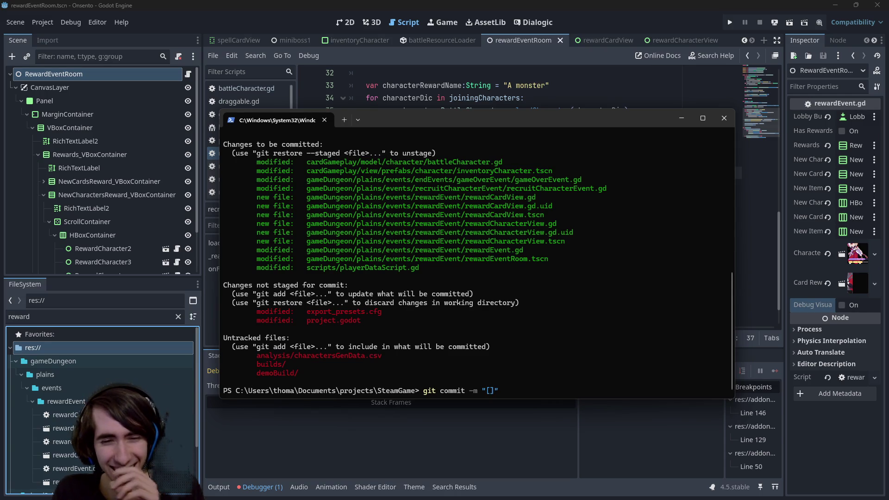
{"action": "type", "text": "MAD-"}
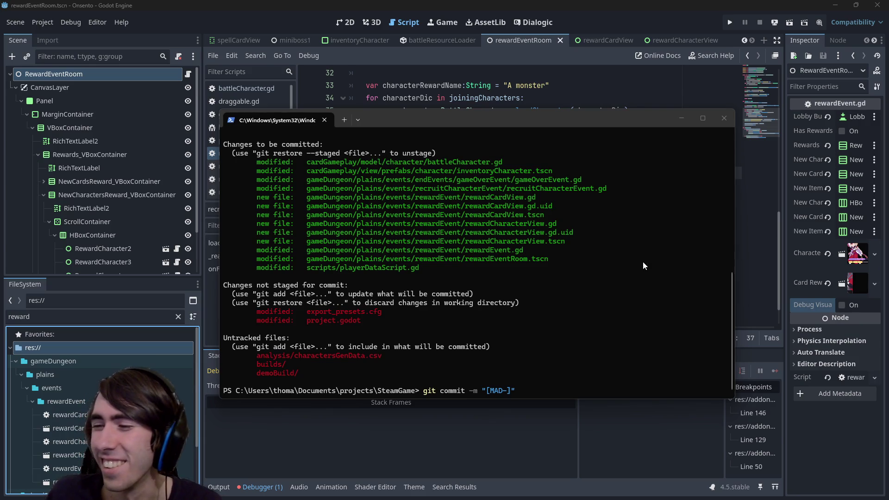
- Commit with message '[MAD-228] RewardEvent now showing rewards, character now saved only when succeeding a quest'
{"action": "type", "text": "228]"}
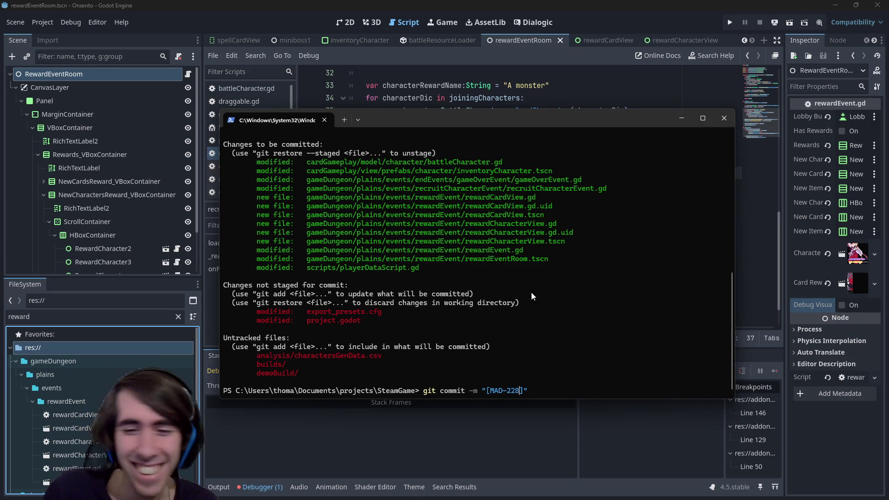
{"action": "type", "text": " reward"}
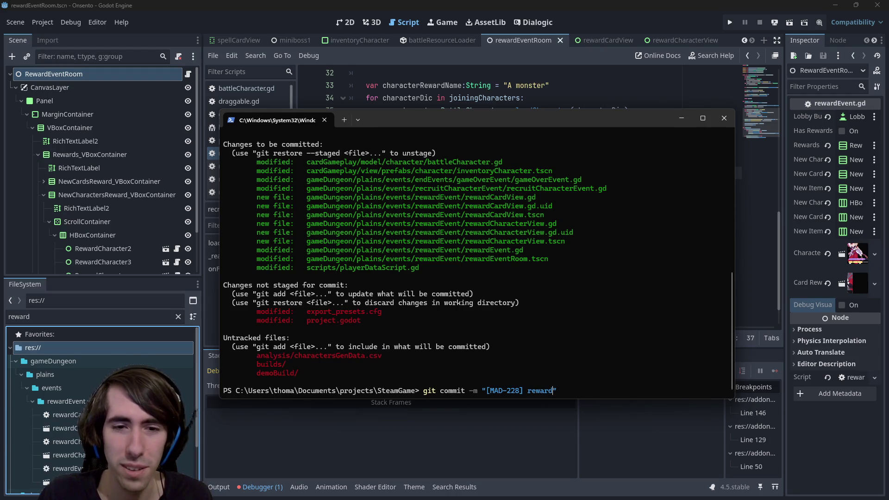
{"action": "key", "text": "ctrl+BackSpace"}
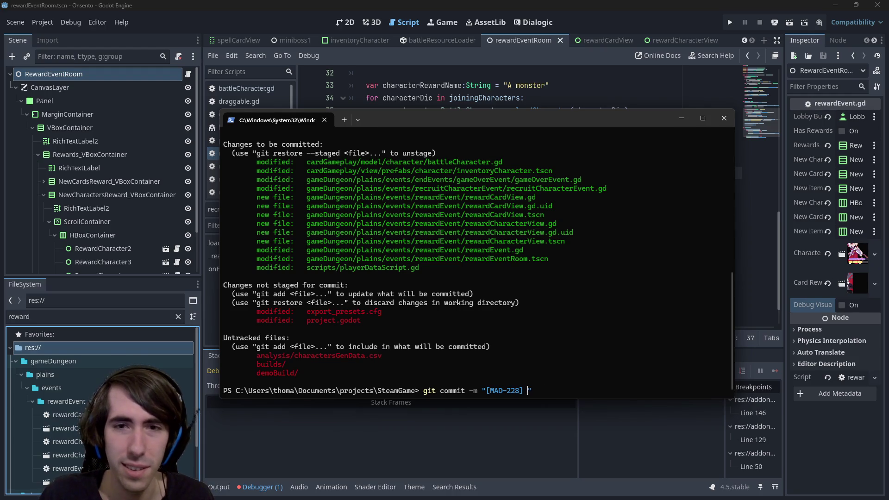
{"action": "type", "text": "RewardEvent n"}
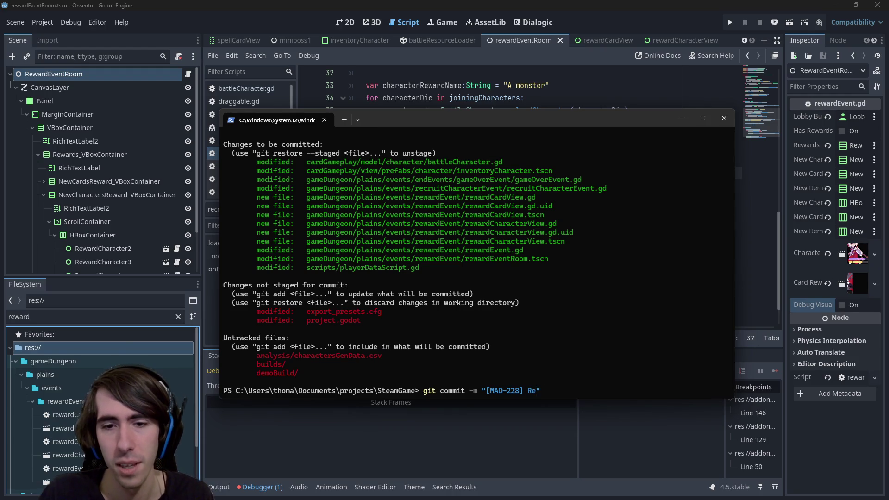
{"action": "type", "text": "ow showing"}
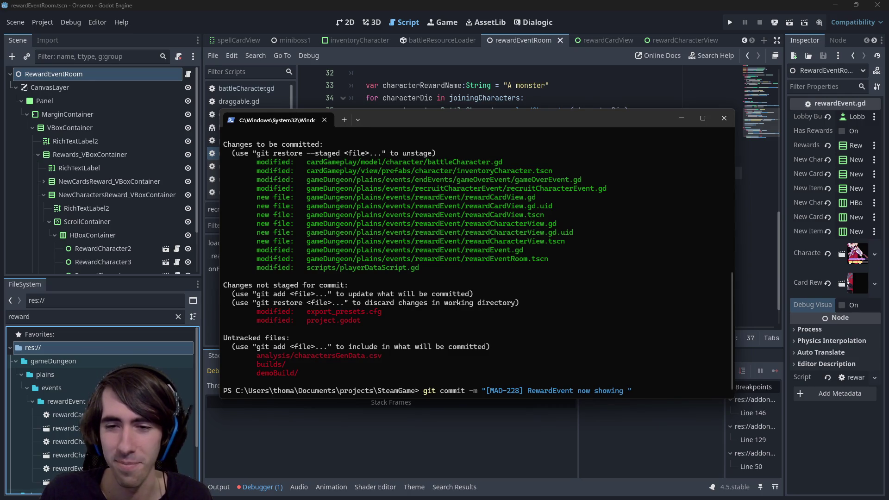
{"action": "type", "text": "rewards, "}
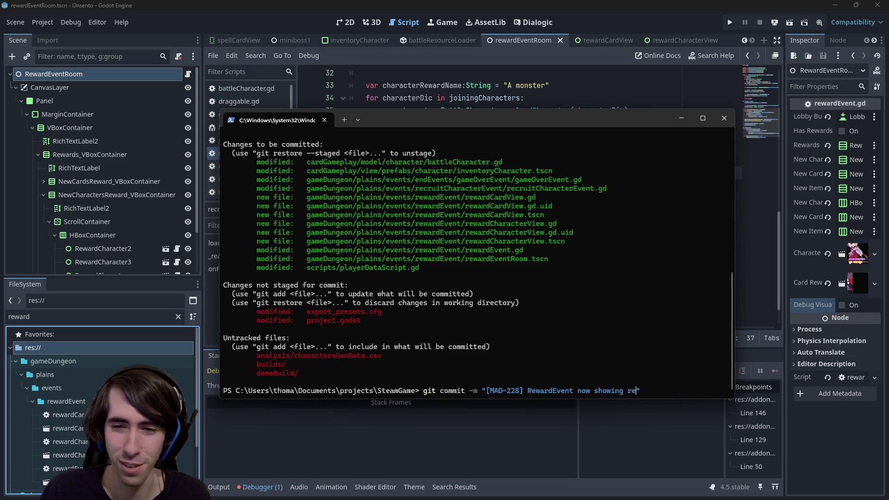
{"action": "type", "text": "character "}
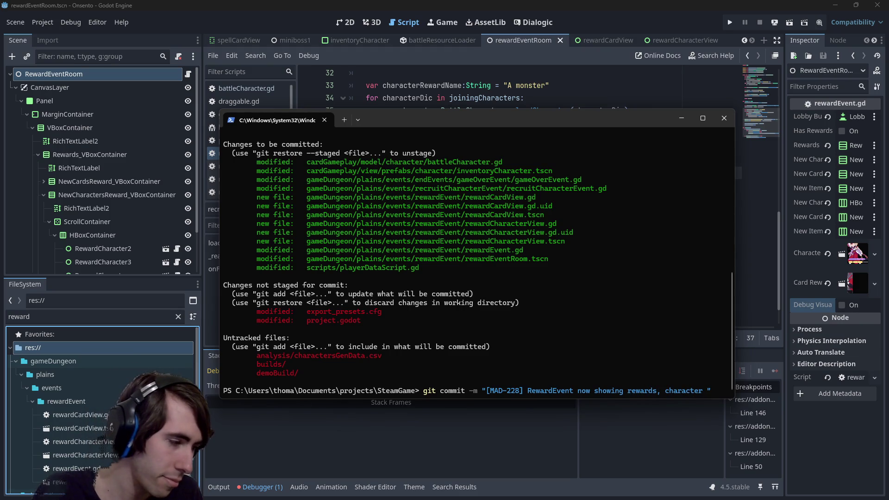
{"action": "type", "text": "now saved "}
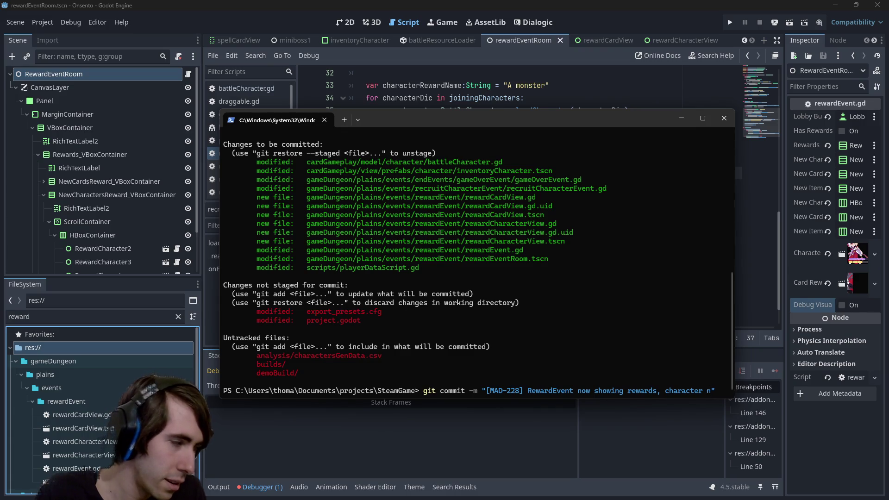
{"action": "type", "text": "only"}
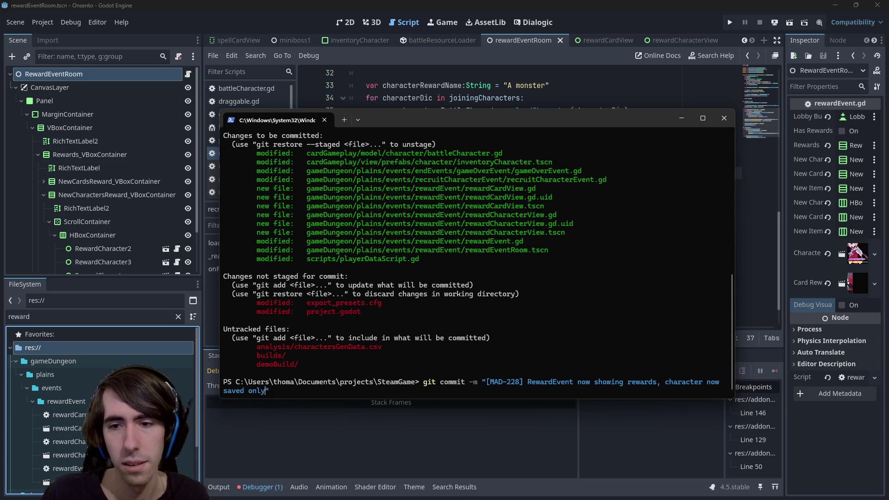
{"action": "type", "text": " when"}
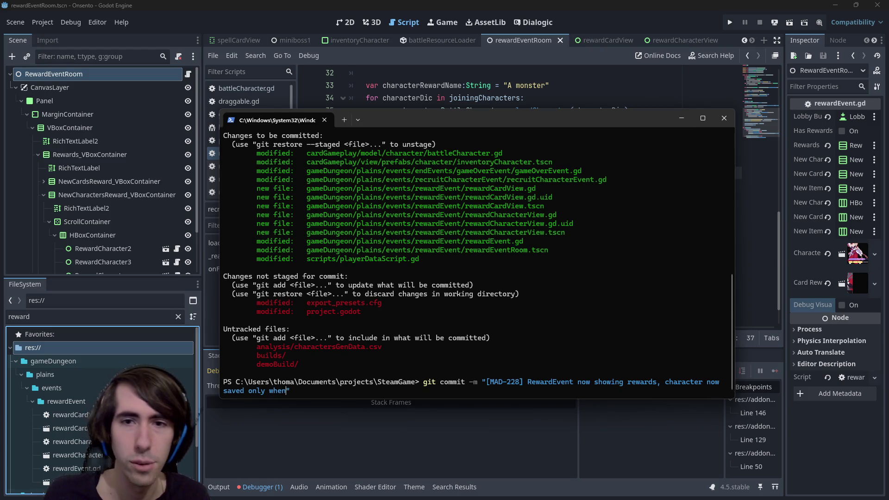
{"action": "left_click_drag", "start_coordinate": [495, 171], "coordinate": [439, 181]}
{"action": "left_click", "coordinate": [468, 272]}
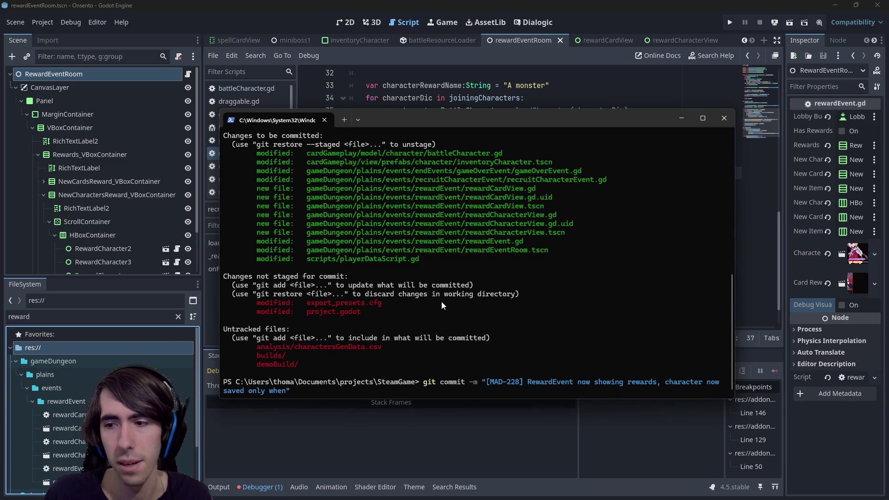
{"action": "type", "text": "succeeding "}
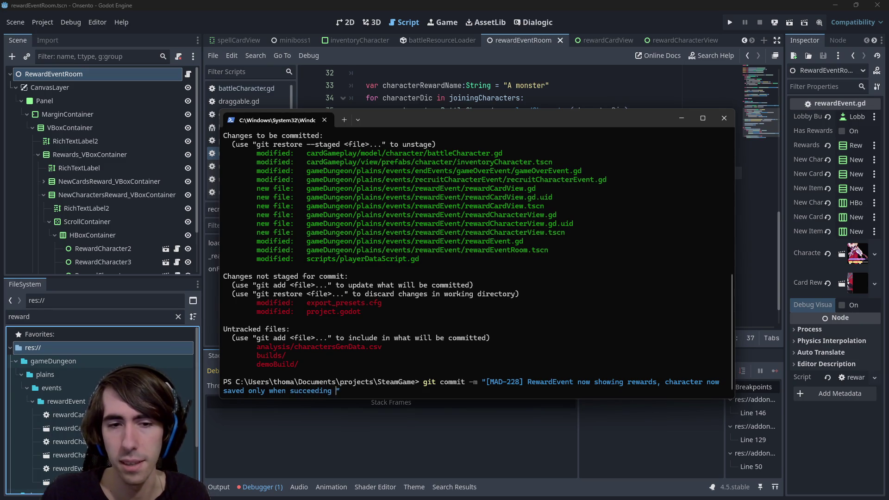
{"action": "type", "text": "a quest"}
{"action": "key", "text": "Return"}
- Push the new commit to the remote with git push
{"action": "type", "text": "git push"}
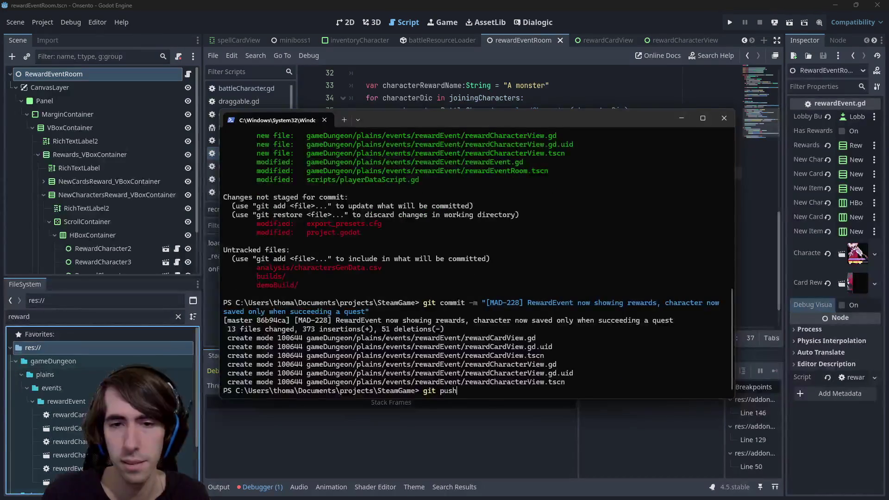
{"action": "key", "text": "Return"}
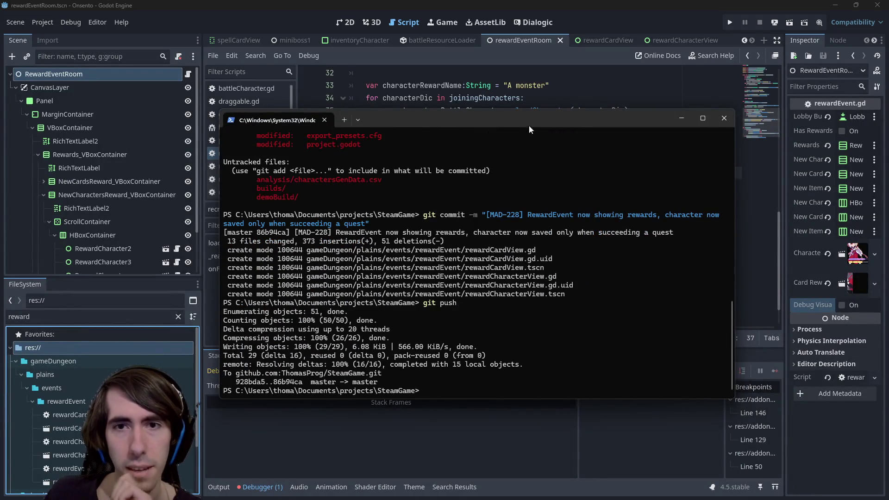
{"action": "left_click", "coordinate": [674, 121]}
- Put the caret back in the recruitCharacterEvent script around lines 39–42
{"action": "left_click", "coordinate": [599, 160]}
{"action": "scroll", "coordinate": [598, 202], "scroll_direction": "up", "scroll_amount": 1}
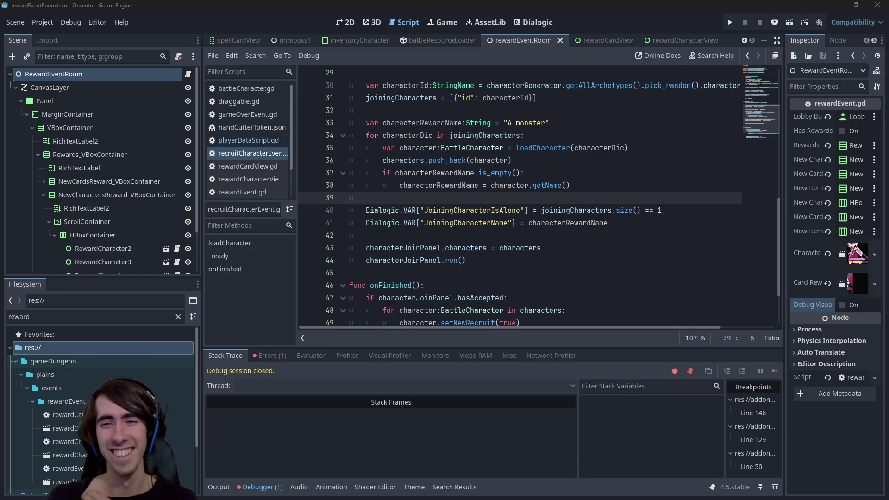
{"action": "key", "text": "Down"}
{"action": "key", "text": "Down"}
{"action": "key", "text": "Down"}
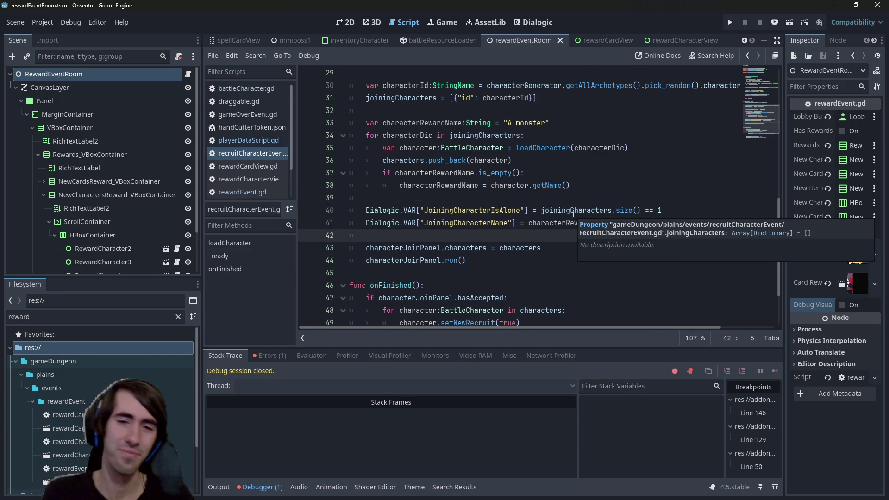
{"action": "left_click", "coordinate": [347, 22]}
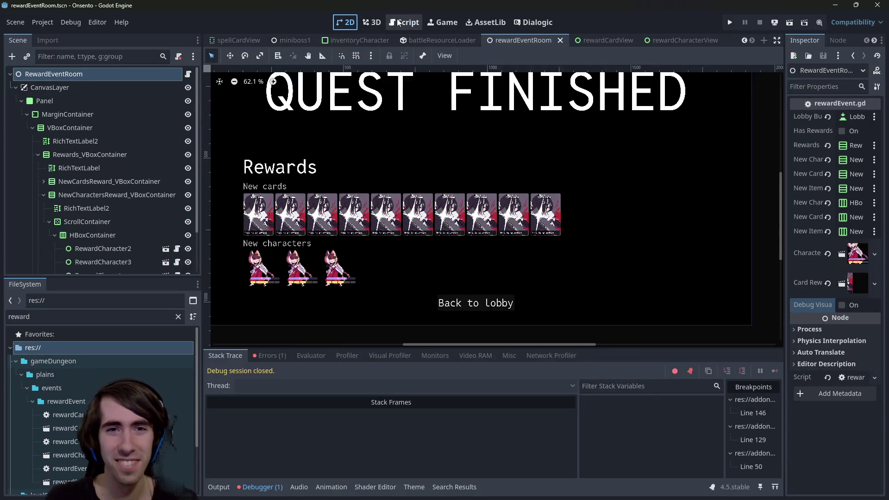
{"action": "scroll", "coordinate": [442, 247], "scroll_direction": "up", "scroll_amount": 3}
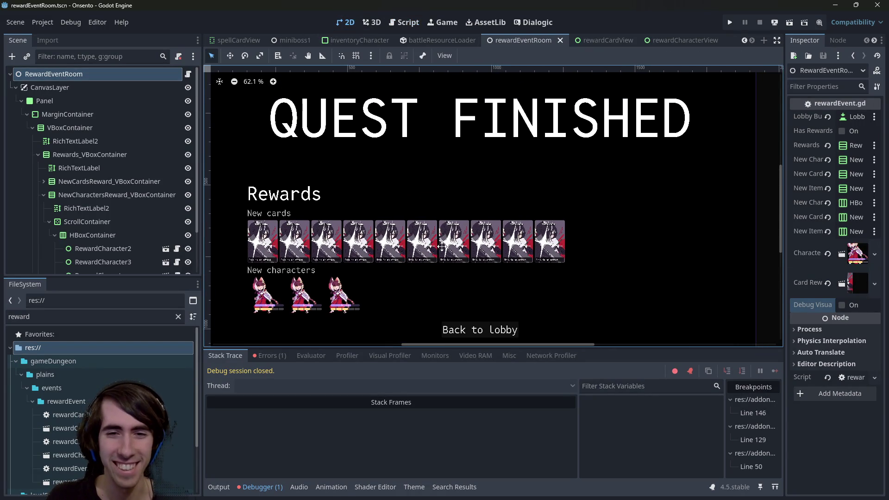
{"action": "scroll", "coordinate": [443, 247], "scroll_direction": "left", "scroll_amount": 2}
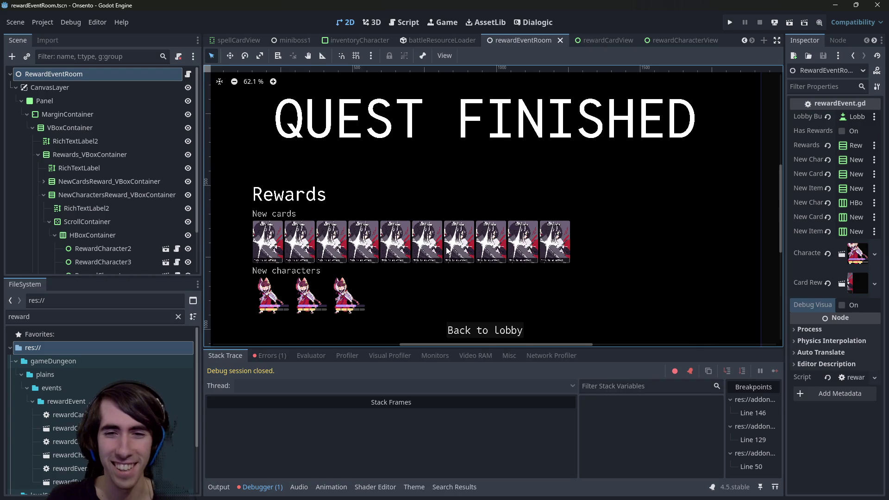
{"action": "scroll", "coordinate": [447, 251], "scroll_direction": "down", "scroll_amount": 1}
{"action": "scroll", "coordinate": [450, 243], "scroll_direction": "up", "scroll_amount": 2}
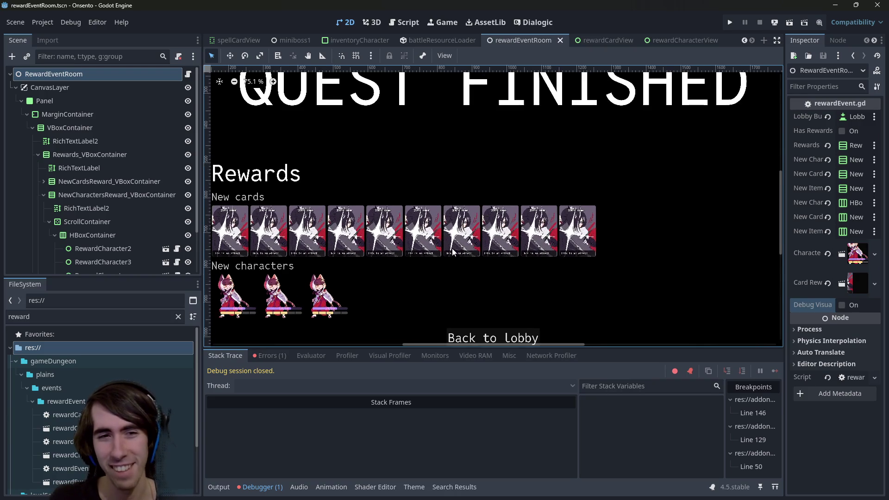
{"action": "scroll", "coordinate": [453, 247], "scroll_direction": "down", "scroll_amount": 1}
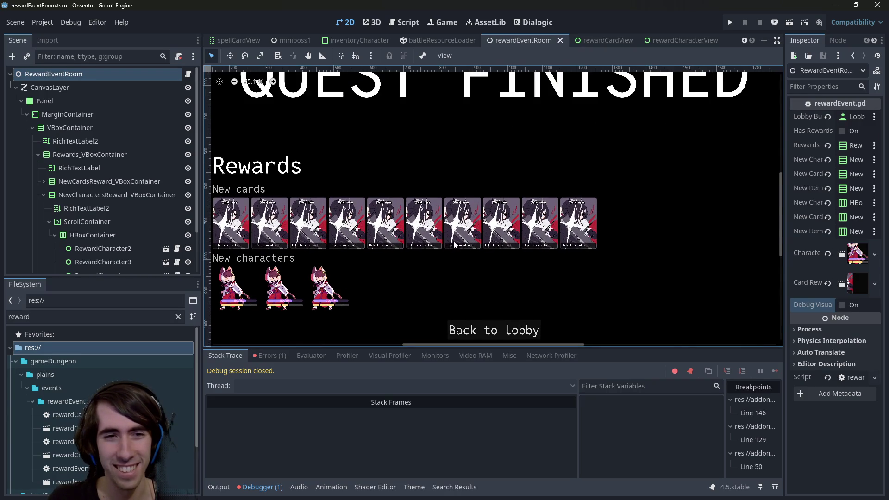
{"action": "scroll", "coordinate": [454, 245], "scroll_direction": "left", "scroll_amount": 1}
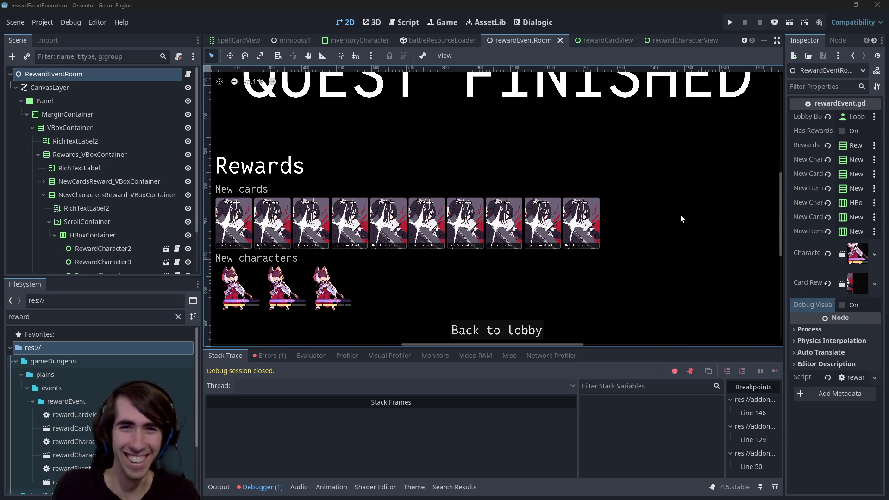
{"action": "left_click", "coordinate": [392, 23]}
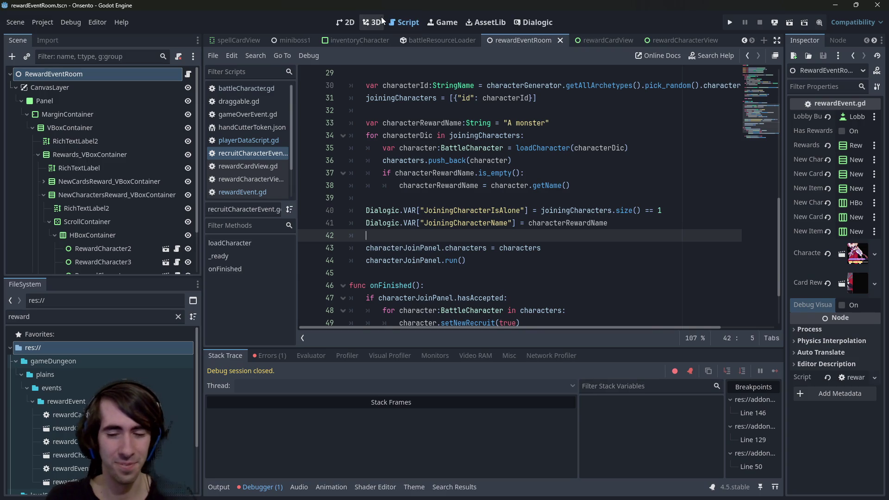
- Open playerDataScript.gd through a quick file search for 'playerdata'
{"action": "left_click", "coordinate": [444, 109]}
{"action": "key", "text": "ctrl+alt+o"}
{"action": "type", "text": "playerdata"}
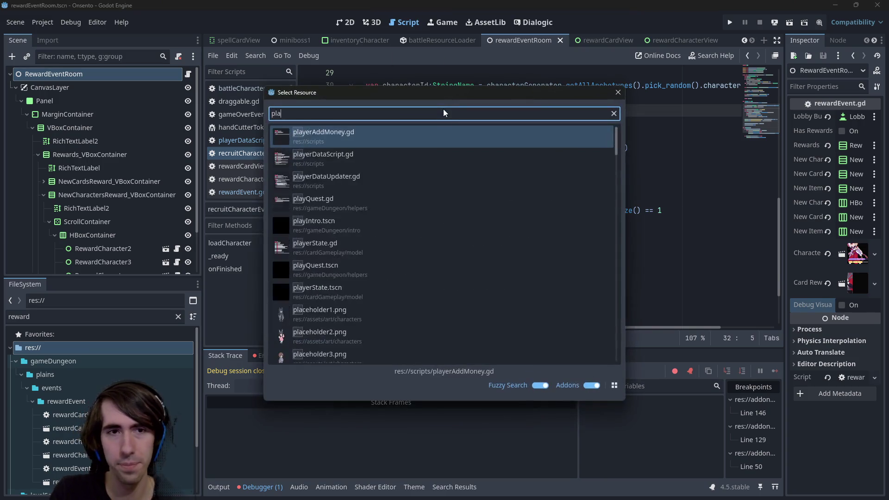
{"action": "key", "text": "Return"}
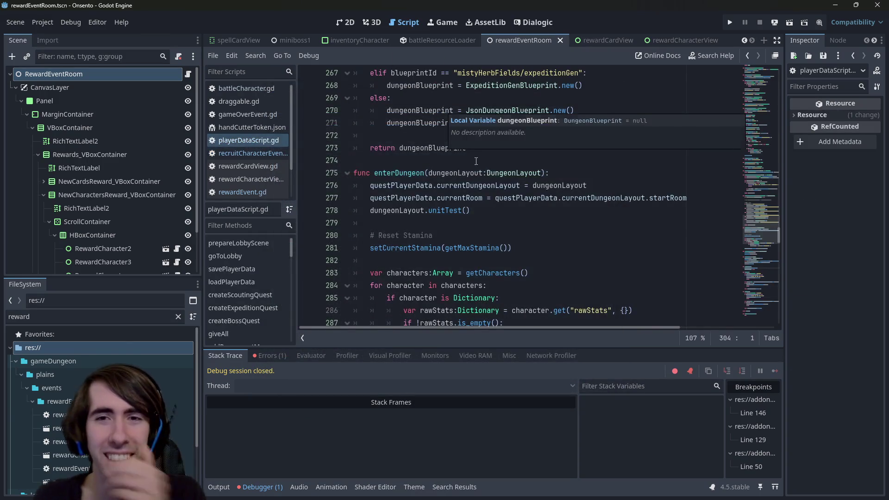
{"action": "scroll", "coordinate": [444, 111], "scroll_direction": "up", "scroll_amount": 5}
{"action": "scroll", "coordinate": [482, 194], "scroll_direction": "up", "scroll_amount": 2}
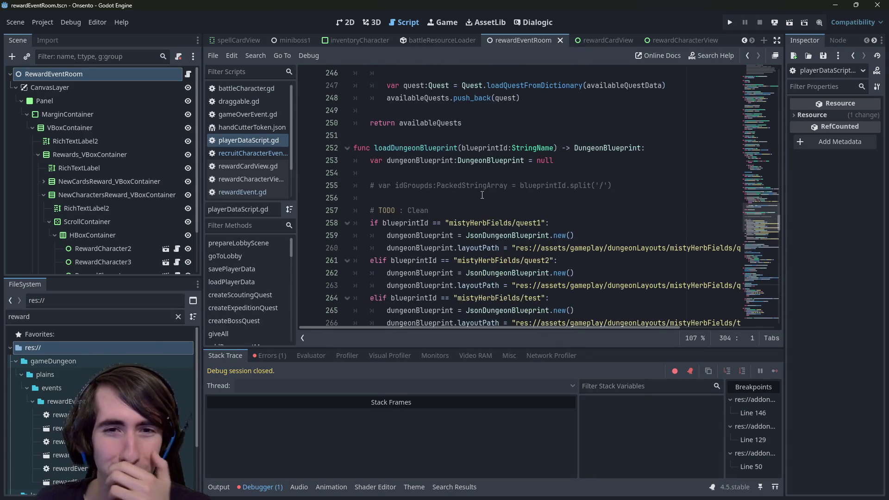
{"action": "scroll", "coordinate": [477, 190], "scroll_direction": "down", "scroll_amount": 4}
- Search the script for '2:' and scroll to the quests-finished match cases
{"action": "left_click", "coordinate": [475, 186]}
{"action": "key", "text": "ctrl+f"}
{"action": "type", "text": "2:"}
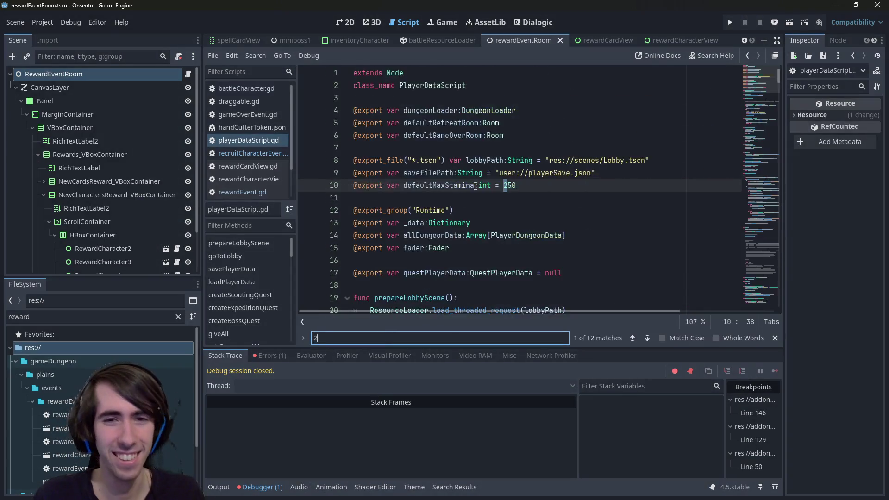
{"action": "left_click", "coordinate": [475, 186]}
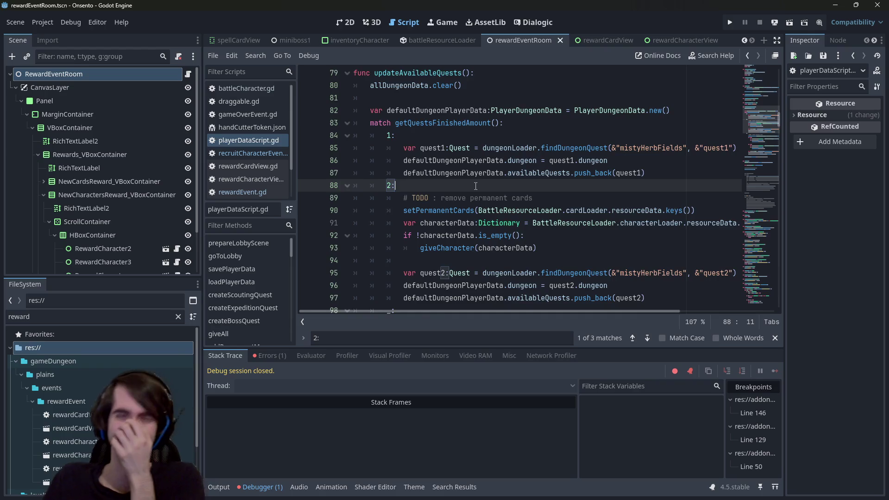
{"action": "scroll", "coordinate": [476, 185], "scroll_direction": "down", "scroll_amount": 2}
{"action": "scroll", "coordinate": [475, 186], "scroll_direction": "down", "scroll_amount": 1}
{"action": "scroll", "coordinate": [476, 188], "scroll_direction": "up", "scroll_amount": 2}
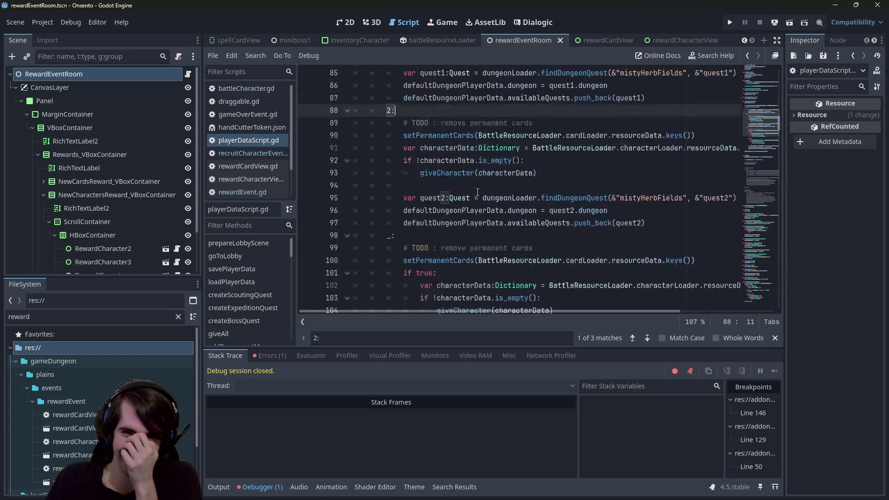
{"action": "scroll", "coordinate": [477, 192], "scroll_direction": "down", "scroll_amount": 1}
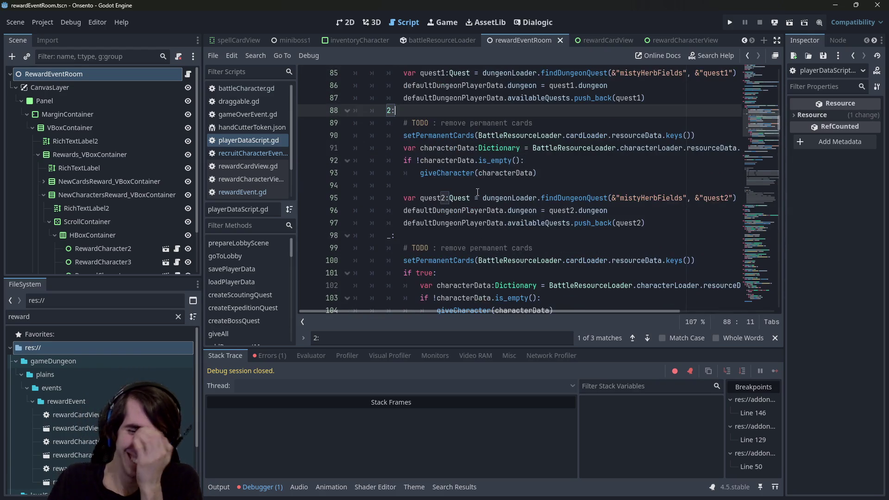
{"action": "left_click", "coordinate": [505, 186]}
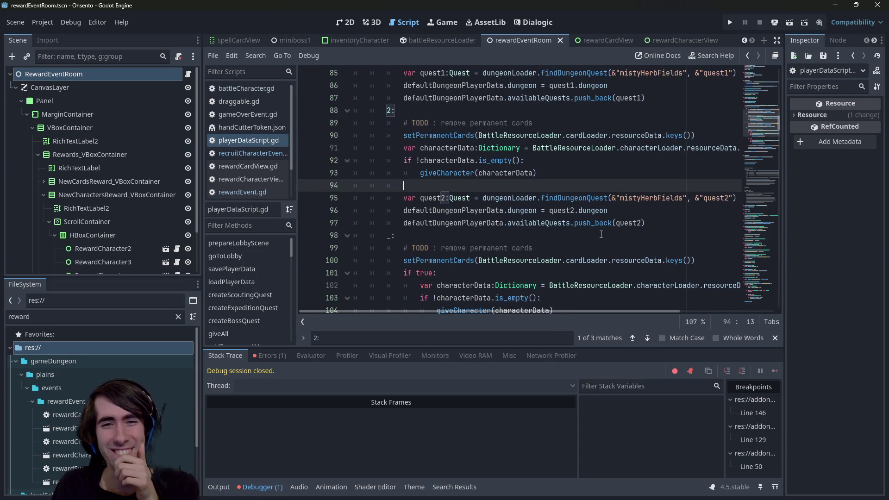
{"action": "scroll", "coordinate": [601, 234], "scroll_direction": "up", "scroll_amount": 1}
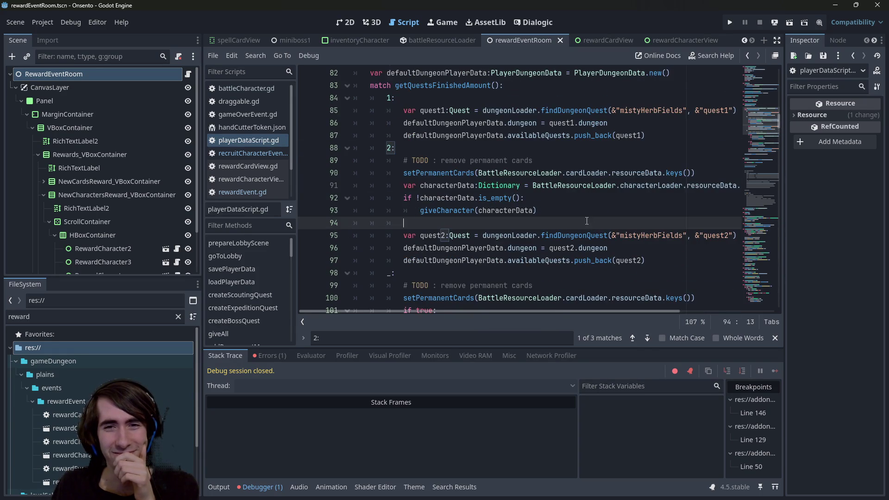
{"action": "scroll", "coordinate": [587, 221], "scroll_direction": "down", "scroll_amount": 5}
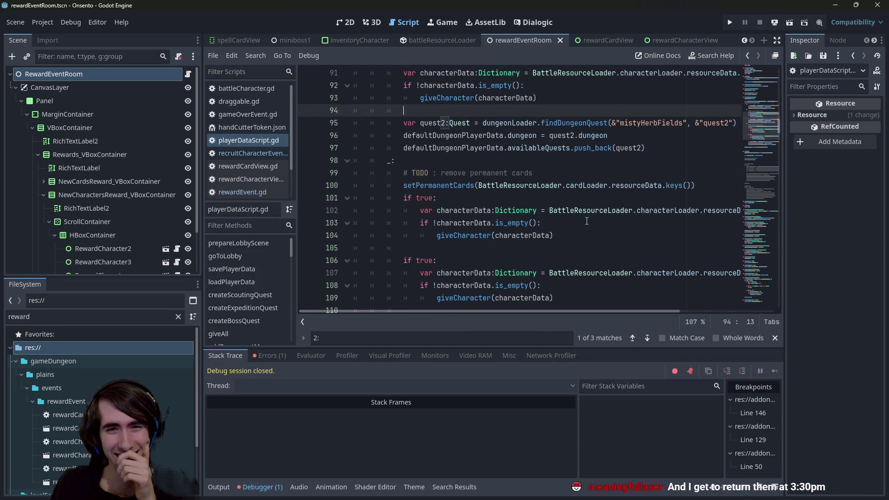
{"action": "scroll", "coordinate": [587, 221], "scroll_direction": "up", "scroll_amount": 1}
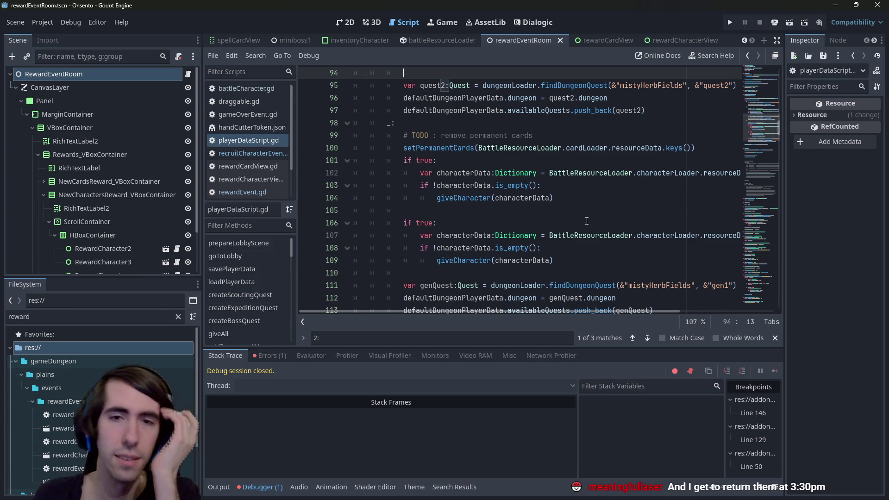
{"action": "scroll", "coordinate": [497, 173], "scroll_direction": "up", "scroll_amount": 1}
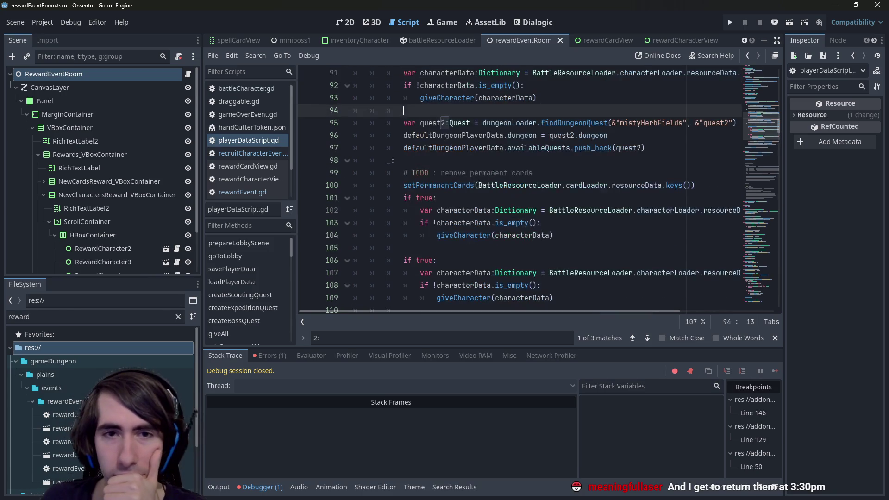
{"action": "double_click", "coordinate": [457, 186]}
{"action": "scroll", "coordinate": [458, 196], "scroll_direction": "up", "scroll_amount": 3}
{"action": "double_click", "coordinate": [443, 174]}
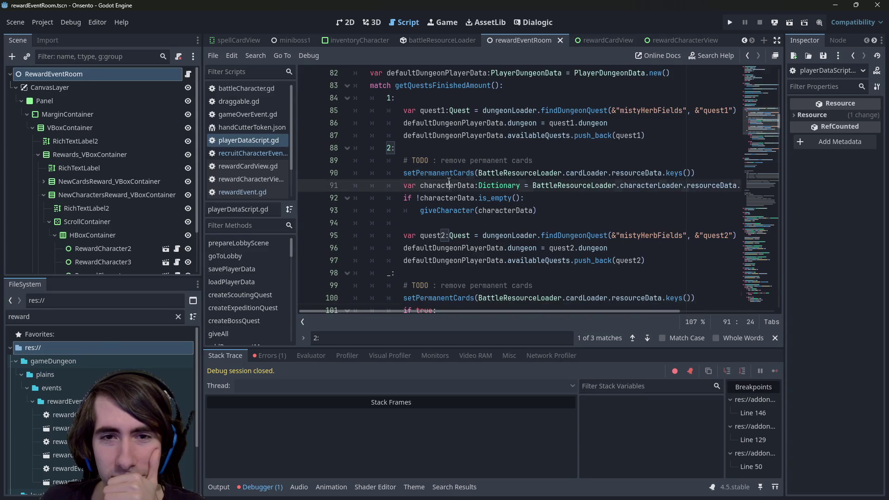
{"action": "triple_click", "coordinate": [407, 95]}
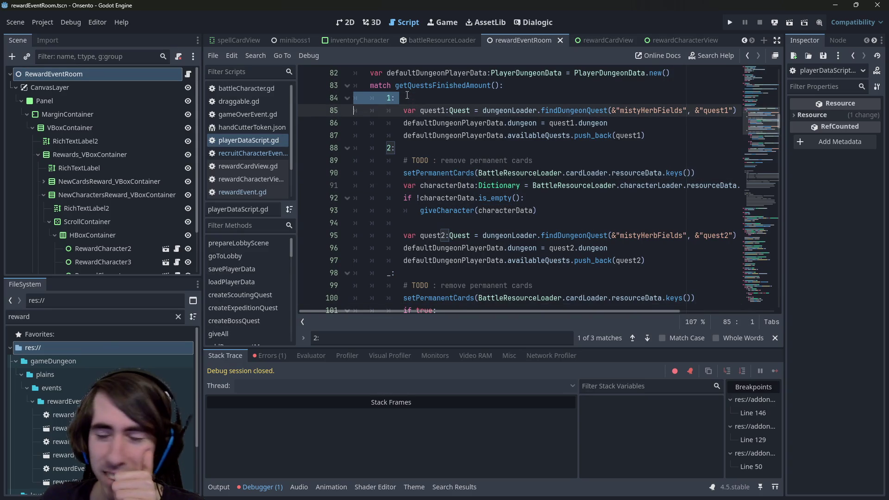
{"action": "scroll", "coordinate": [424, 156], "scroll_direction": "down", "scroll_amount": 4}
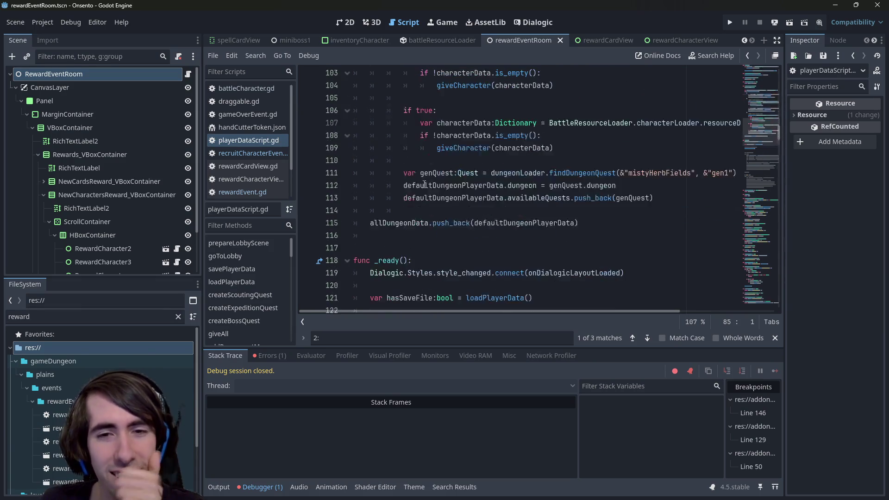
{"action": "scroll", "coordinate": [425, 187], "scroll_direction": "up", "scroll_amount": 1}
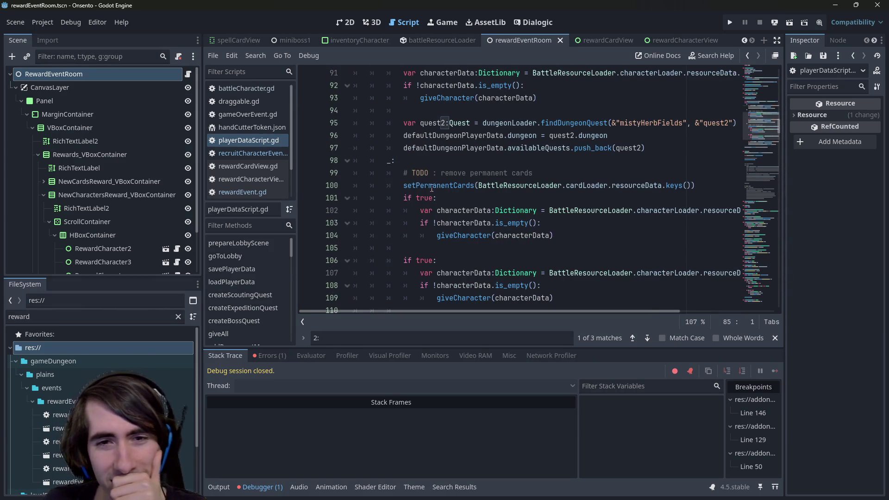
{"action": "double_click", "coordinate": [424, 198]}
{"action": "scroll", "coordinate": [563, 240], "scroll_direction": "down", "scroll_amount": 1}
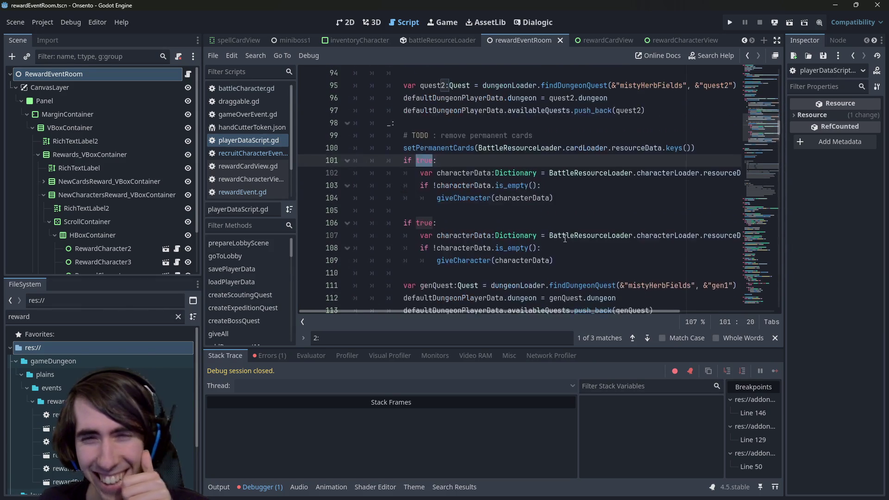
{"action": "scroll", "coordinate": [567, 250], "scroll_direction": "up", "scroll_amount": 3}
{"action": "scroll", "coordinate": [569, 256], "scroll_direction": "down", "scroll_amount": 1}
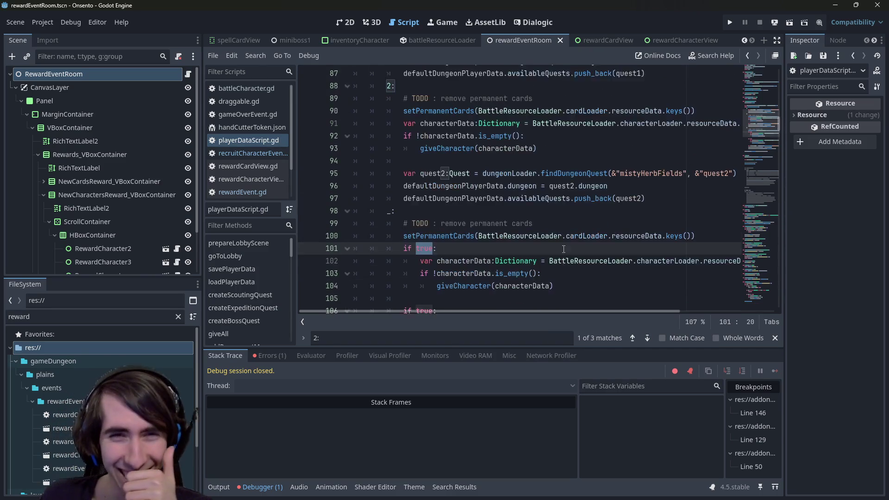
{"action": "scroll", "coordinate": [560, 222], "scroll_direction": "up", "scroll_amount": 3}
{"action": "scroll", "coordinate": [553, 185], "scroll_direction": "down", "scroll_amount": 1}
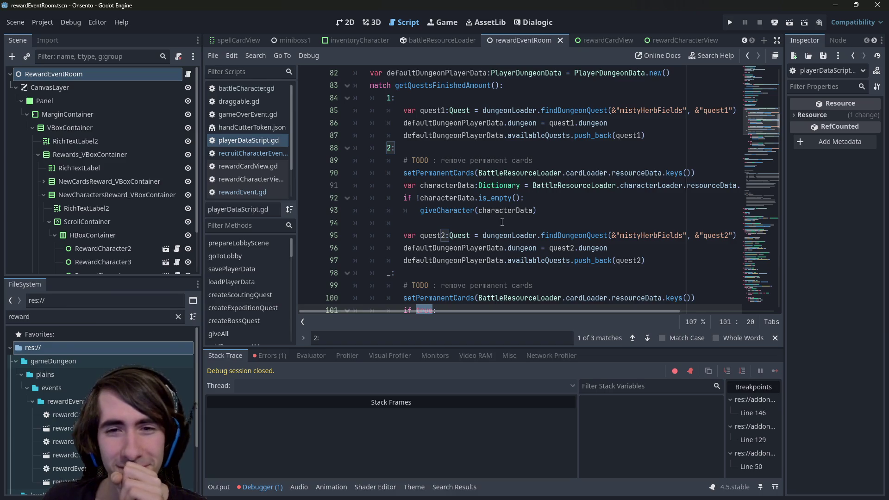
{"action": "scroll", "coordinate": [530, 301], "scroll_direction": "down", "scroll_amount": 1}
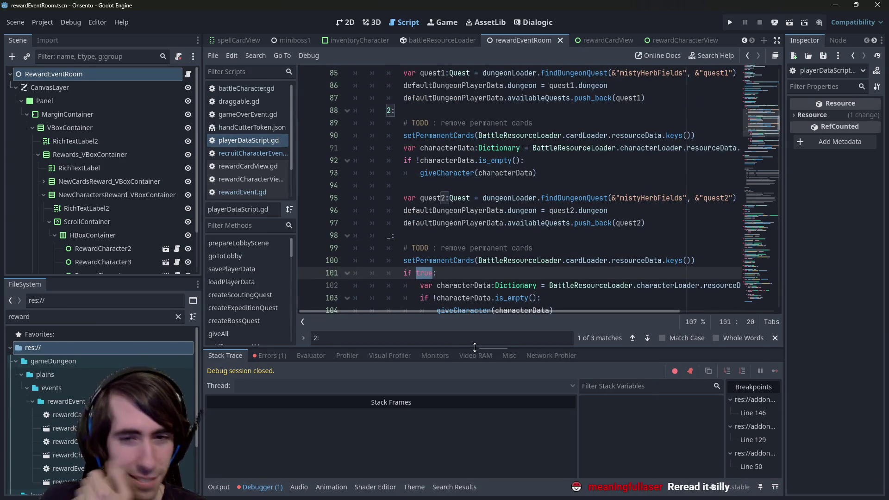
{"action": "left_click_drag", "start_coordinate": [473, 348], "coordinate": [473, 369]}
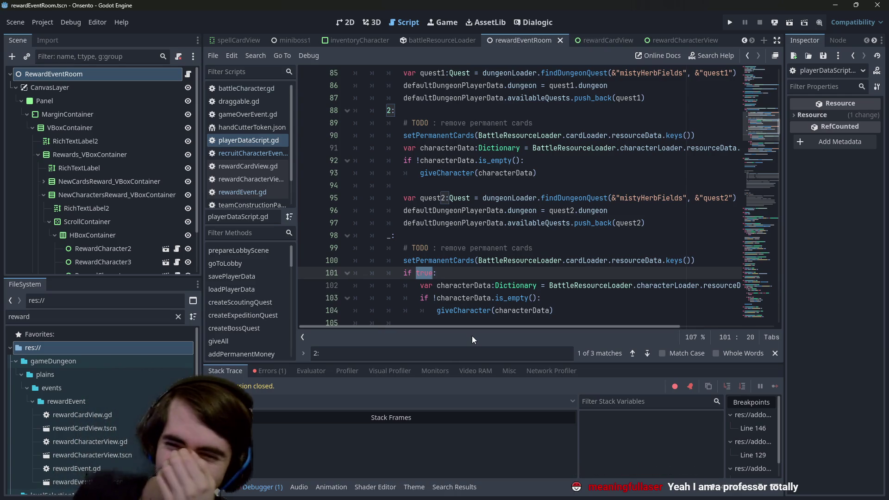
{"action": "mouse_move", "coordinate": [488, 311]}
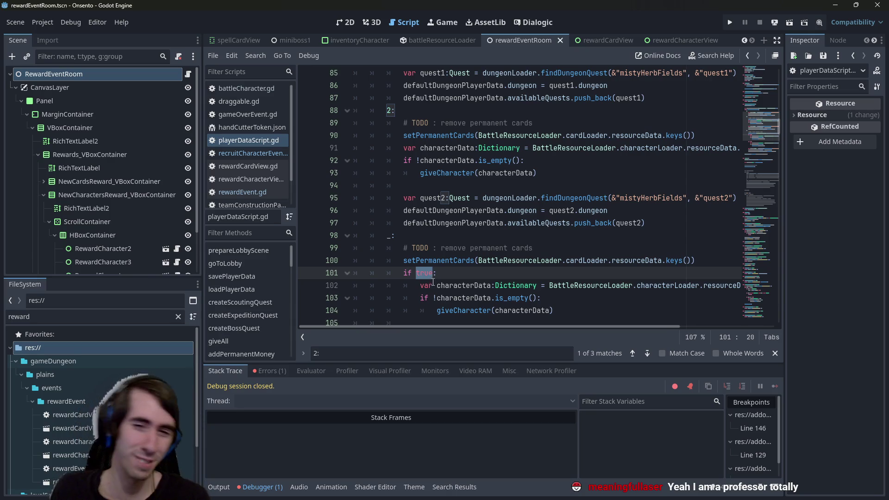
{"action": "scroll", "coordinate": [422, 259], "scroll_direction": "down", "scroll_amount": 1}
{"action": "scroll", "coordinate": [422, 260], "scroll_direction": "down", "scroll_amount": 2}
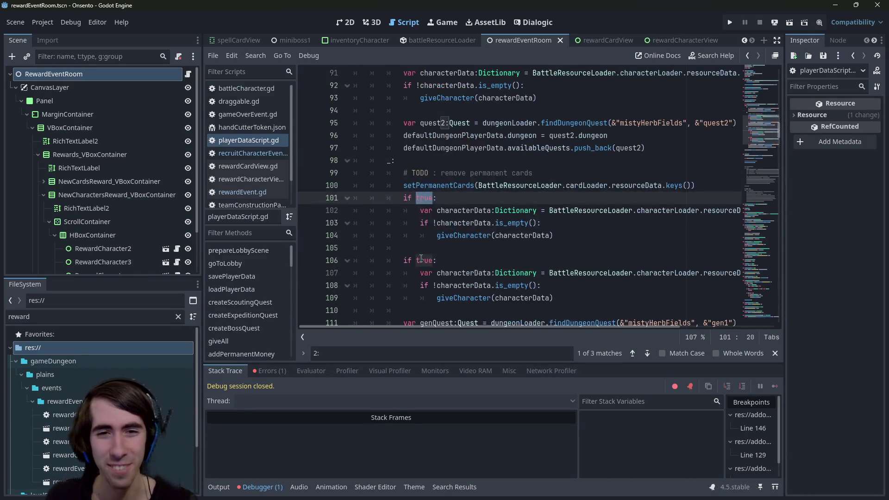
{"action": "mouse_move", "coordinate": [553, 260]}
{"action": "left_mouse_down"}
{"action": "mouse_move", "coordinate": [354, 222]}
{"action": "mouse_move", "coordinate": [352, 158]}
{"action": "left_mouse_up"}
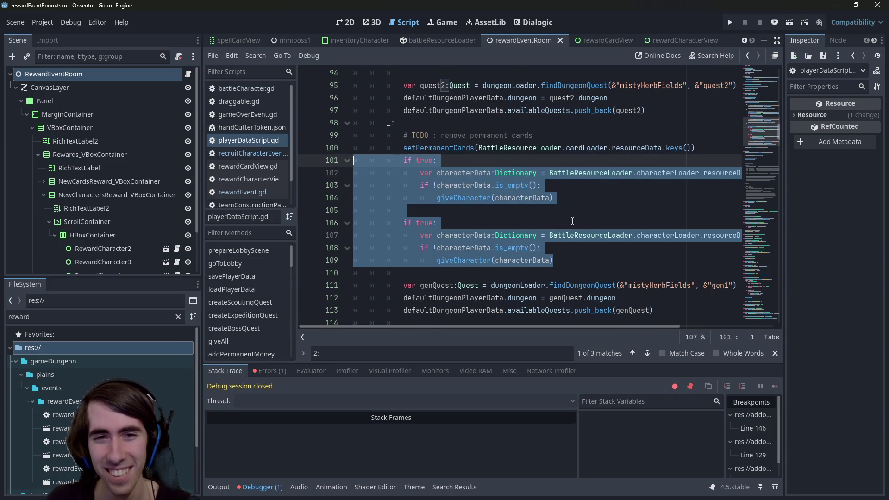
{"action": "scroll", "coordinate": [573, 221], "scroll_direction": "up", "scroll_amount": 4}
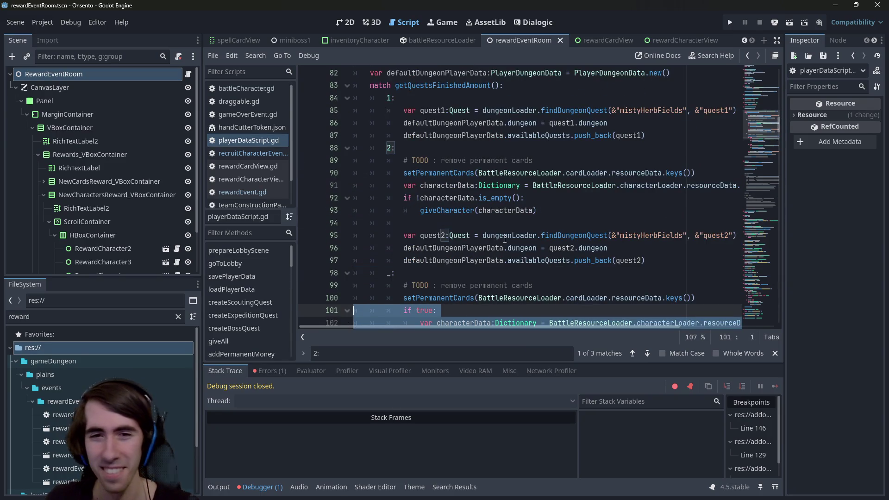
{"action": "left_click", "coordinate": [458, 272]}
{"action": "left_click_drag", "start_coordinate": [395, 148], "coordinate": [334, 147]}
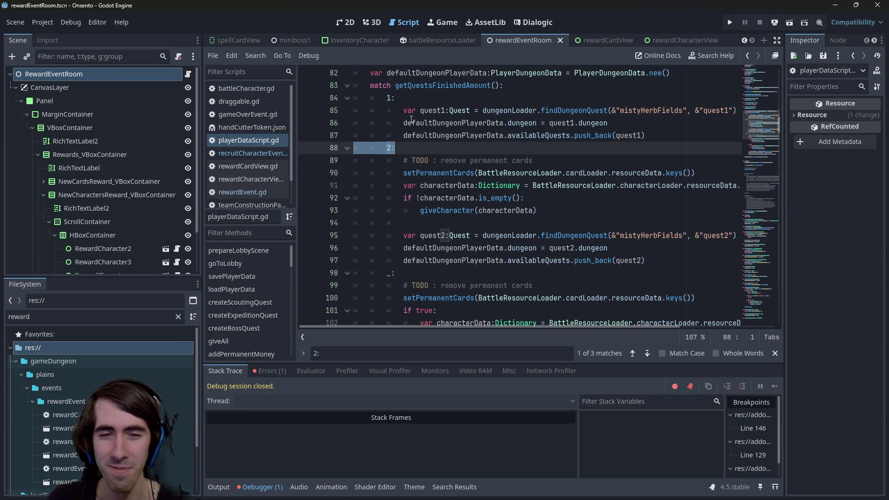
{"action": "left_click_drag", "start_coordinate": [396, 97], "coordinate": [354, 98]}
{"action": "scroll", "coordinate": [448, 166], "scroll_direction": "up", "scroll_amount": 1}
{"action": "mouse_move", "coordinate": [448, 167]}
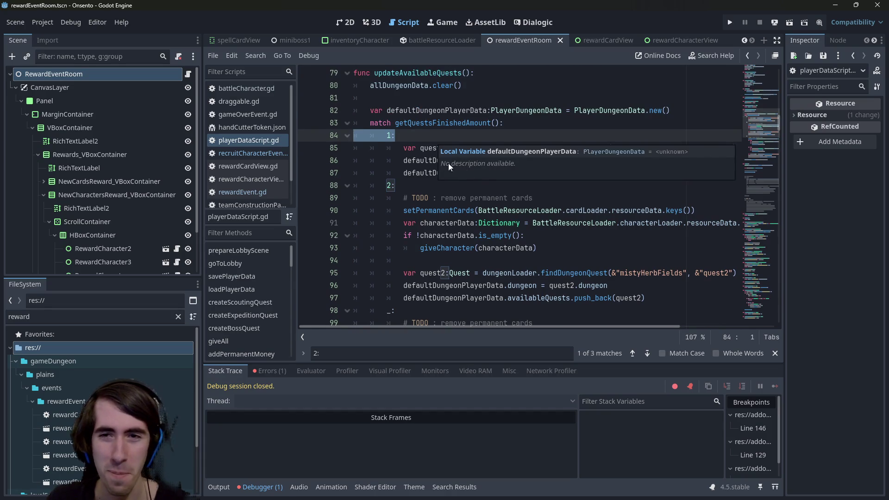
{"action": "scroll", "coordinate": [510, 208], "scroll_direction": "down", "scroll_amount": 1}
{"action": "left_click_drag", "start_coordinate": [537, 210], "coordinate": [310, 158]}
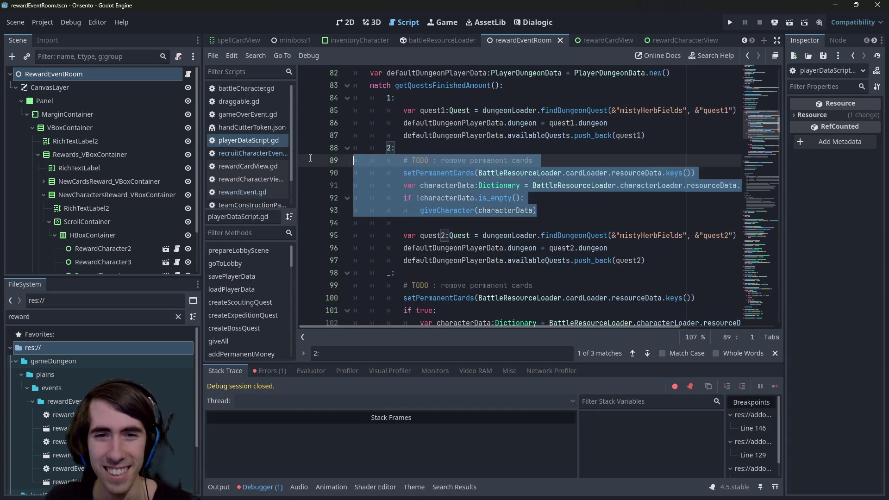
{"action": "double_click", "coordinate": [438, 172]}
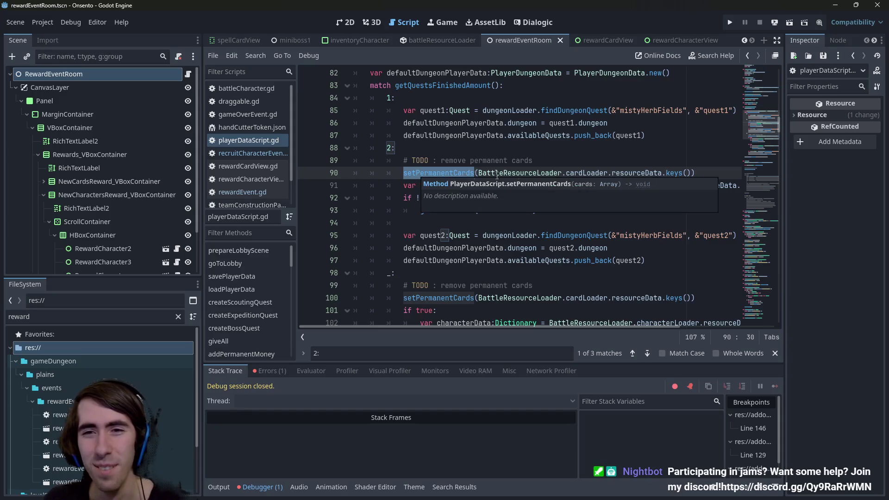
{"action": "double_click", "coordinate": [662, 173]}
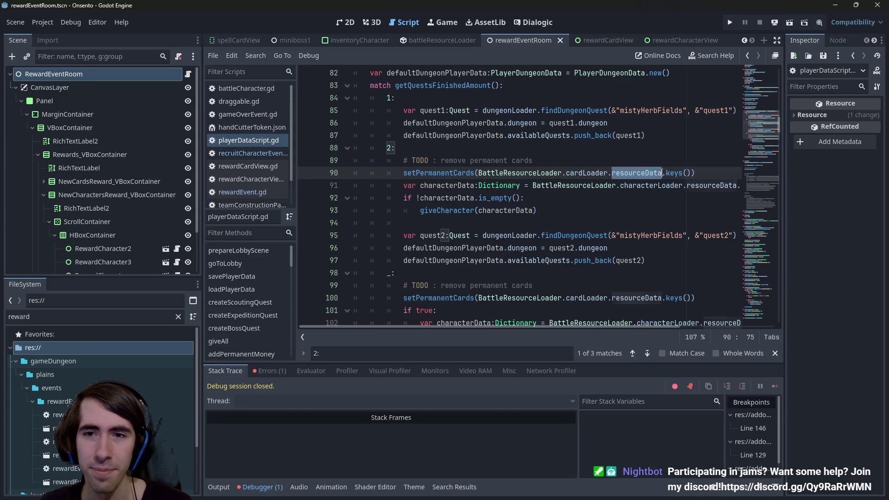
{"action": "left_click", "coordinate": [531, 186]}
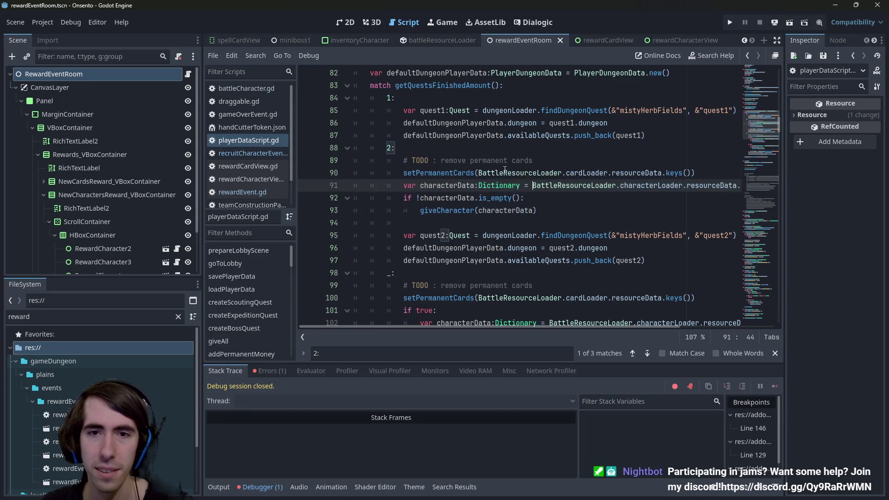
{"action": "left_click", "coordinate": [504, 172]}
{"action": "mouse_move", "coordinate": [474, 324]}
{"action": "left_mouse_down"}
{"action": "mouse_move", "coordinate": [566, 328]}
{"action": "mouse_move", "coordinate": [396, 318]}
{"action": "left_mouse_up"}
{"action": "left_click", "coordinate": [453, 172]}
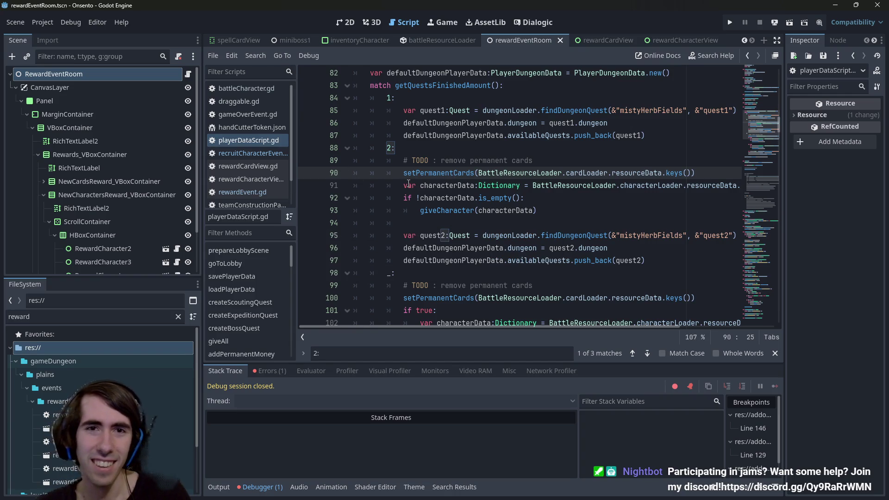
{"action": "scroll", "coordinate": [421, 197], "scroll_direction": "down", "scroll_amount": 1}
{"action": "left_click_drag", "start_coordinate": [547, 172], "coordinate": [354, 135]}
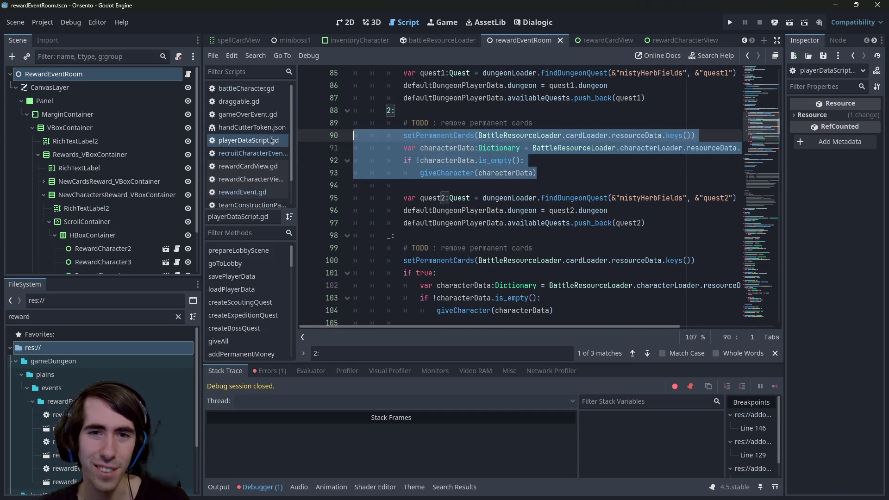
{"action": "scroll", "coordinate": [541, 247], "scroll_direction": "down", "scroll_amount": 2}
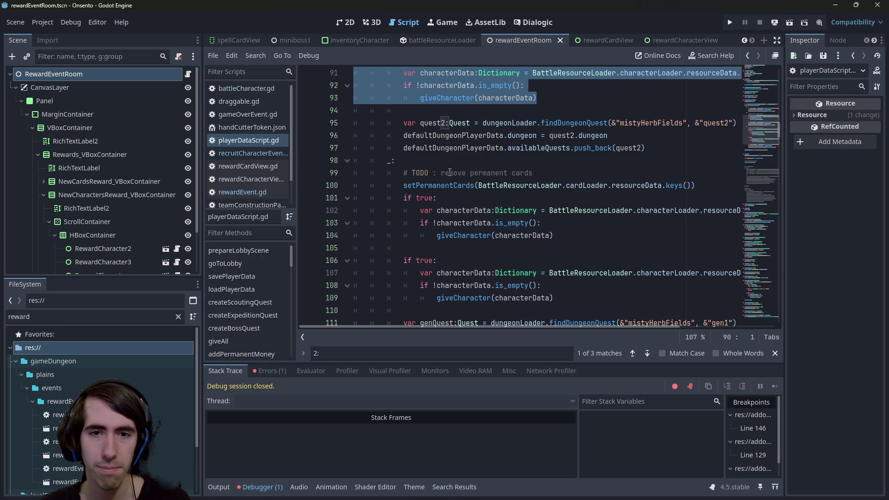
{"action": "double_click", "coordinate": [484, 238]}
{"action": "scroll", "coordinate": [484, 238], "scroll_direction": "down", "scroll_amount": 3}
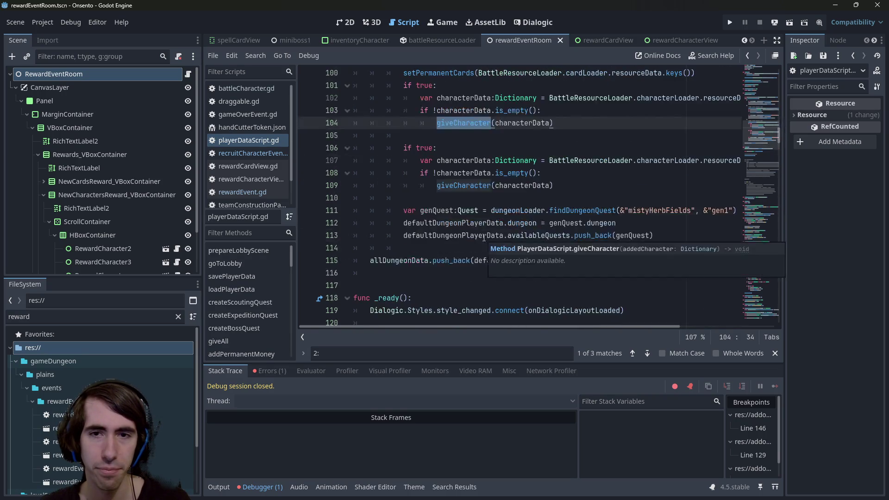
{"action": "scroll", "coordinate": [484, 238], "scroll_direction": "up", "scroll_amount": 2}
{"action": "left_click_drag", "start_coordinate": [537, 236], "coordinate": [738, 236]}
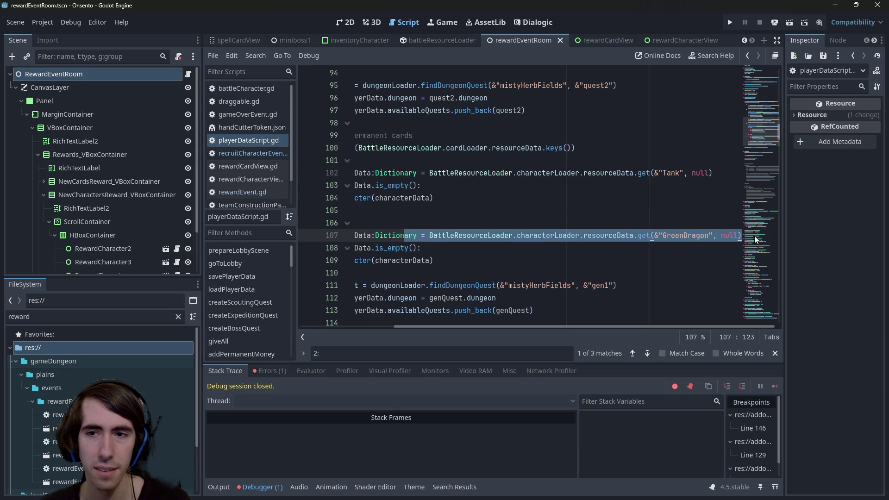
{"action": "left_click_drag", "start_coordinate": [433, 260], "coordinate": [368, 249]}
{"action": "double_click", "coordinate": [409, 236]}
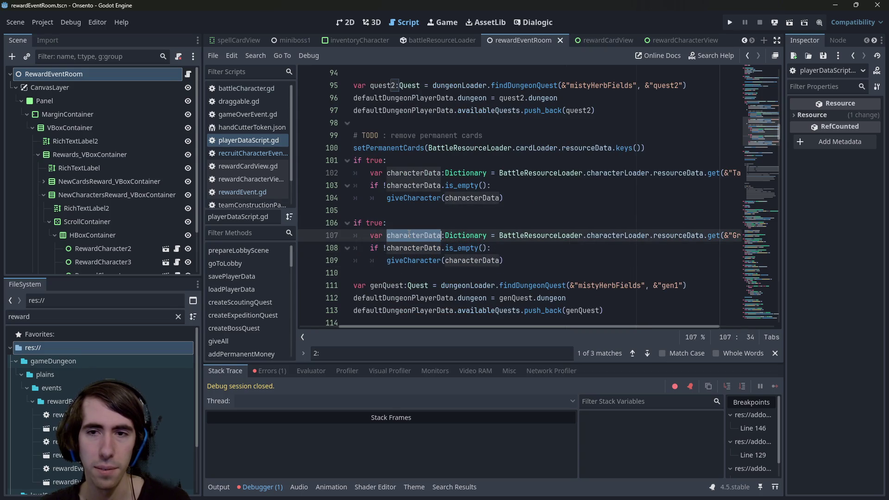
{"action": "left_click_drag", "start_coordinate": [505, 260], "coordinate": [357, 222]}
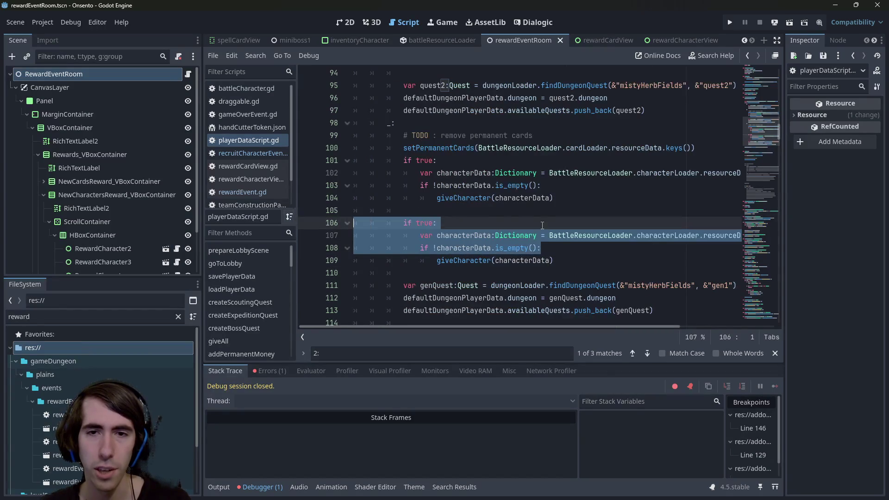
{"action": "mouse_move", "coordinate": [505, 261]}
{"action": "left_mouse_down"}
{"action": "mouse_move", "coordinate": [407, 223]}
{"action": "mouse_move", "coordinate": [320, 164]}
{"action": "left_mouse_up"}
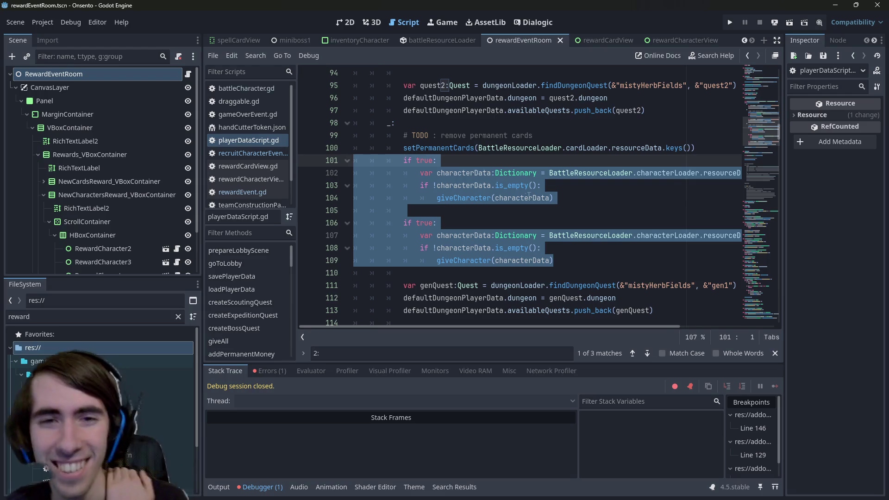
{"action": "left_click", "coordinate": [557, 263]}
{"action": "scroll", "coordinate": [558, 265], "scroll_direction": "down", "scroll_amount": 1}
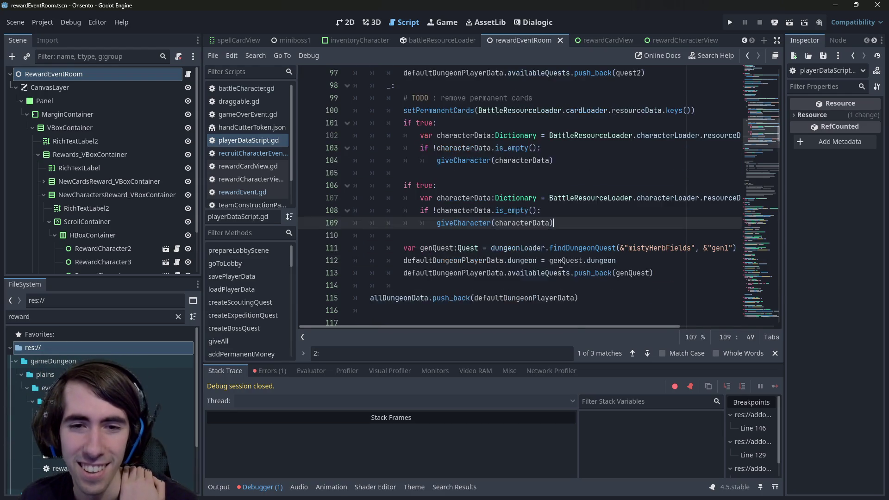
{"action": "scroll", "coordinate": [561, 264], "scroll_direction": "up", "scroll_amount": 2}
{"action": "double_click", "coordinate": [437, 185]}
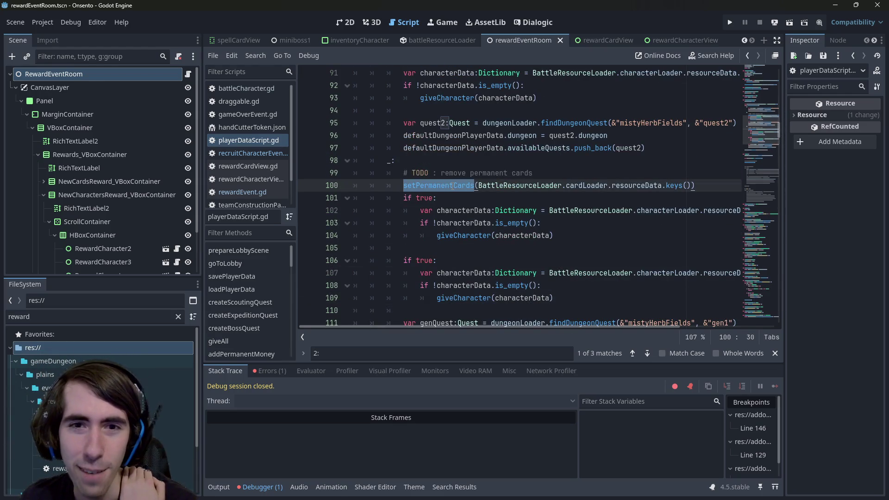
{"action": "scroll", "coordinate": [452, 187], "scroll_direction": "up", "scroll_amount": 1}
{"action": "scroll", "coordinate": [452, 187], "scroll_direction": "up", "scroll_amount": 1}
{"action": "left_click", "coordinate": [480, 136]}
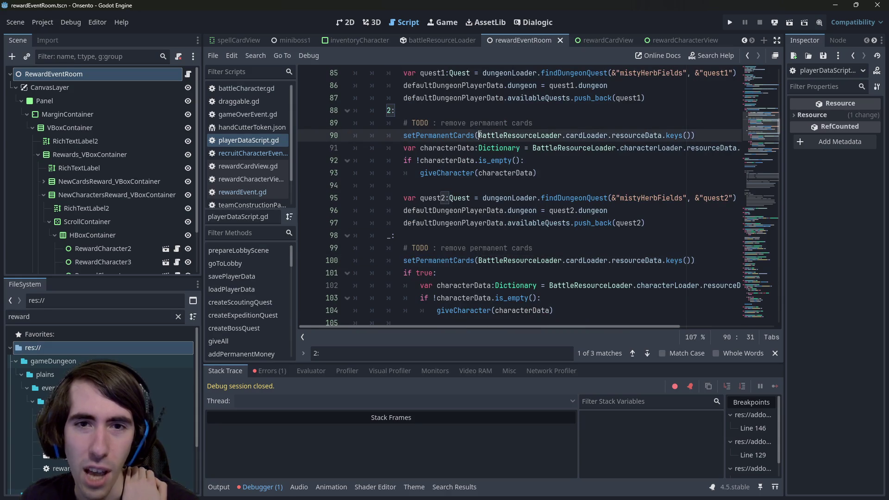
- Comment out the setPermanentCards calls on lines 90 and 100 and save the script
{"action": "key", "text": "ctrl+k"}
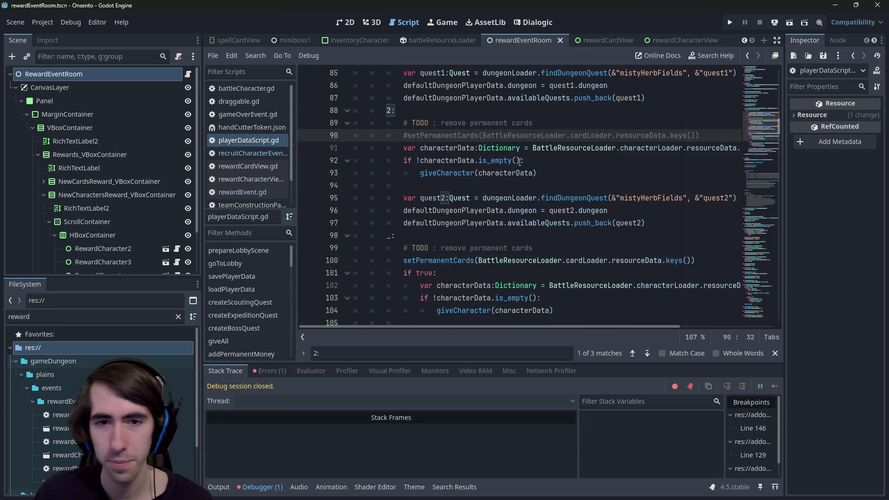
{"action": "left_click", "coordinate": [484, 259]}
{"action": "key", "text": "ctrl+k"}
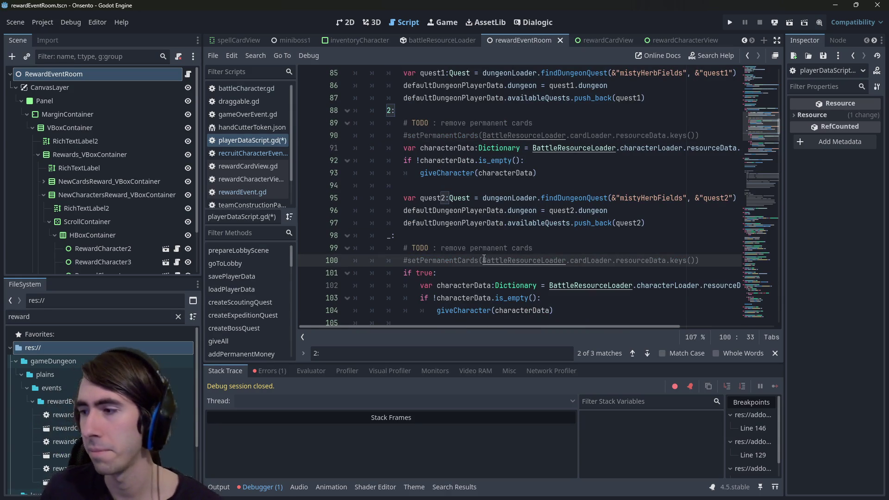
{"action": "key", "text": "ctrl+s"}
- Highlight every use of setPermanentCards to check both calls are commented
{"action": "scroll", "coordinate": [495, 245], "scroll_direction": "down", "scroll_amount": 3}
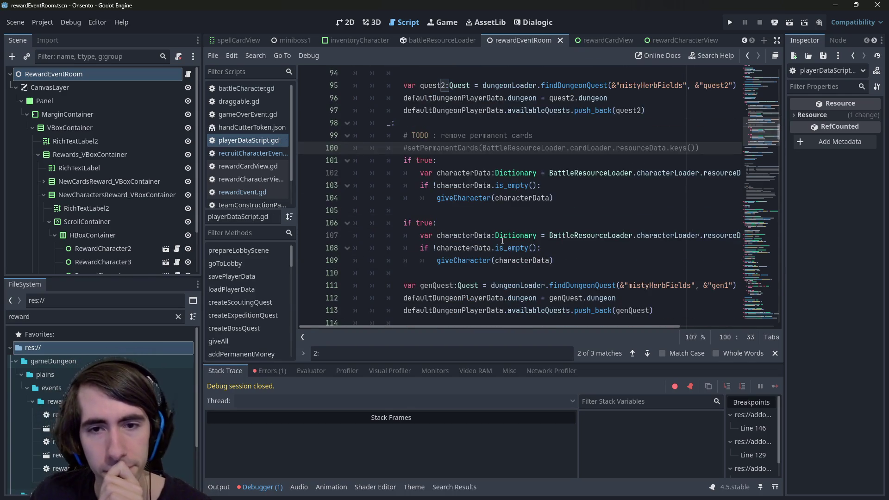
{"action": "mouse_move", "coordinate": [503, 240]}
{"action": "double_click", "coordinate": [465, 148]}
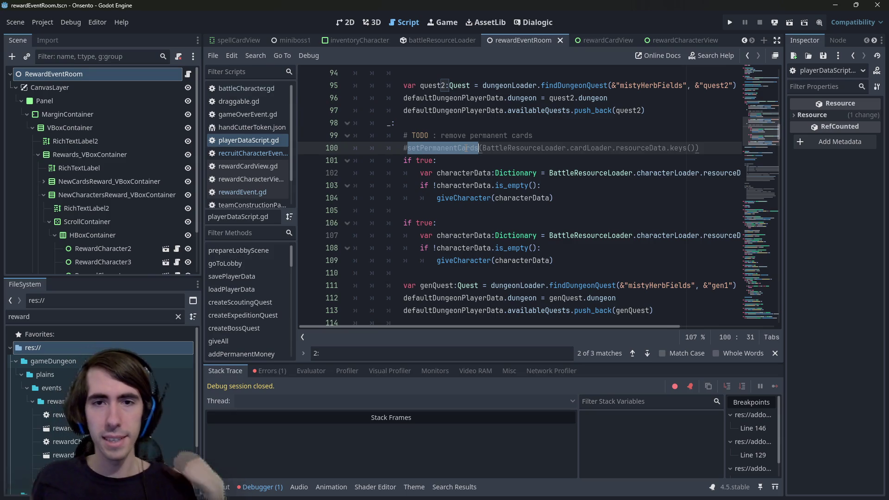
{"action": "scroll", "coordinate": [497, 158], "scroll_direction": "up", "scroll_amount": 2}
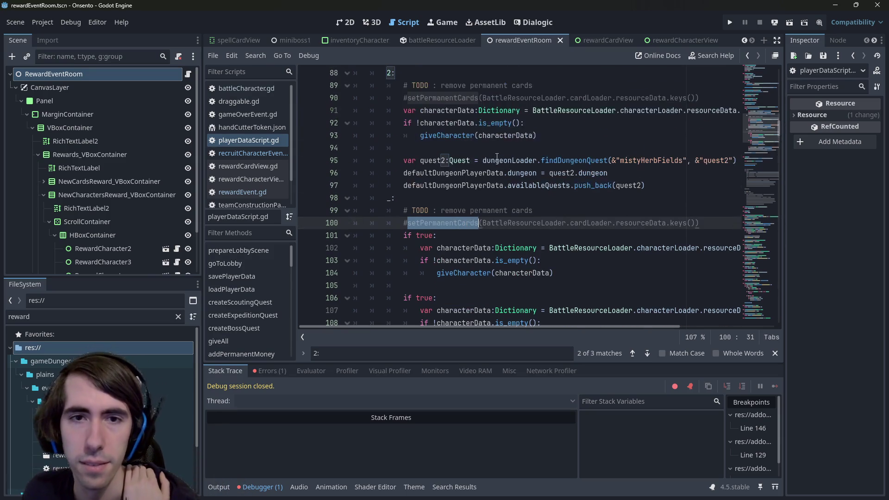
{"action": "scroll", "coordinate": [497, 157], "scroll_direction": "down", "scroll_amount": 1}
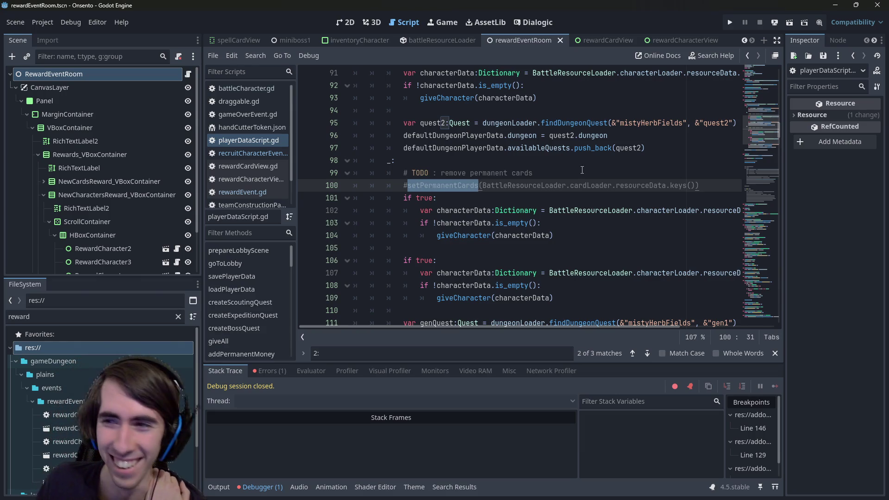
{"action": "left_click", "coordinate": [516, 185]}
- Select the character-granting lines 91–93 in the 2: case to review them
{"action": "scroll", "coordinate": [509, 187], "scroll_direction": "up", "scroll_amount": 3}
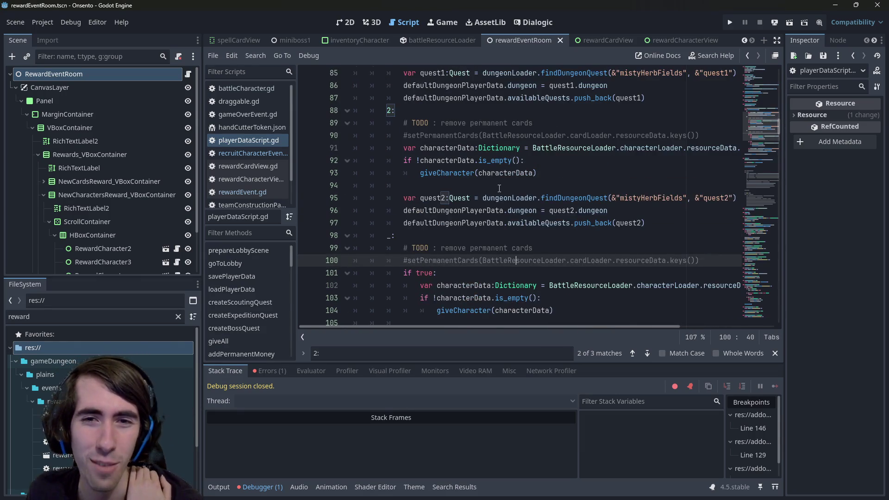
{"action": "scroll", "coordinate": [500, 188], "scroll_direction": "up", "scroll_amount": 1}
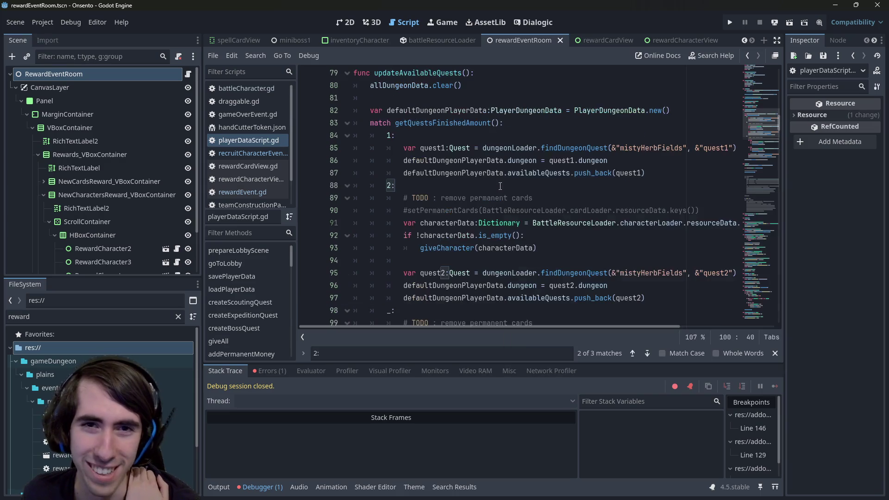
{"action": "scroll", "coordinate": [525, 195], "scroll_direction": "down", "scroll_amount": 1}
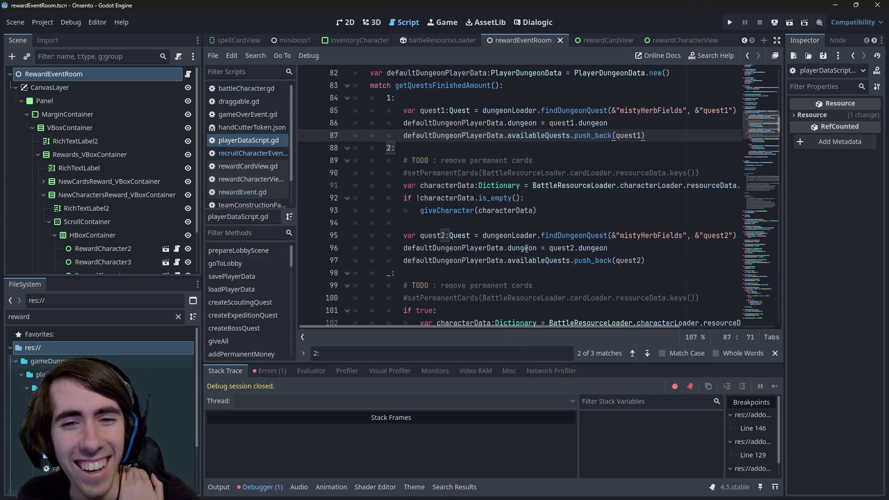
{"action": "left_click", "coordinate": [667, 250]}
{"action": "left_click_drag", "start_coordinate": [537, 210], "coordinate": [339, 185]}
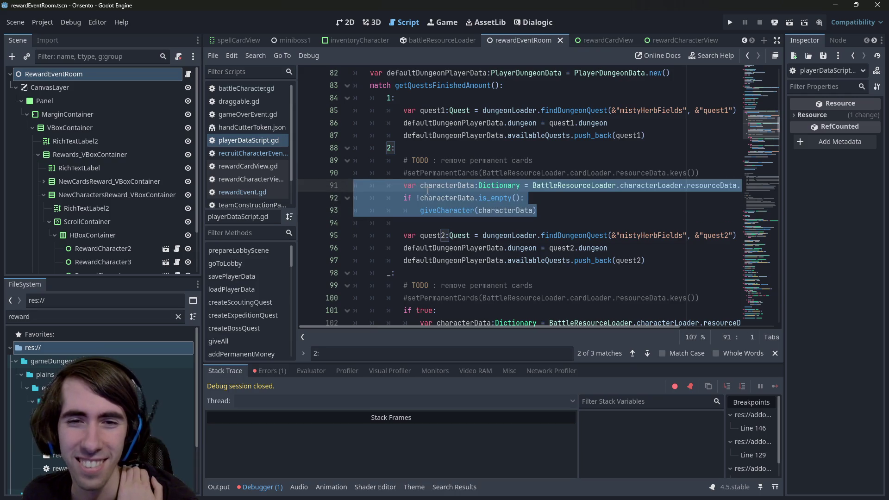
{"action": "left_click", "coordinate": [556, 212]}
{"action": "left_click_drag", "start_coordinate": [537, 211], "coordinate": [282, 184]}
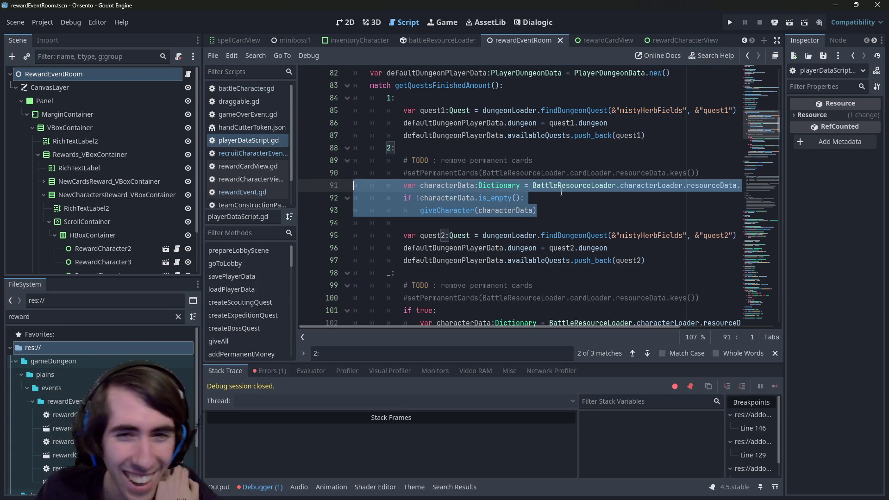
{"action": "scroll", "coordinate": [559, 196], "scroll_direction": "down", "scroll_amount": 2}
{"action": "scroll", "coordinate": [559, 196], "scroll_direction": "up", "scroll_amount": 3}
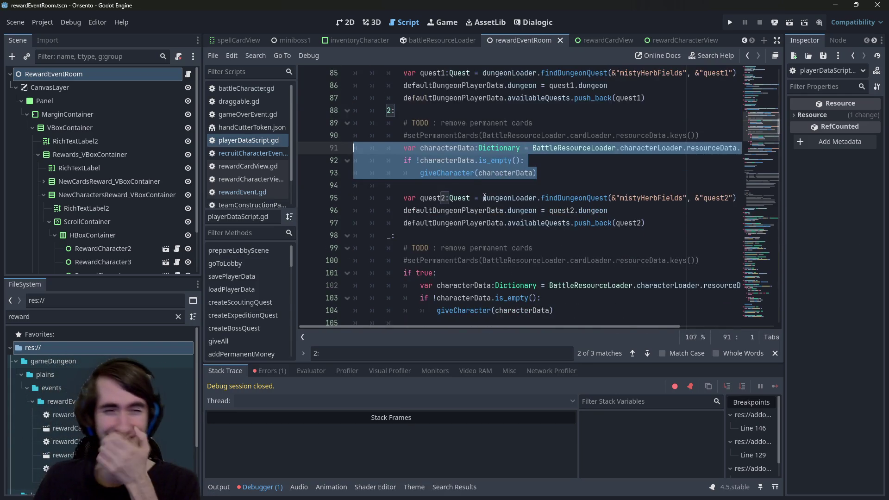
- Inspect the commented line 90, line 102 and line 91 by selecting each in turn
{"action": "left_click", "coordinate": [417, 178]}
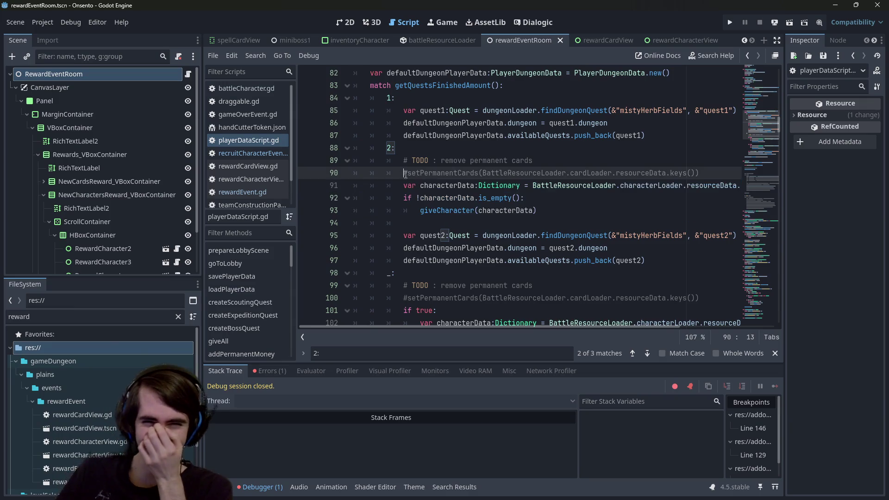
{"action": "scroll", "coordinate": [419, 181], "scroll_direction": "down", "scroll_amount": 3}
{"action": "scroll", "coordinate": [423, 184], "scroll_direction": "down", "scroll_amount": 1}
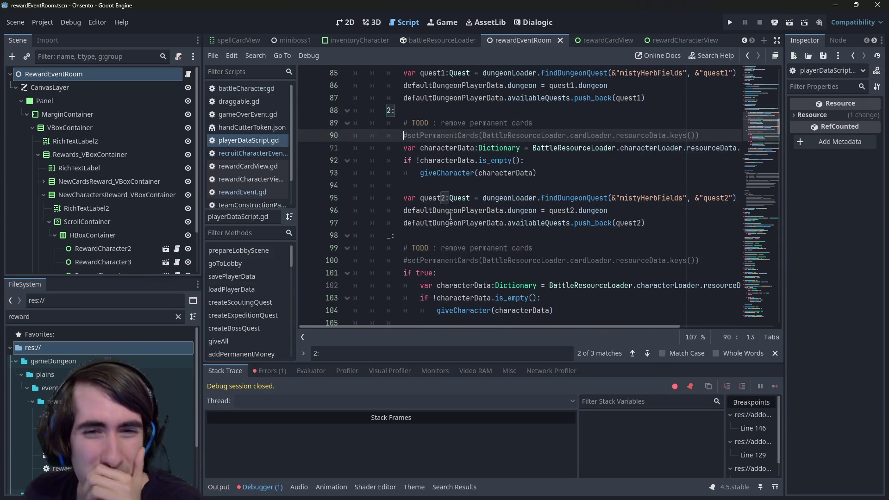
{"action": "scroll", "coordinate": [582, 205], "scroll_direction": "up", "scroll_amount": 1}
{"action": "left_click_drag", "start_coordinate": [523, 210], "coordinate": [741, 211]}
{"action": "key", "text": "Up"}
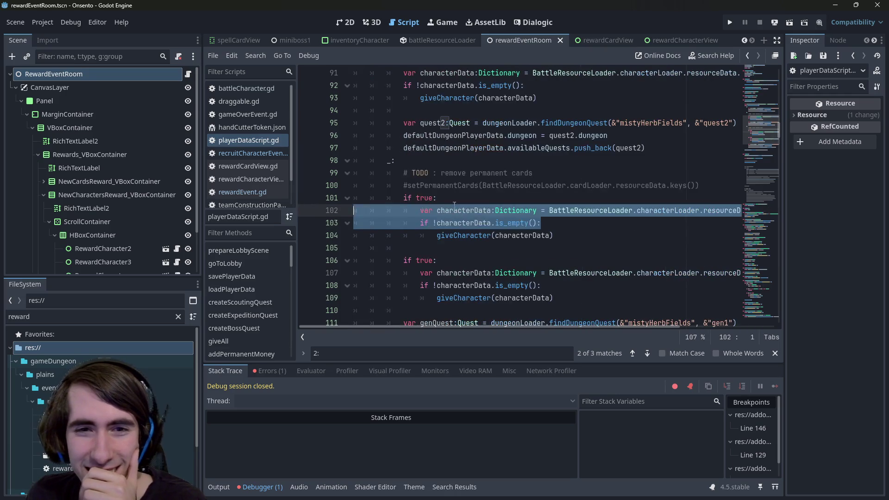
{"action": "scroll", "coordinate": [494, 224], "scroll_direction": "up", "scroll_amount": 1}
{"action": "scroll", "coordinate": [495, 224], "scroll_direction": "down", "scroll_amount": 2}
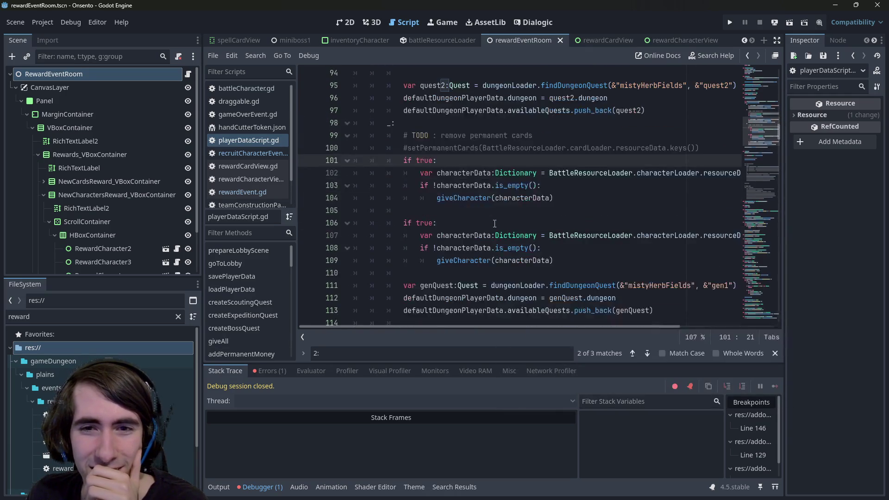
{"action": "scroll", "coordinate": [495, 223], "scroll_direction": "up", "scroll_amount": 3}
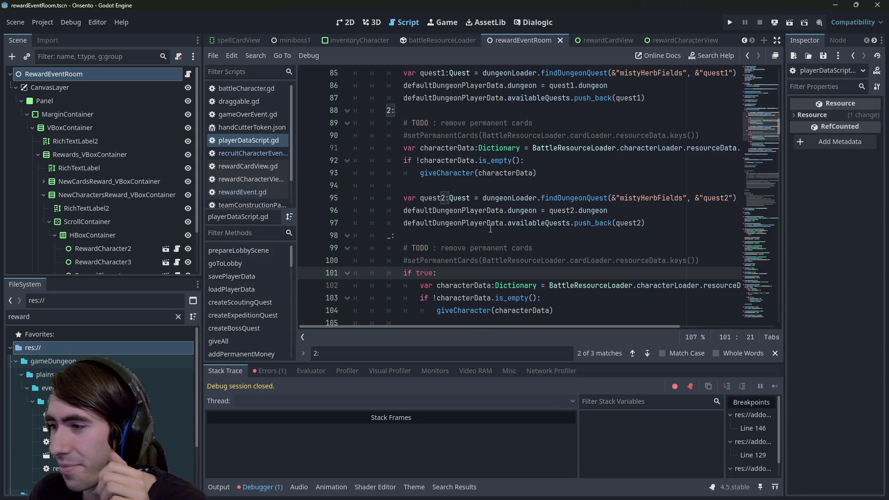
{"action": "mouse_move", "coordinate": [490, 229]}
{"action": "scroll", "coordinate": [561, 120], "scroll_direction": "up", "scroll_amount": 1}
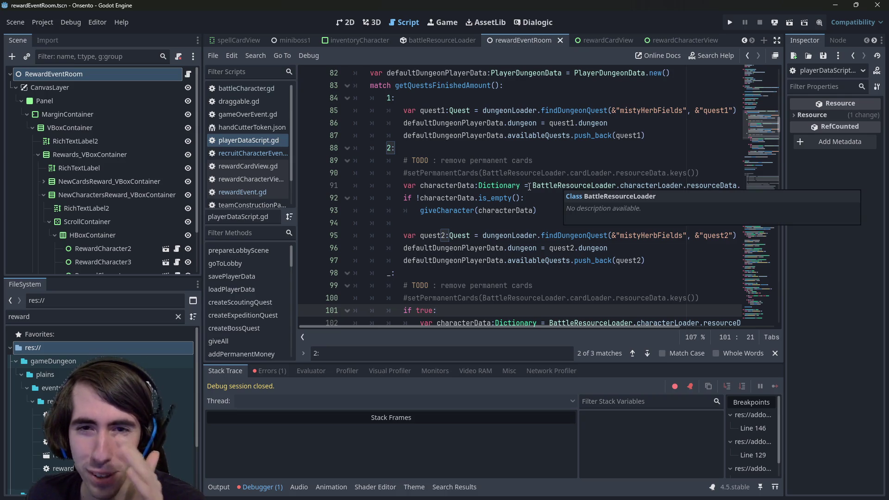
{"action": "left_click_drag", "start_coordinate": [530, 186], "coordinate": [739, 186]}
{"action": "scroll", "coordinate": [596, 255], "scroll_direction": "down", "scroll_amount": 3}
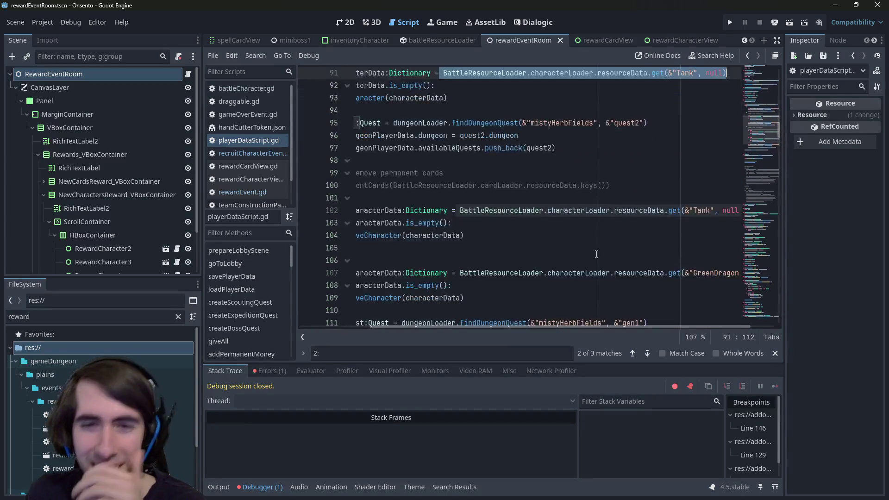
{"action": "scroll", "coordinate": [597, 254], "scroll_direction": "up", "scroll_amount": 3}
{"action": "left_click_drag", "start_coordinate": [533, 186], "coordinate": [244, 180]}
{"action": "left_click", "coordinate": [438, 176]}
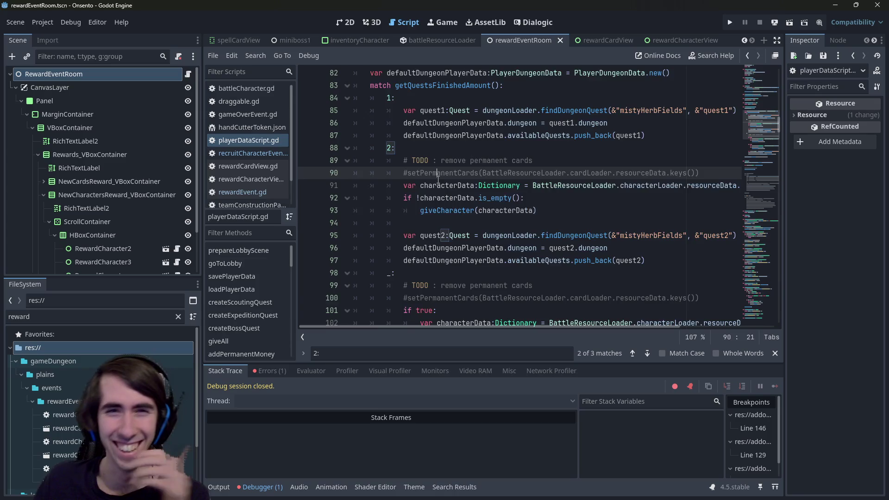
- Select getQuestsFinishedAmount on line 83, then switch to rewardEvent.gd
{"action": "scroll", "coordinate": [438, 177], "scroll_direction": "up", "scroll_amount": 1}
{"action": "double_click", "coordinate": [445, 123]}
{"action": "key", "text": "ctrl+c"}
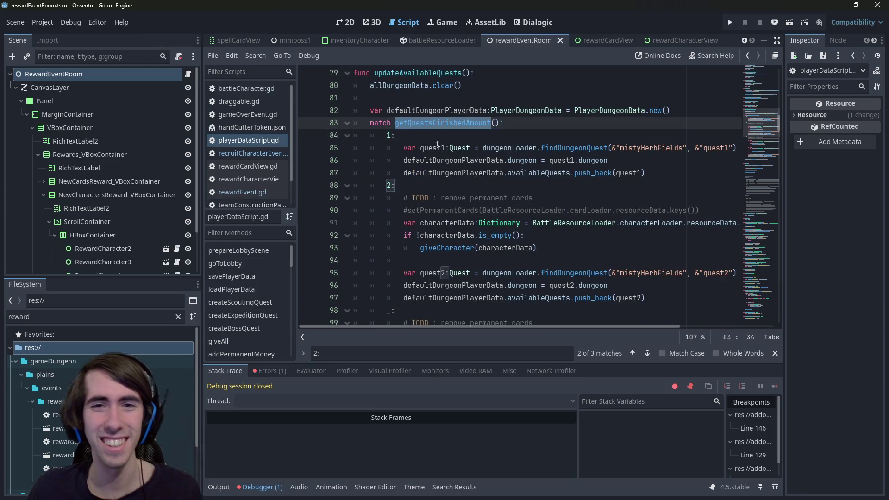
{"action": "left_click", "coordinate": [188, 74]}
{"action": "scroll", "coordinate": [446, 161], "scroll_direction": "up", "scroll_amount": 10}
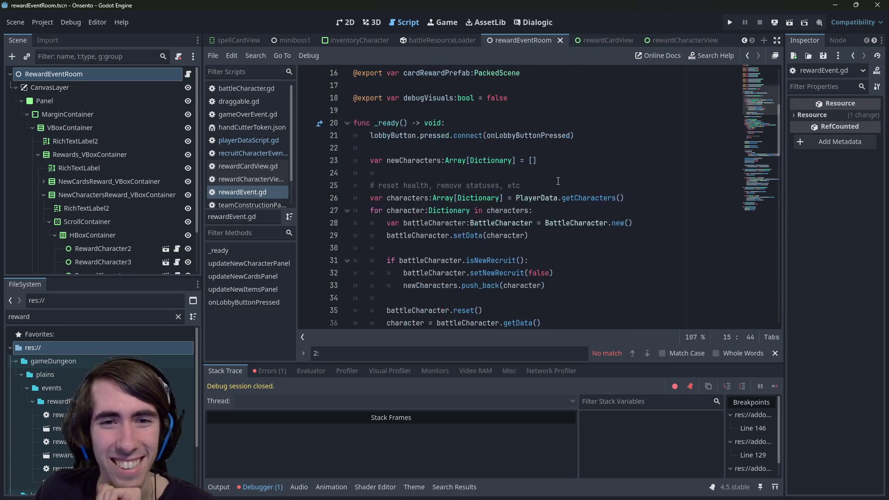
- Review the addPermanentCards and onQuestSuccess calls in rewardEvent.gd
{"action": "scroll", "coordinate": [558, 181], "scroll_direction": "down", "scroll_amount": 12}
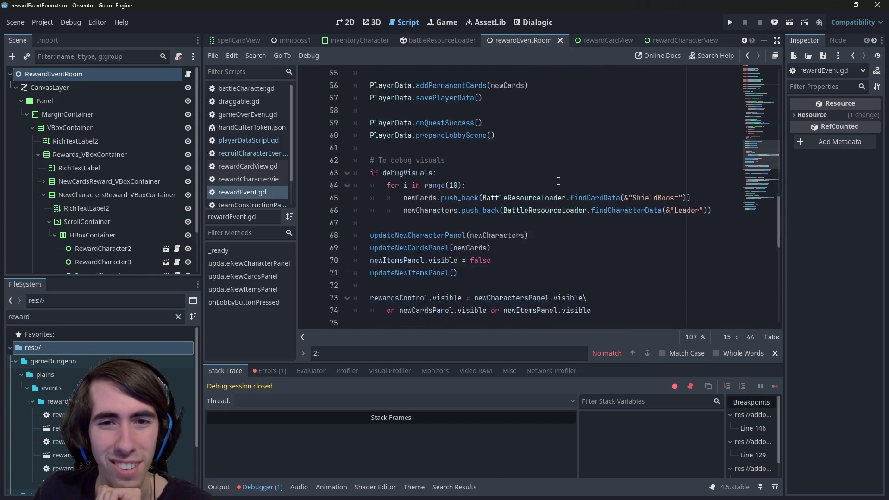
{"action": "scroll", "coordinate": [558, 181], "scroll_direction": "up", "scroll_amount": 8}
{"action": "scroll", "coordinate": [558, 181], "scroll_direction": "up", "scroll_amount": 6}
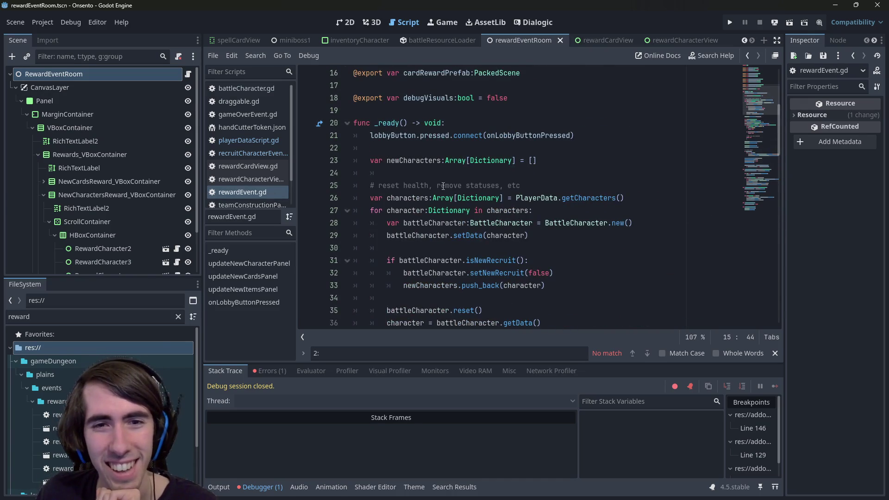
{"action": "scroll", "coordinate": [443, 186], "scroll_direction": "down", "scroll_amount": 9}
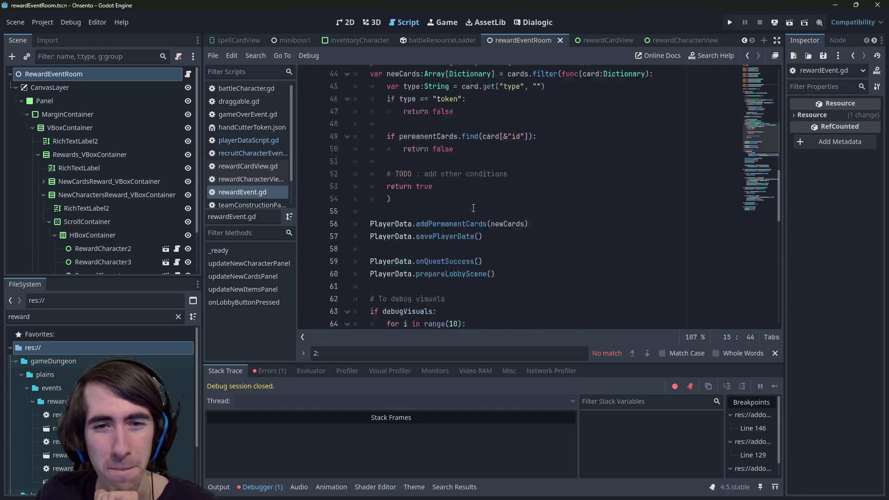
{"action": "scroll", "coordinate": [474, 208], "scroll_direction": "down", "scroll_amount": 7}
{"action": "scroll", "coordinate": [470, 203], "scroll_direction": "up", "scroll_amount": 5}
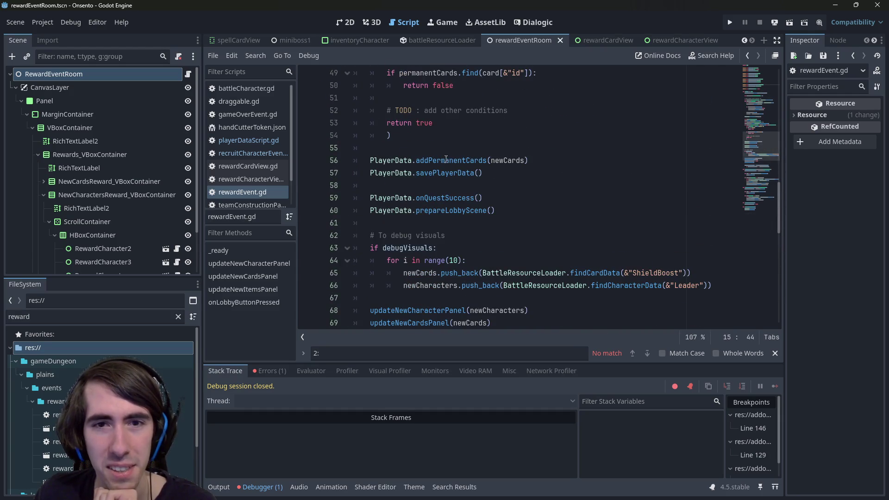
{"action": "double_click", "coordinate": [446, 160]}
{"action": "double_click", "coordinate": [446, 197]}
{"action": "scroll", "coordinate": [449, 198], "scroll_direction": "down", "scroll_amount": 1}
{"action": "scroll", "coordinate": [451, 198], "scroll_direction": "up", "scroll_amount": 1}
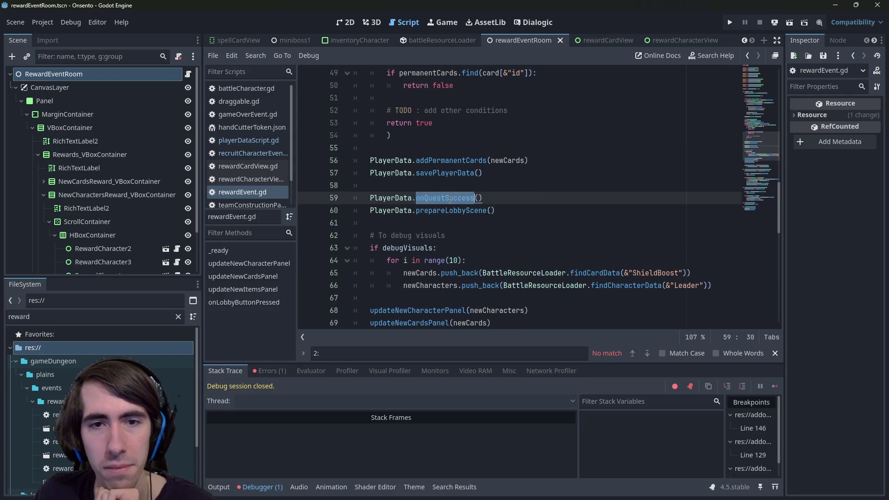
- Add PlayerData.getQuestsFinishedAmount() on new line 56, then go to onQuestSuccess's definition
{"action": "left_click", "coordinate": [434, 148]}
{"action": "key", "text": "Return"}
{"action": "key", "text": "Return"}
{"action": "key", "text": "Up"}
{"action": "key", "text": "ctrl+v"}
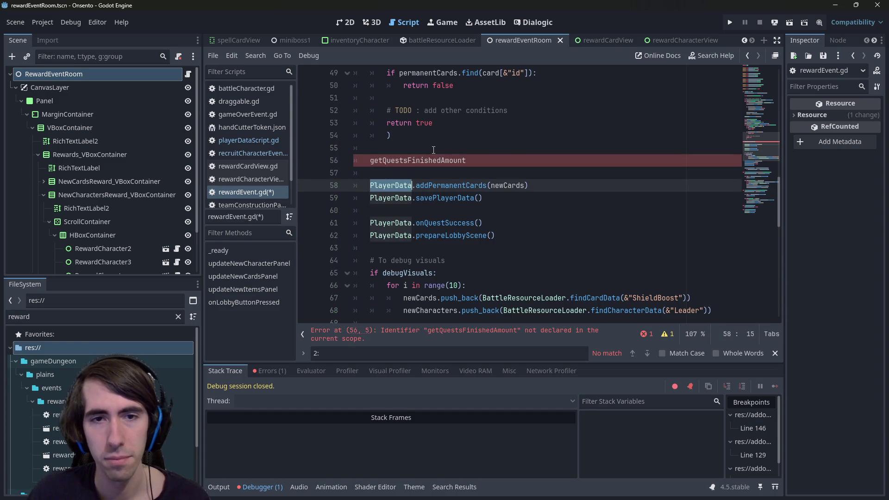
{"action": "type", "text": "PlayerData."}
{"action": "key", "text": "End"}
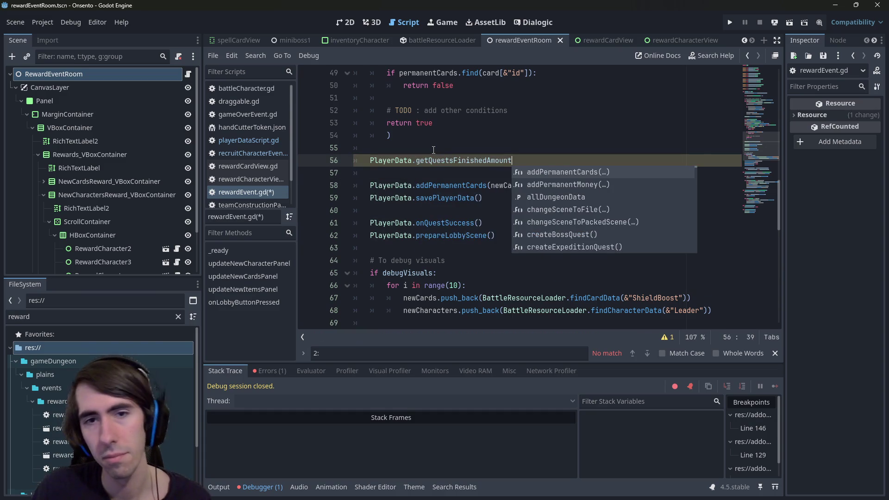
{"action": "type", "text": "()"}
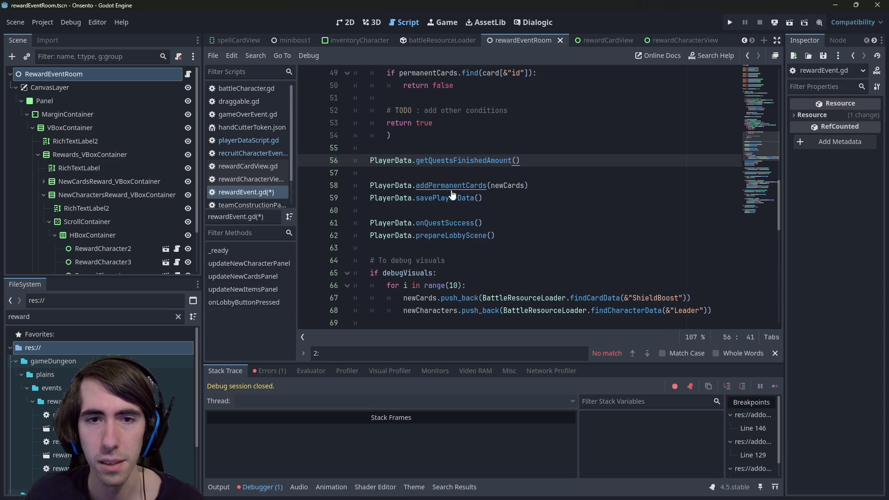
{"action": "left_click", "coordinate": [447, 222], "text": "ctrl"}
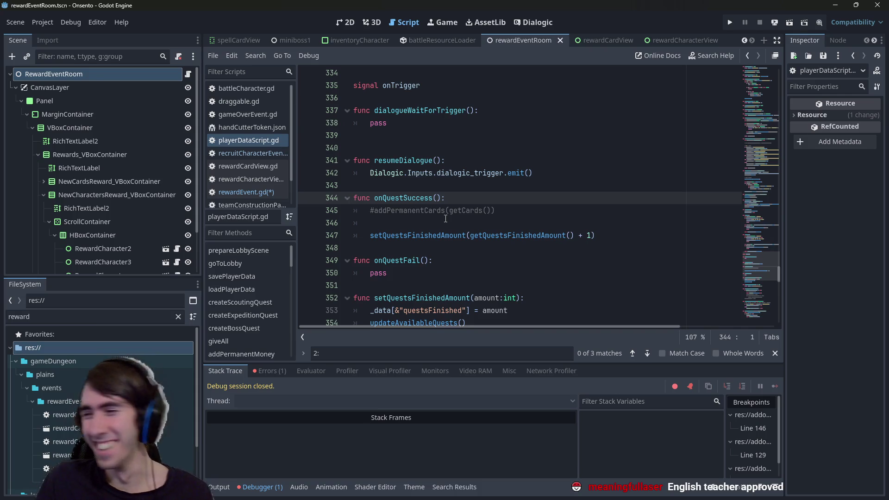
- Inspect onQuestSuccess, its commented addPermanentCards call and the updateAvailableQuests function
{"action": "left_click", "coordinate": [430, 220]}
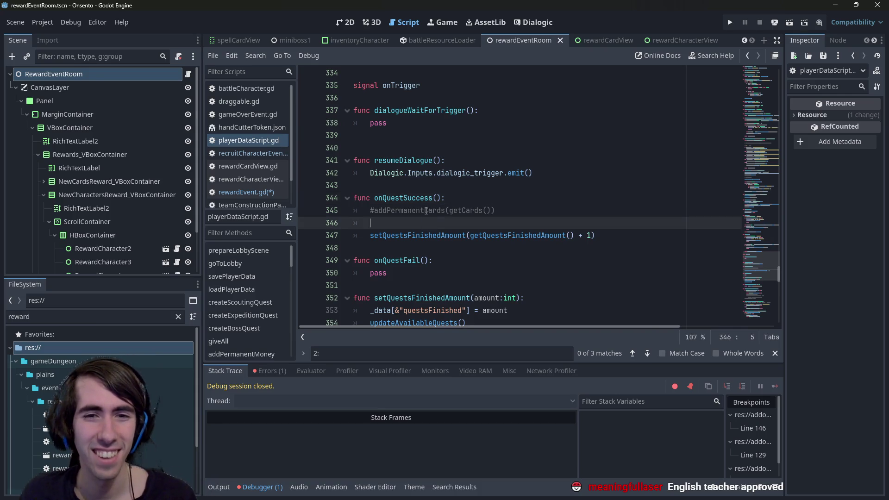
{"action": "double_click", "coordinate": [431, 211]}
{"action": "scroll", "coordinate": [431, 212], "scroll_direction": "down", "scroll_amount": 1}
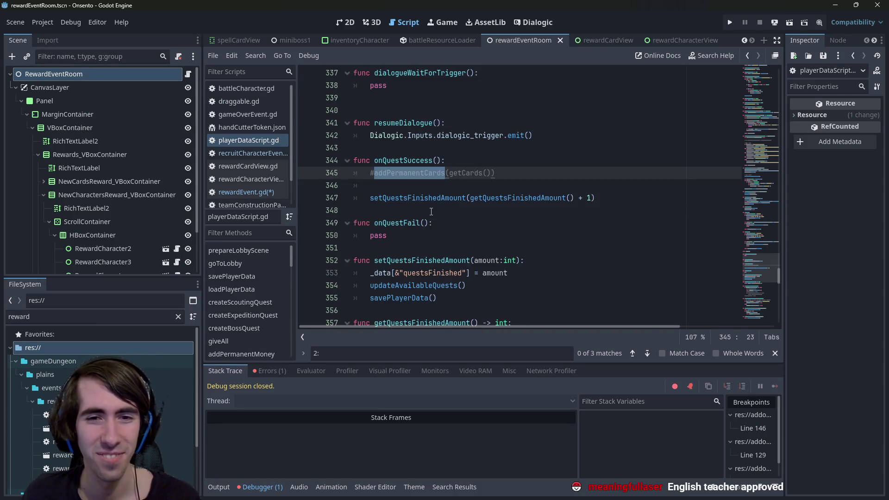
{"action": "scroll", "coordinate": [431, 212], "scroll_direction": "up", "scroll_amount": 15}
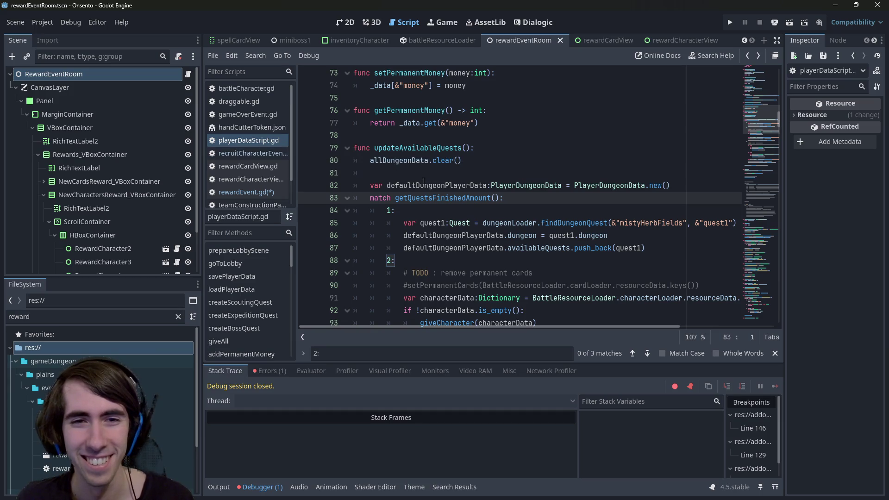
{"action": "double_click", "coordinate": [464, 198]}
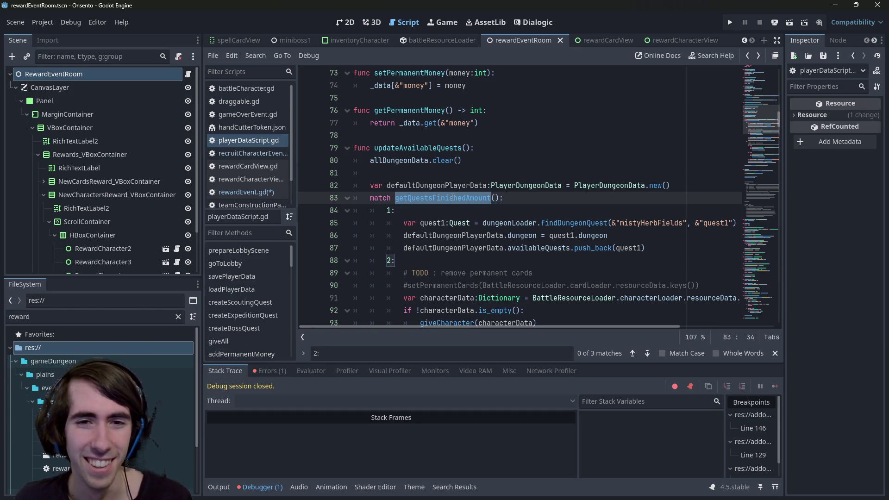
{"action": "double_click", "coordinate": [417, 148]}
{"action": "scroll", "coordinate": [444, 159], "scroll_direction": "down", "scroll_amount": 4}
{"action": "scroll", "coordinate": [459, 162], "scroll_direction": "up", "scroll_amount": 2}
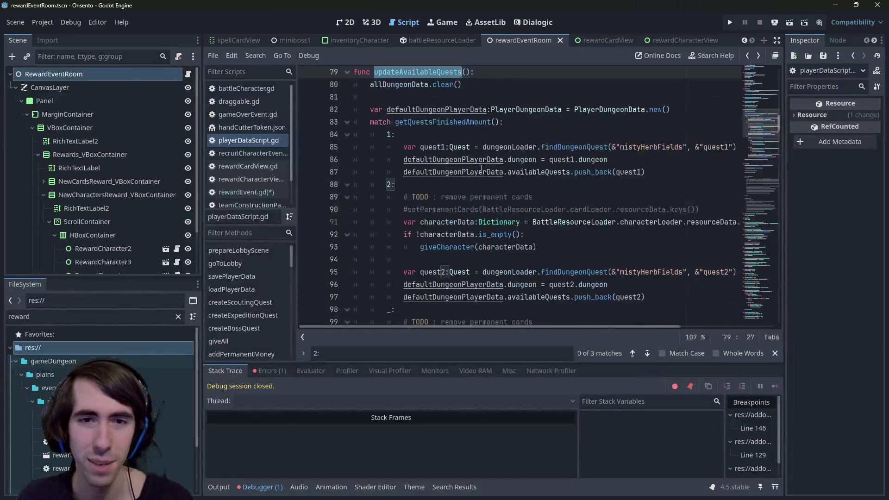
- Step through the updateAvailableQuests calls on lines 124 and 354
{"action": "key", "text": "ctrl+f"}
{"action": "key", "text": "Return"}
{"action": "key", "text": "Return"}
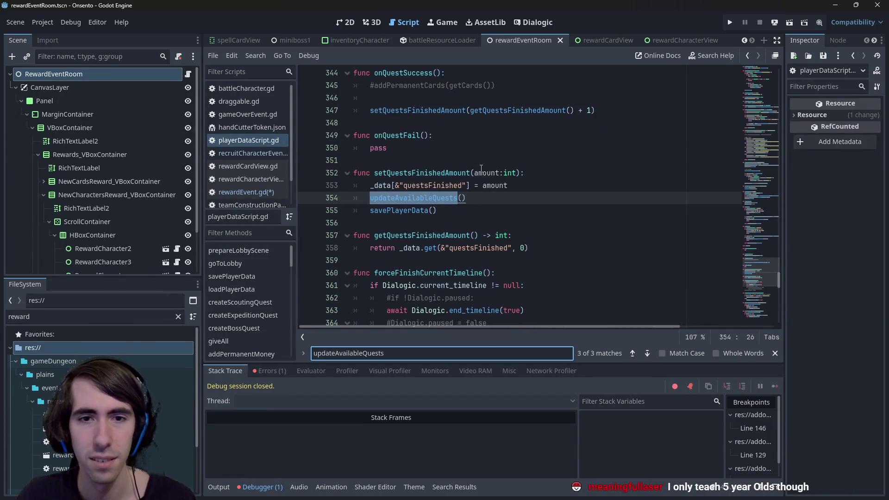
{"action": "key", "text": "Return"}
{"action": "key", "text": "Return"}
{"action": "key", "text": "Return"}
{"action": "key", "text": "Return"}
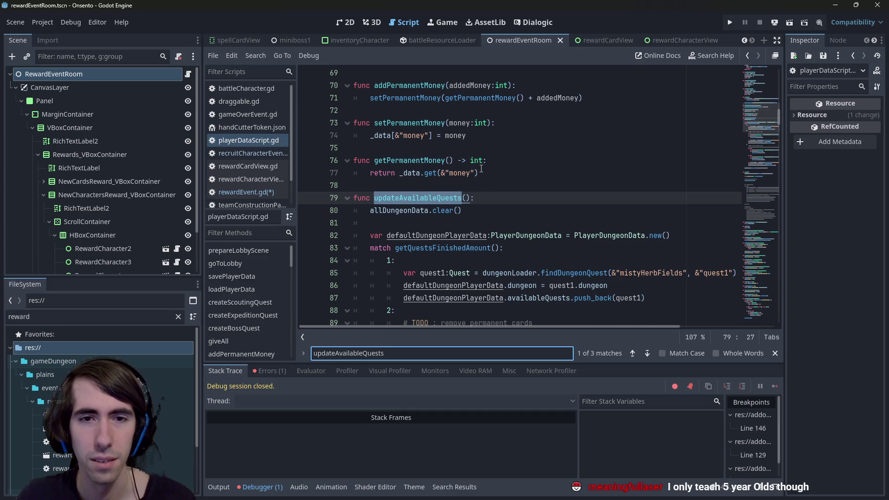
{"action": "key", "text": "Return"}
{"action": "key", "text": "Return"}
{"action": "key", "text": "shift+Return"}
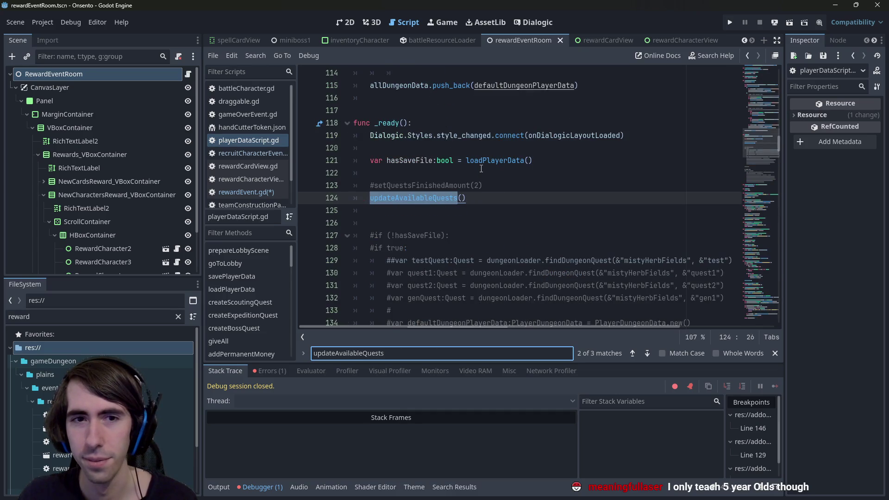
{"action": "key", "text": "Return"}
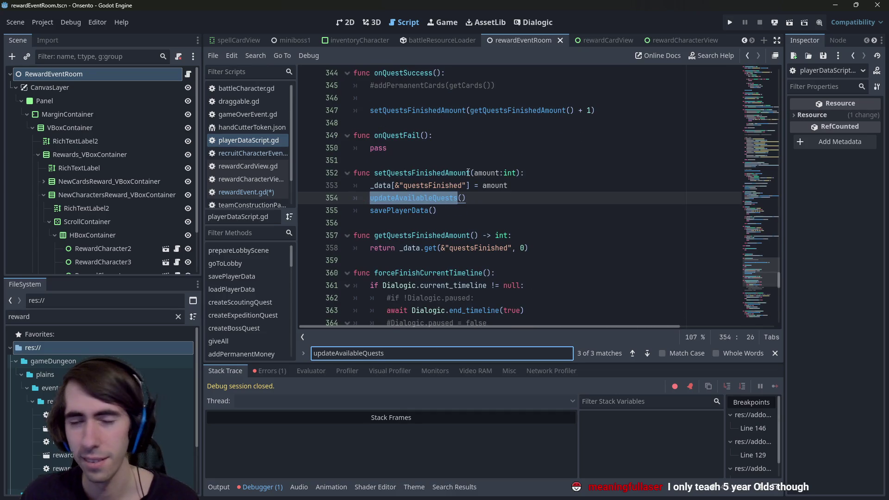
- Find setQuestsFinishedAmount's occurrence on line 123, then return to rewardEvent.gd
{"action": "double_click", "coordinate": [452, 173]}
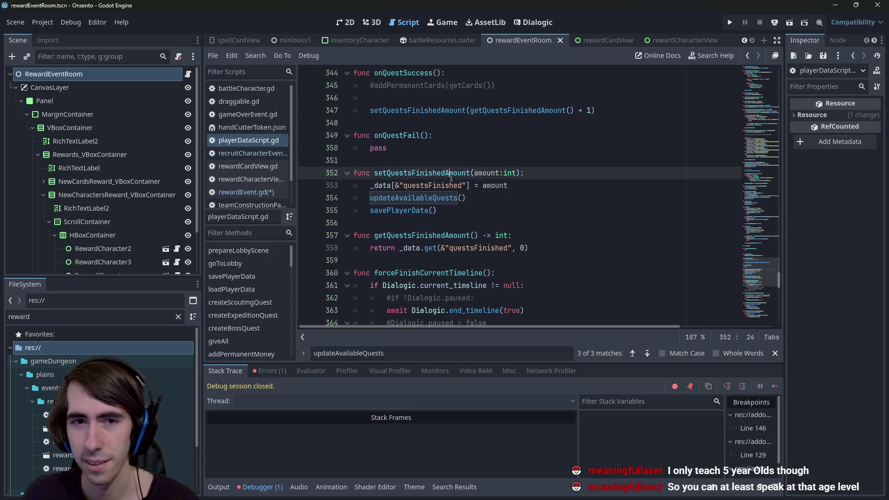
{"action": "key", "text": "ctrl+f"}
{"action": "key", "text": "Return"}
{"action": "key", "text": "Return"}
{"action": "key", "text": "Return"}
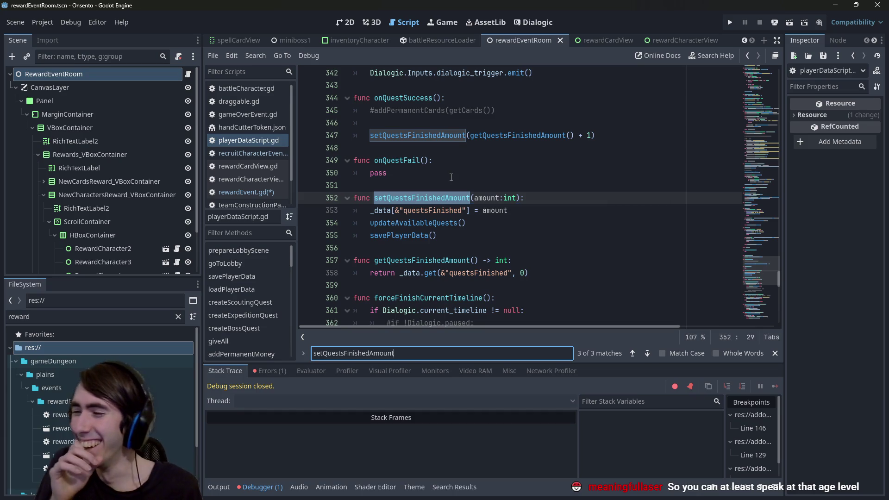
{"action": "left_click", "coordinate": [451, 178]}
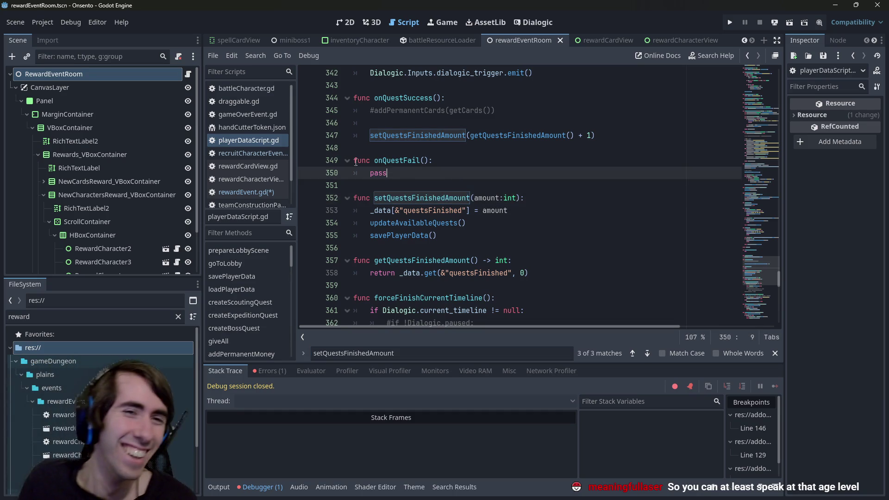
{"action": "left_click", "coordinate": [244, 191]}
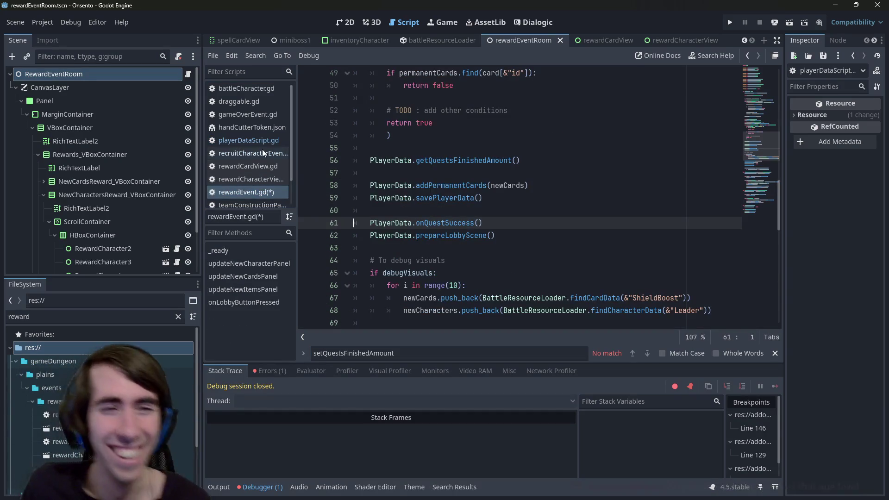
- Save rewardEvent.gd, retype the call's parentheses, and try then undo a '+ 1'
{"action": "left_click", "coordinate": [427, 197]}
{"action": "left_click", "coordinate": [521, 160]}
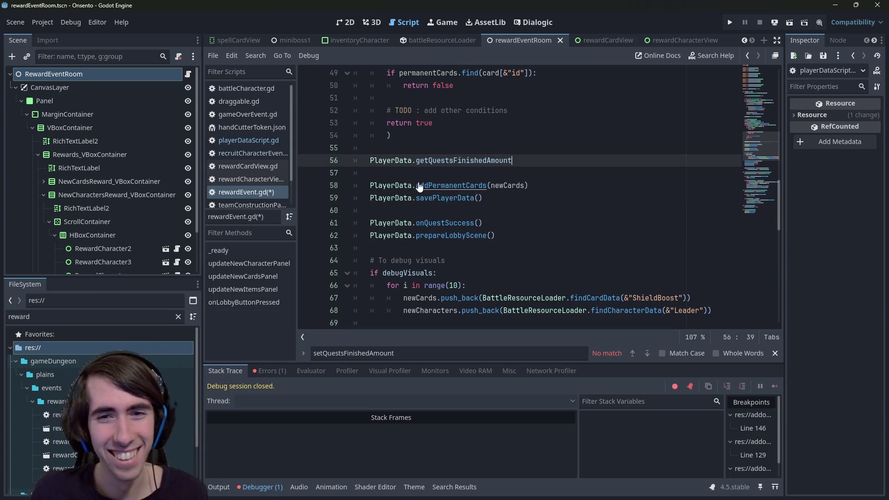
{"action": "type", "text": "()"}
{"action": "key", "text": "ctrl+s"}
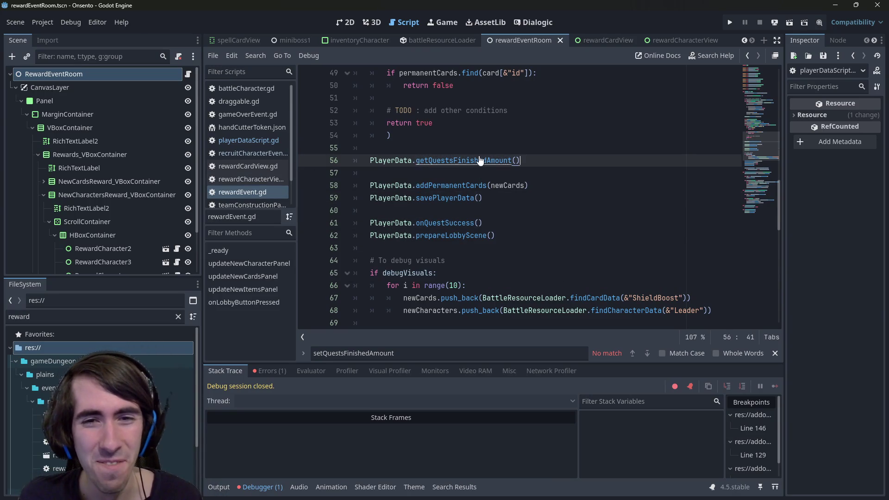
{"action": "key", "text": "BackSpace"}
{"action": "key", "text": "BackSpace"}
{"action": "type", "text": "()"}
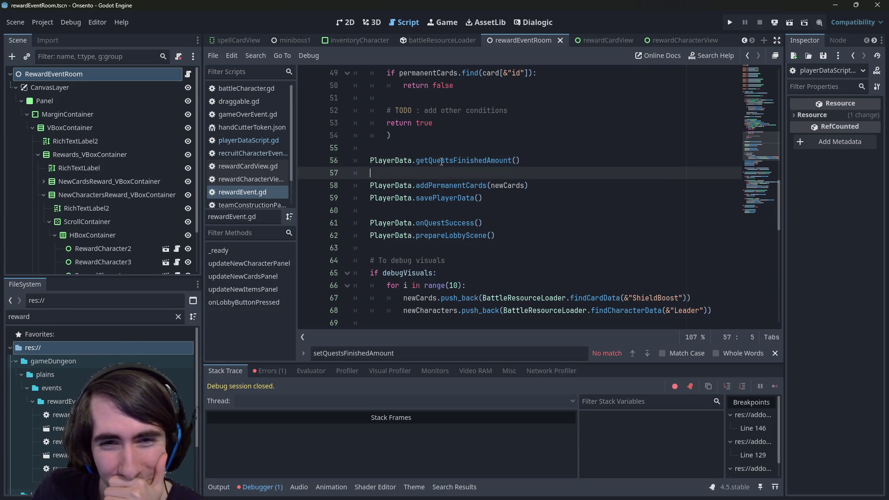
{"action": "double_click", "coordinate": [477, 161]}
{"action": "scroll", "coordinate": [479, 239], "scroll_direction": "up", "scroll_amount": 2}
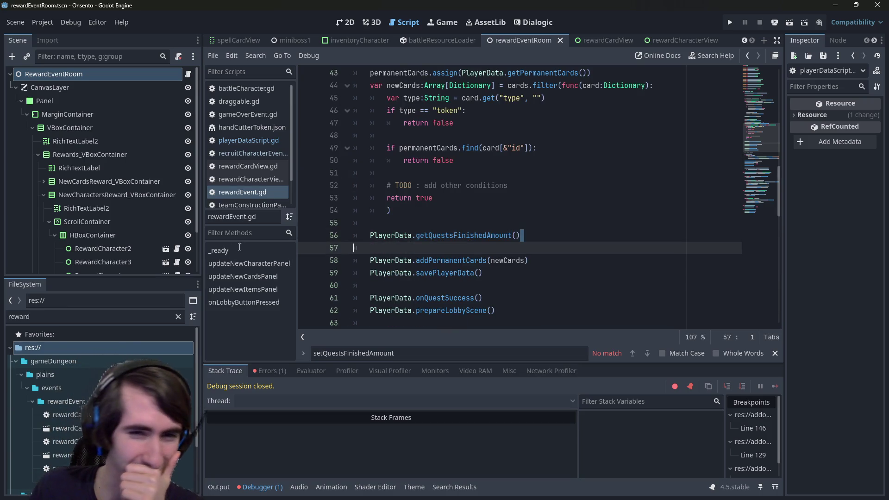
{"action": "left_click_drag", "start_coordinate": [541, 237], "coordinate": [345, 236]}
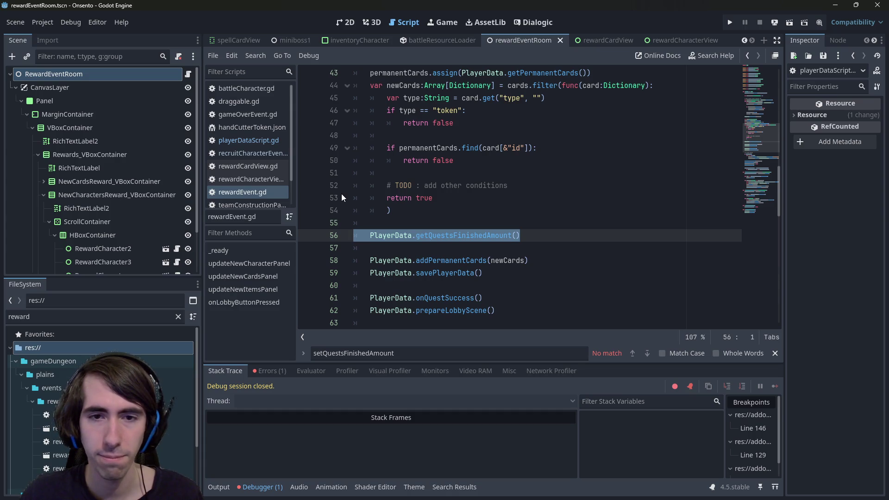
{"action": "key", "text": "End"}
{"action": "type", "text": "+ 1"}
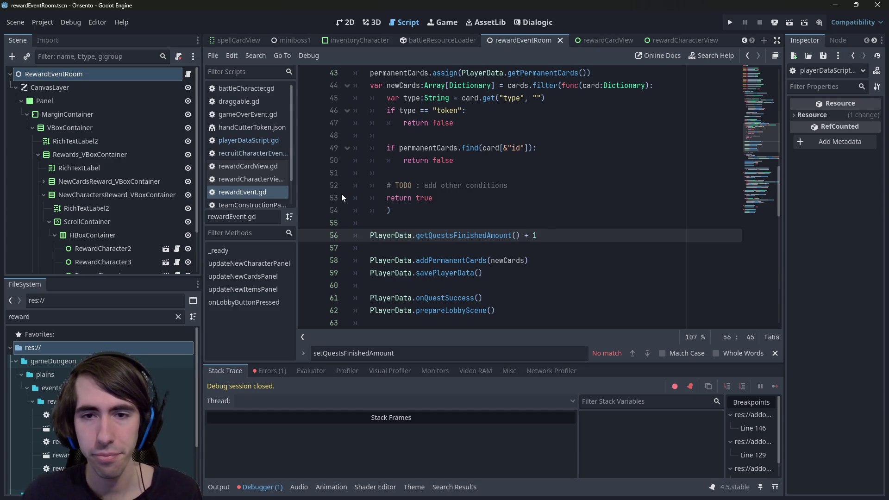
{"action": "key", "text": "ctrl+z"}
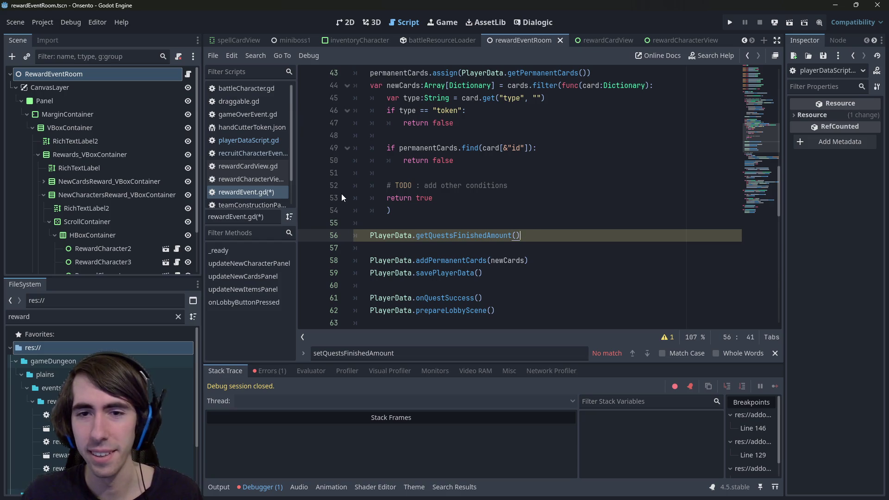
{"action": "key", "text": "ctrl+z"}
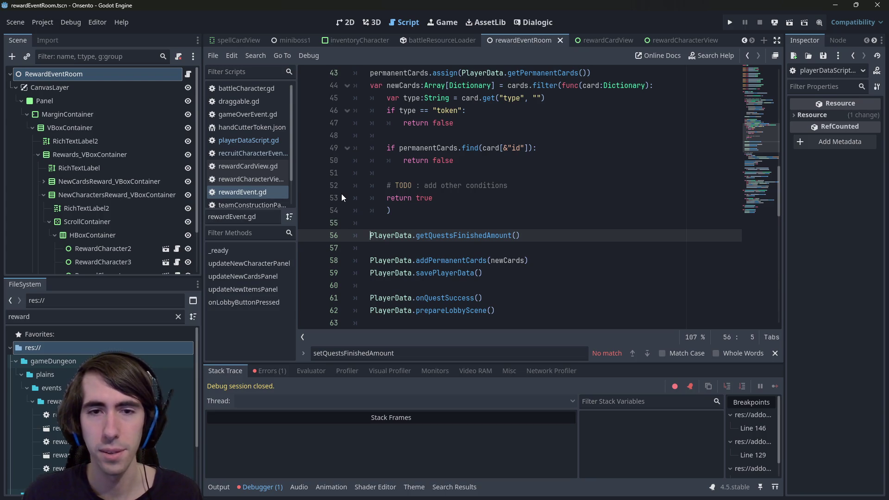
- Make line 56 'match PlayerData.getQuestsFinishedAmount():' with empty 1: and 2: cases, then open recruitCharacterEvent.gd
{"action": "type", "text": "match"}
{"action": "key", "text": "End"}
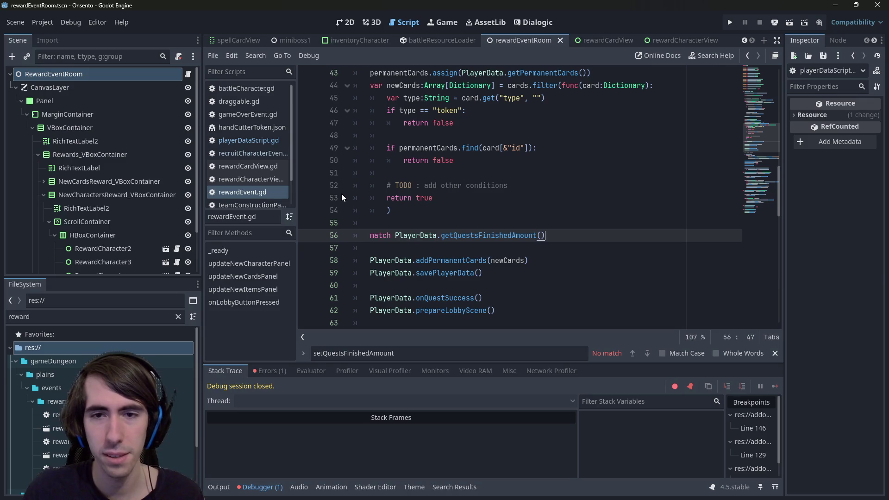
{"action": "type", "text": ":"}
{"action": "key", "text": "Return"}
{"action": "type", "text": "0:"}
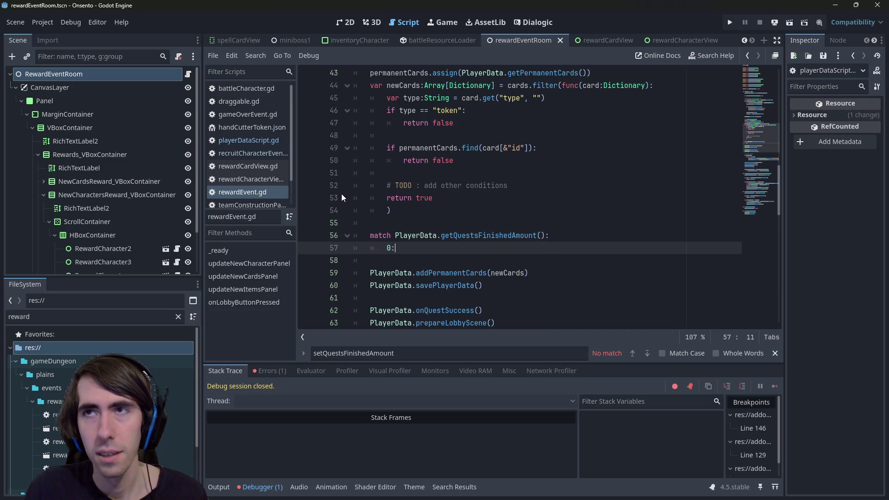
{"action": "key", "text": "BackSpace"}
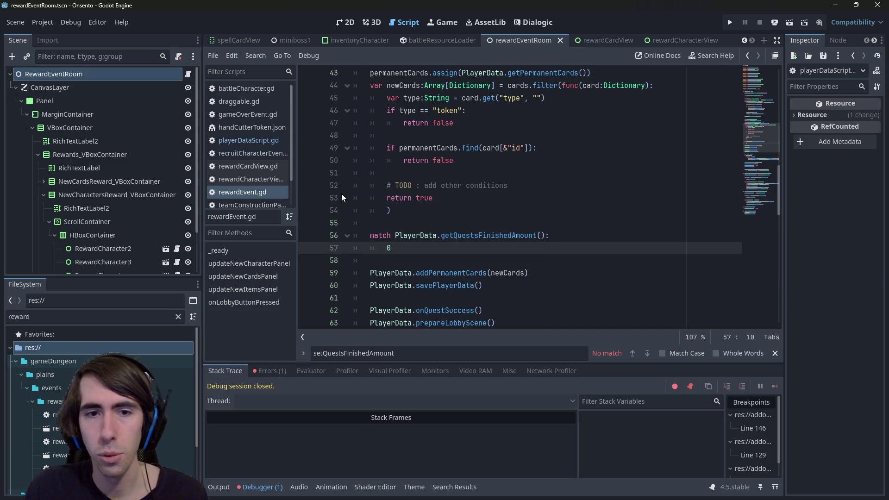
{"action": "key", "text": "BackSpace"}
{"action": "type", "text": "1:"}
{"action": "key", "text": "BackSpace"}
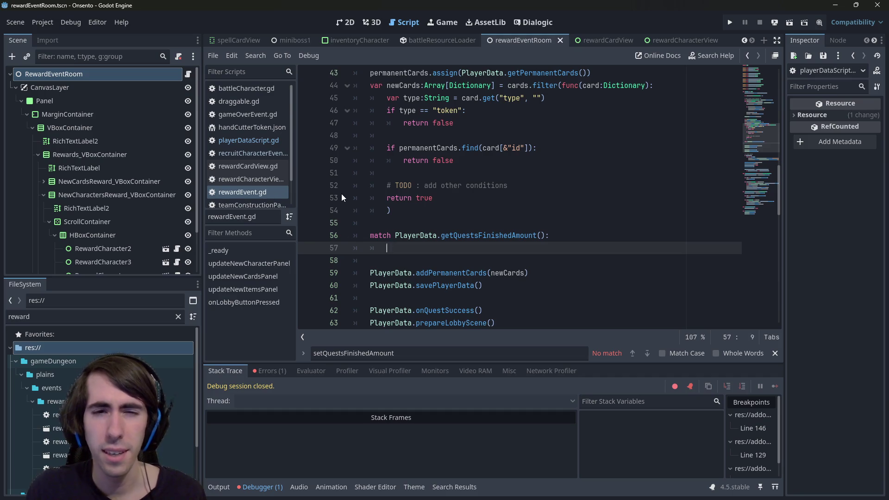
{"action": "type", "text": ":"}
{"action": "key", "text": "Return"}
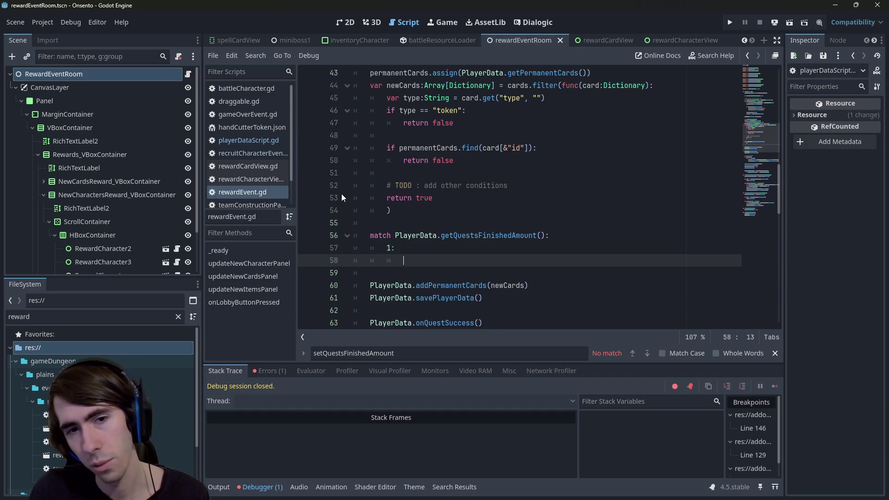
{"action": "key", "text": "Return"}
{"action": "key", "text": "BackSpace"}
{"action": "type", "text": "2:"}
{"action": "key", "text": "Return"}
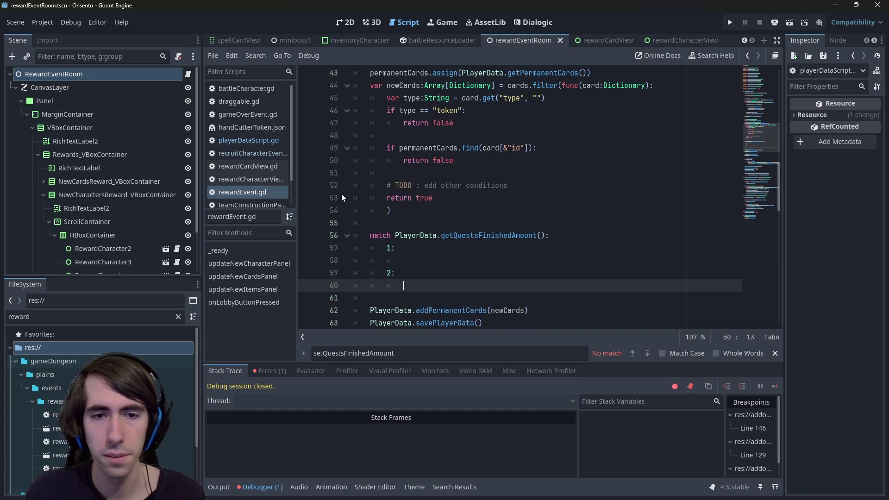
{"action": "left_click", "coordinate": [252, 153]}
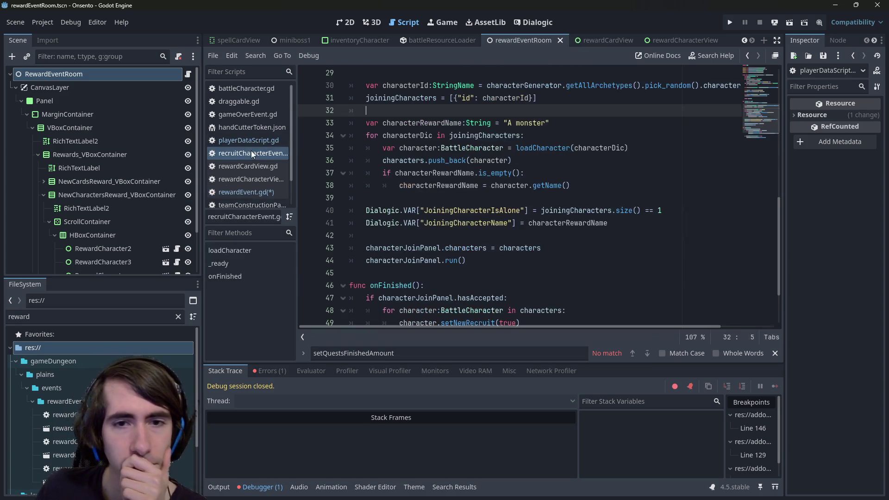
- Look over recruitCharacterEvent.gd's character-joining code, then switch to playerDataScript.gd
{"action": "scroll", "coordinate": [547, 199], "scroll_direction": "up", "scroll_amount": 1}
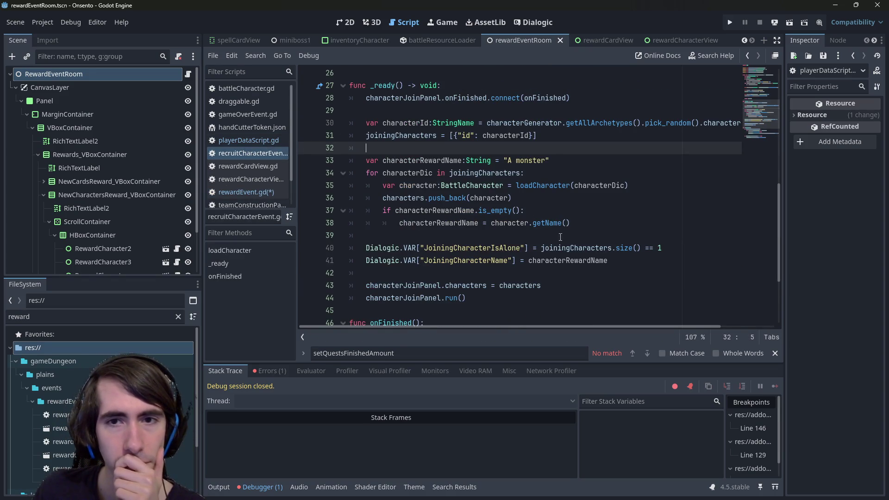
{"action": "scroll", "coordinate": [509, 217], "scroll_direction": "down", "scroll_amount": 3}
{"action": "scroll", "coordinate": [509, 216], "scroll_direction": "up", "scroll_amount": 2}
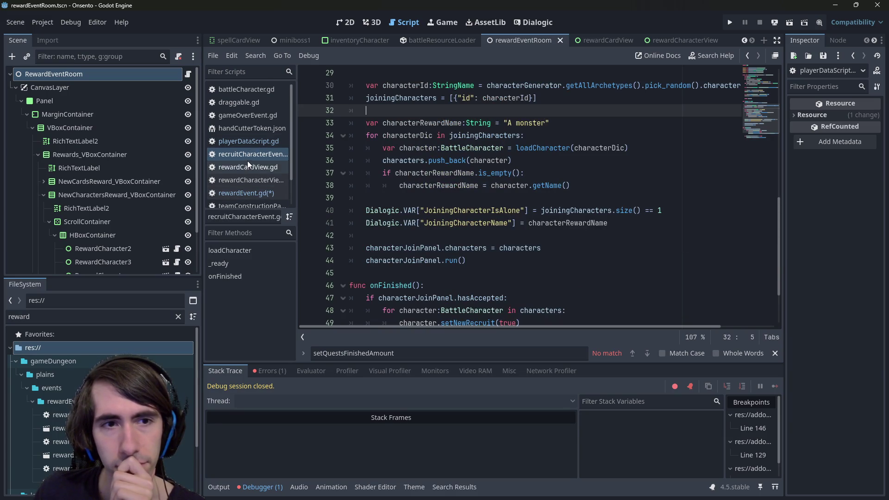
{"action": "scroll", "coordinate": [261, 159], "scroll_direction": "down", "scroll_amount": 2}
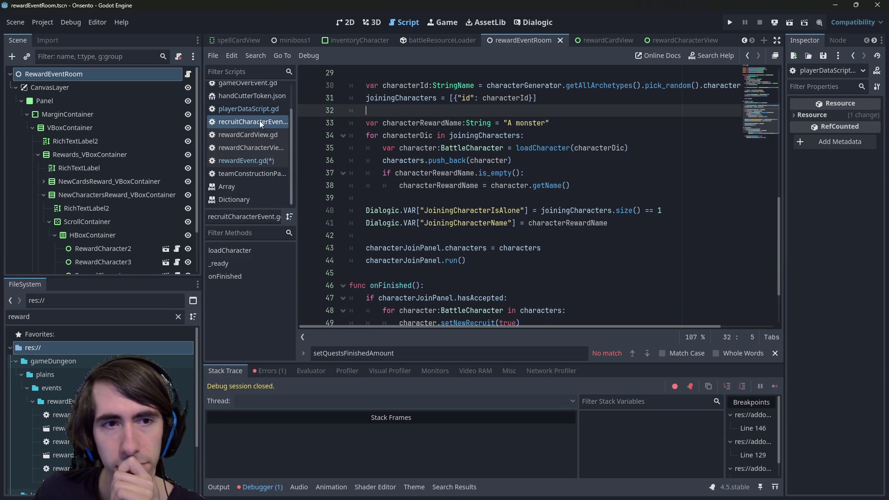
{"action": "scroll", "coordinate": [260, 122], "scroll_direction": "up", "scroll_amount": 2}
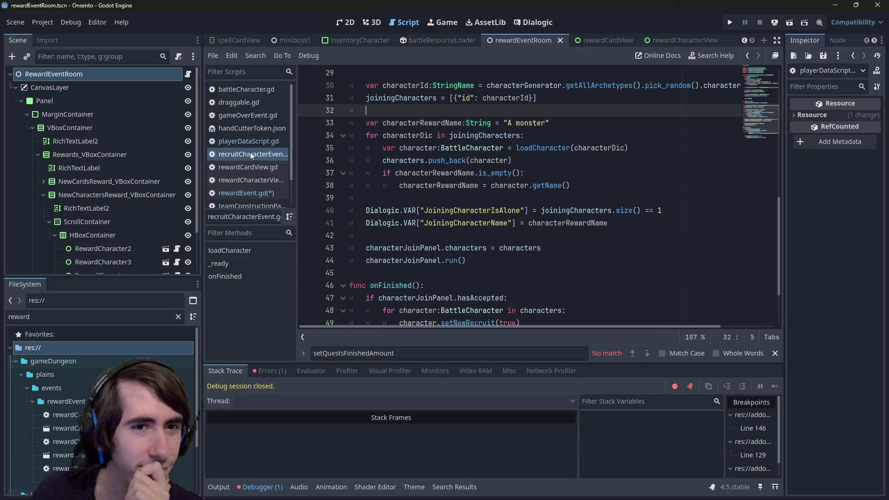
{"action": "scroll", "coordinate": [248, 179], "scroll_direction": "down", "scroll_amount": 2}
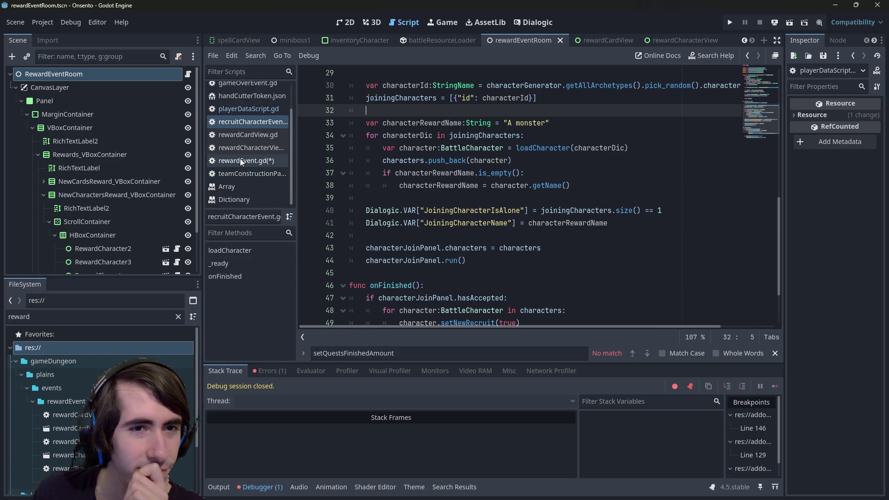
{"action": "scroll", "coordinate": [240, 159], "scroll_direction": "up", "scroll_amount": 1}
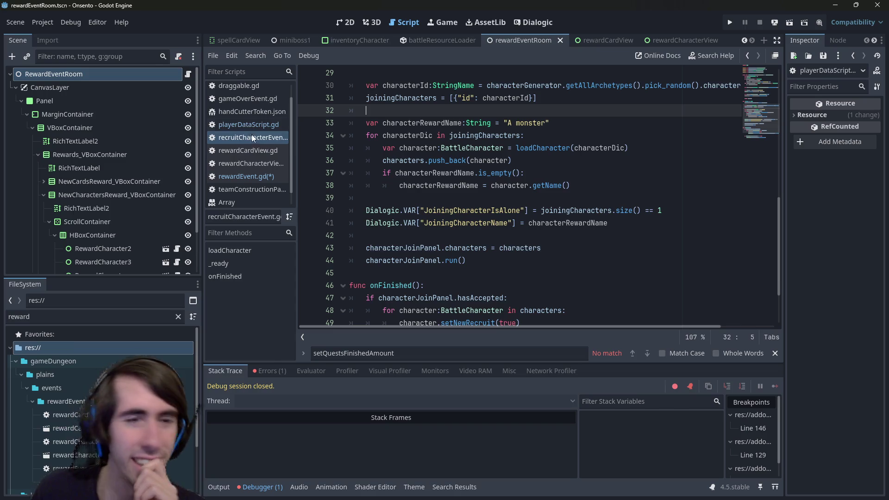
{"action": "left_click", "coordinate": [257, 124]}
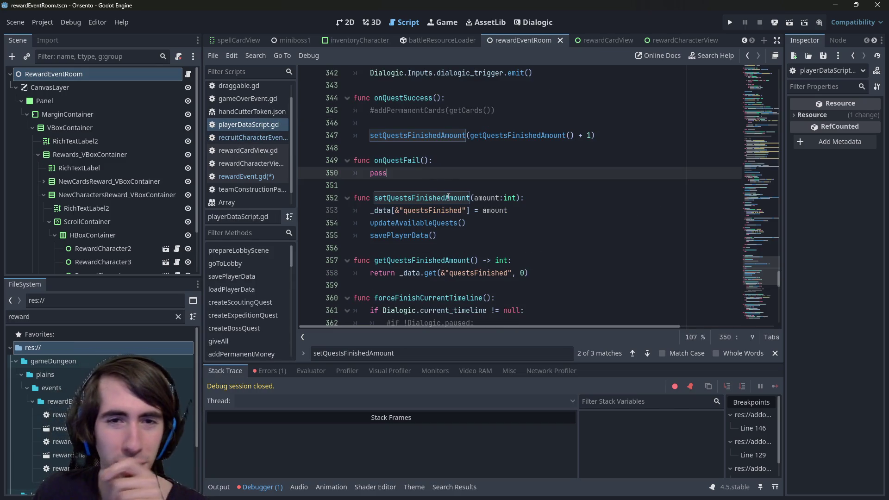
- Search playerDataScript.gd for '2:' to find the quest match case
{"action": "scroll", "coordinate": [445, 177], "scroll_direction": "up", "scroll_amount": 1}
{"action": "double_click", "coordinate": [380, 173]}
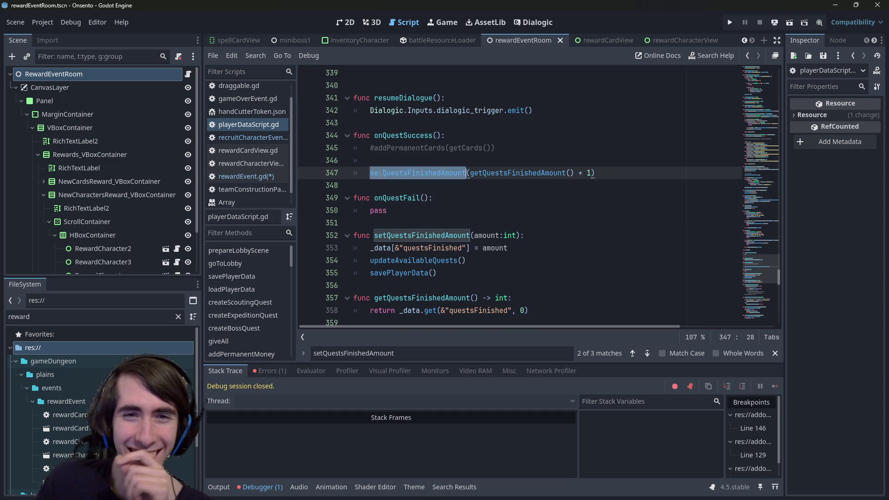
{"action": "scroll", "coordinate": [396, 200], "scroll_direction": "up", "scroll_amount": 2}
{"action": "scroll", "coordinate": [403, 199], "scroll_direction": "down", "scroll_amount": 3}
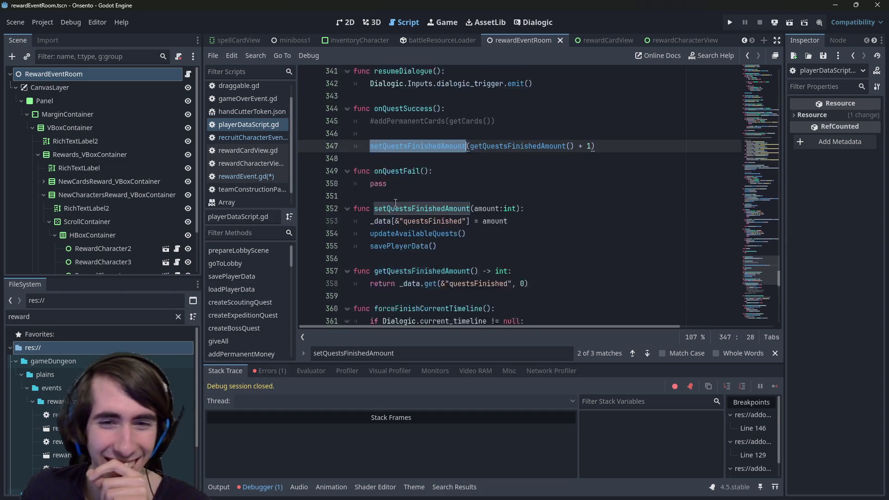
{"action": "scroll", "coordinate": [409, 198], "scroll_direction": "up", "scroll_amount": 4}
{"action": "scroll", "coordinate": [409, 197], "scroll_direction": "up", "scroll_amount": 5}
{"action": "key", "text": "ctrl+f"}
{"action": "type", "text": "2:"}
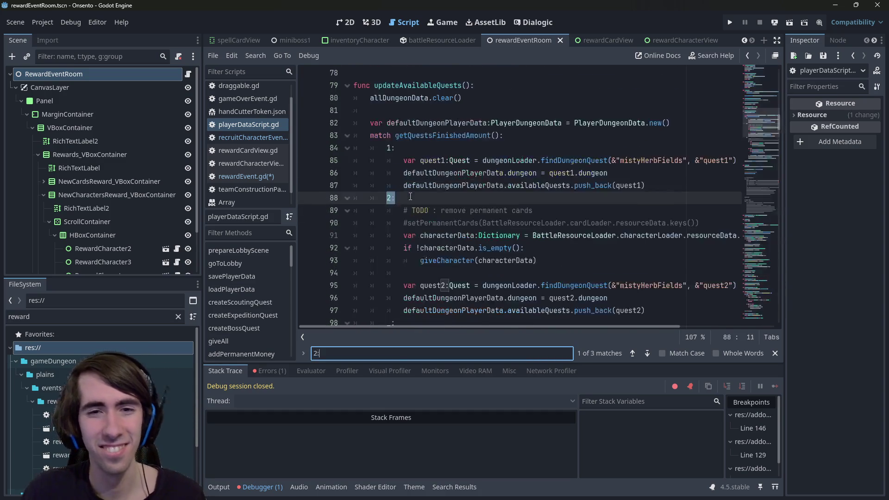
- Select the two if-true giveCharacter blocks (lines 101–109) and return to rewardEvent.gd
{"action": "scroll", "coordinate": [410, 197], "scroll_direction": "down", "scroll_amount": 2}
{"action": "scroll", "coordinate": [410, 197], "scroll_direction": "up", "scroll_amount": 1}
{"action": "mouse_move", "coordinate": [537, 223]}
{"action": "left_mouse_down"}
{"action": "mouse_move", "coordinate": [417, 217]}
{"action": "mouse_move", "coordinate": [320, 191]}
{"action": "mouse_move", "coordinate": [335, 162]}
{"action": "left_mouse_up"}
{"action": "scroll", "coordinate": [322, 185], "scroll_direction": "up", "scroll_amount": 1}
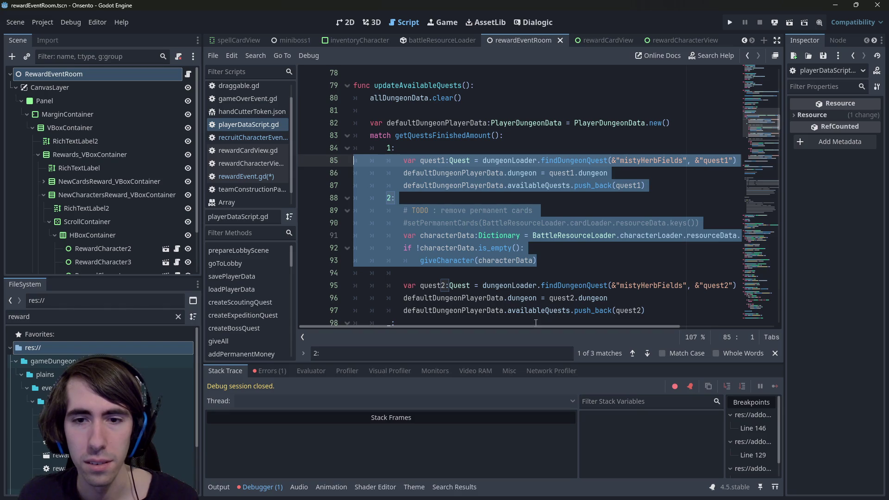
{"action": "scroll", "coordinate": [536, 323], "scroll_direction": "down", "scroll_amount": 5}
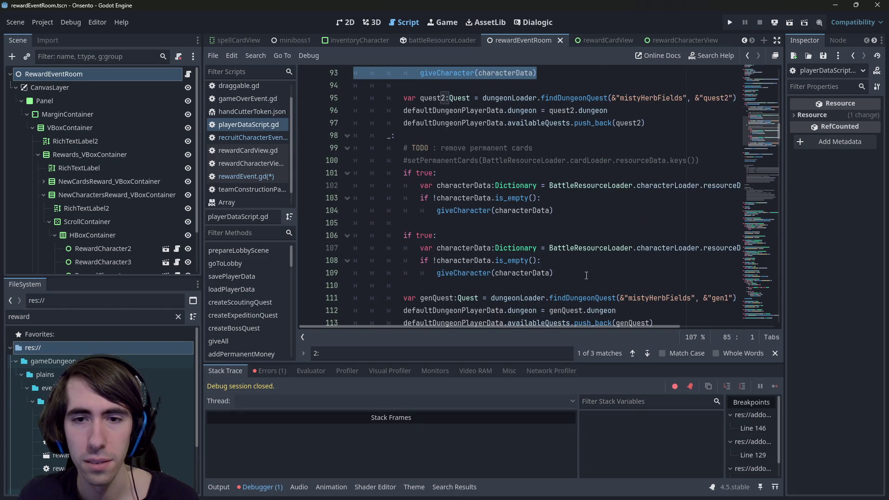
{"action": "mouse_move", "coordinate": [586, 275]}
{"action": "left_mouse_down"}
{"action": "mouse_move", "coordinate": [324, 161]}
{"action": "mouse_move", "coordinate": [321, 174]}
{"action": "left_mouse_up"}
{"action": "key", "text": "ctrl+c"}
{"action": "left_click", "coordinate": [256, 137]}
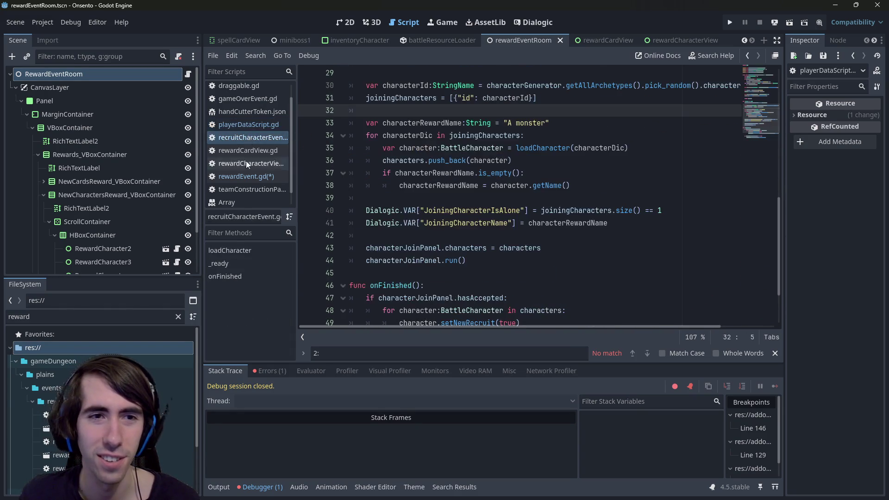
{"action": "left_click", "coordinate": [246, 177]}
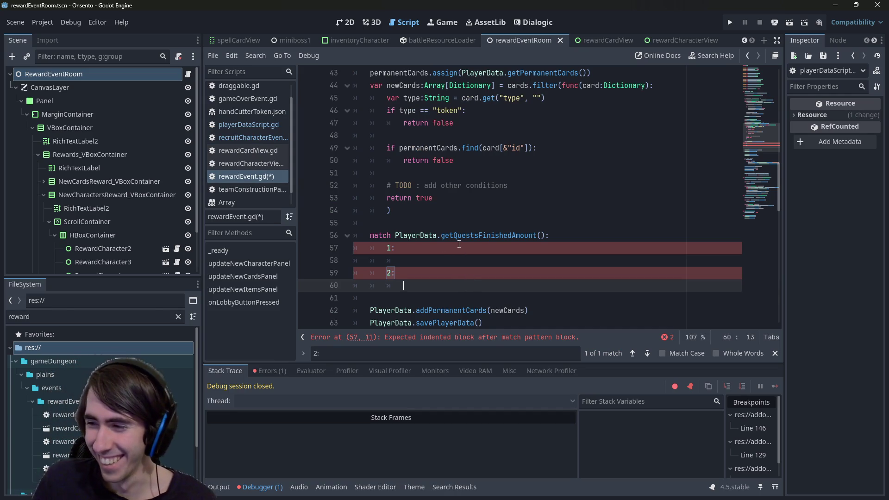
- Paste the giveCharacter code under cases 2: and 1:, unindenting the case 1 lines
{"action": "key", "text": "ctrl+v"}
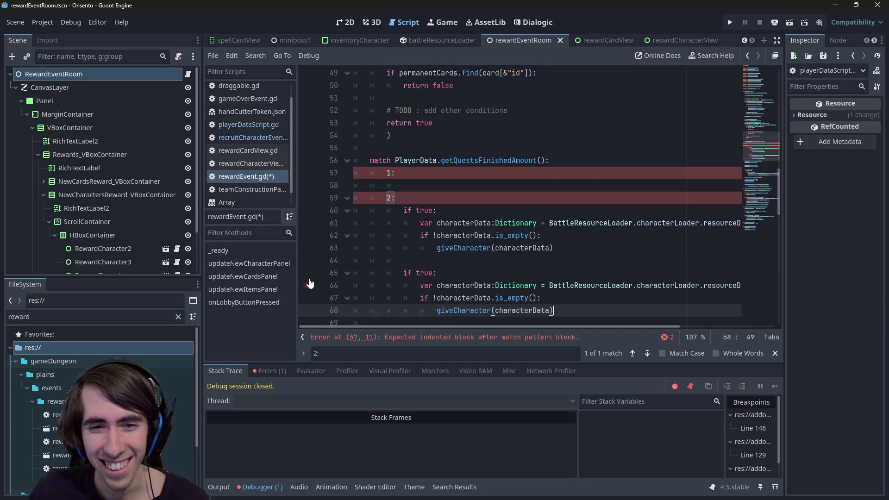
{"action": "left_click_drag", "start_coordinate": [586, 246], "coordinate": [330, 220]}
{"action": "key", "text": "ctrl+c"}
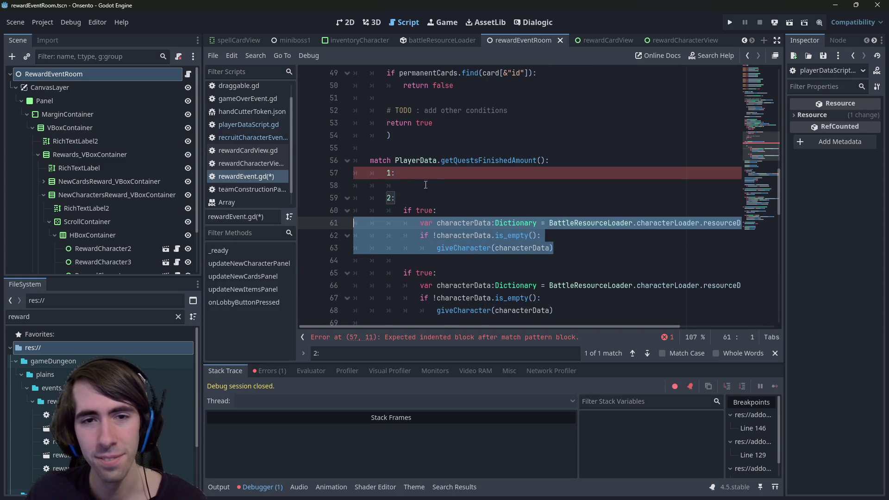
{"action": "left_click", "coordinate": [426, 184]}
{"action": "key", "text": "ctrl+v"}
{"action": "left_click_drag", "start_coordinate": [553, 211], "coordinate": [339, 192]}
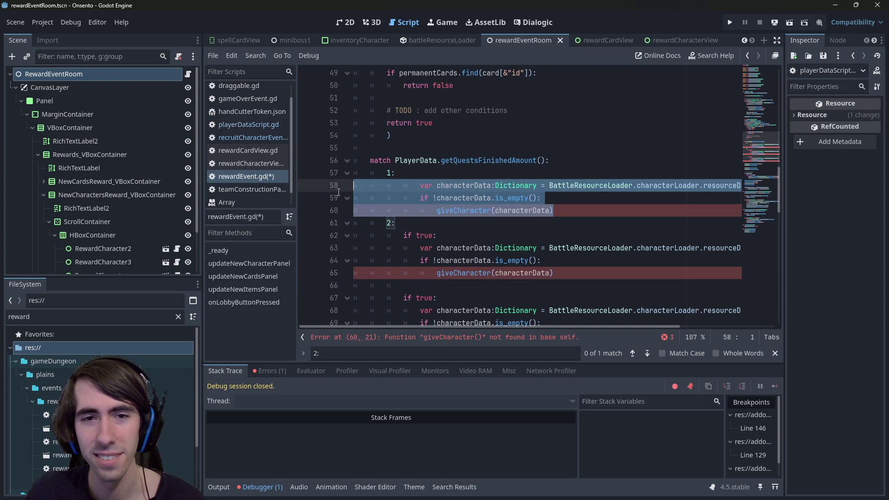
{"action": "key", "text": "shift+Tab"}
- Delete case 2's if-true wrapper and duplicate block, then unindent its remaining body
{"action": "left_click_drag", "start_coordinate": [554, 273], "coordinate": [369, 248]}
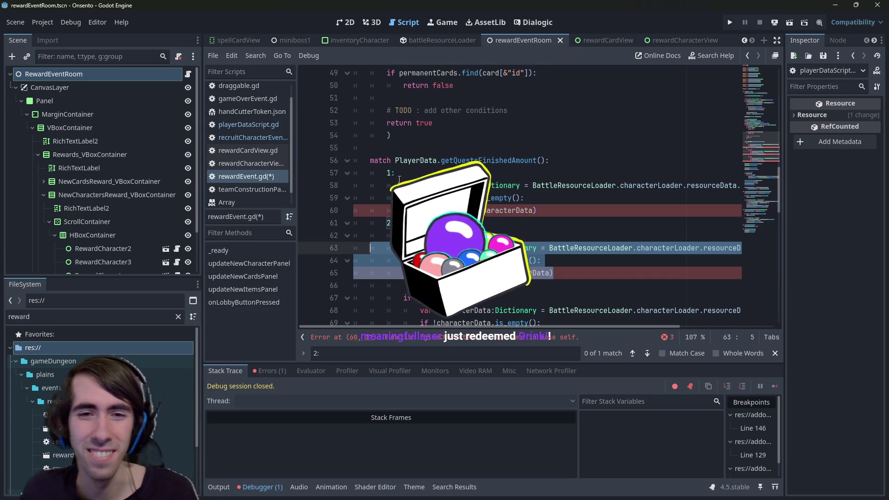
{"action": "mouse_move", "coordinate": [537, 210]}
{"action": "left_mouse_down"}
{"action": "mouse_move", "coordinate": [352, 198]}
{"action": "mouse_move", "coordinate": [297, 176]}
{"action": "left_mouse_up"}
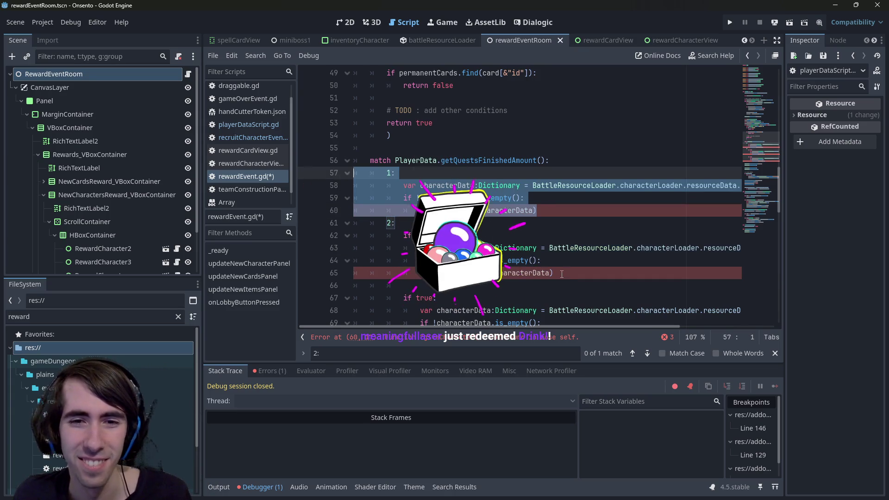
{"action": "left_click", "coordinate": [475, 235]}
{"action": "left_click_drag", "start_coordinate": [475, 235], "coordinate": [297, 229]}
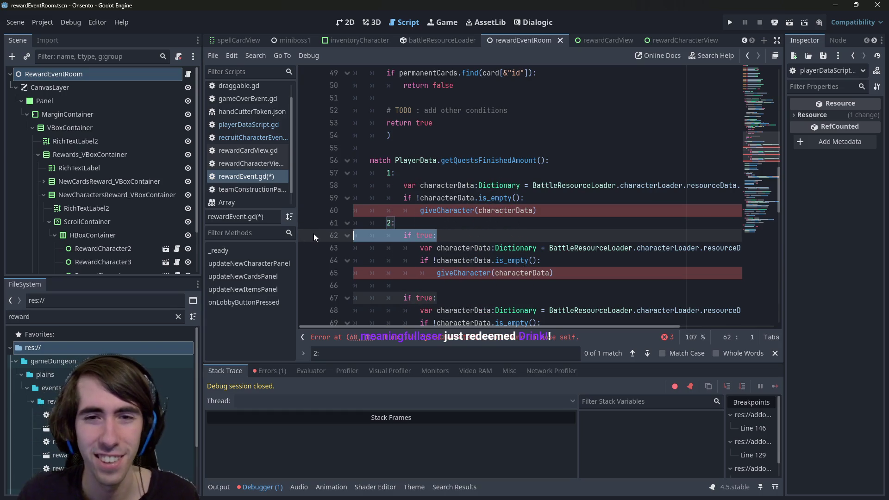
{"action": "scroll", "coordinate": [721, 175], "scroll_direction": "down", "scroll_amount": 1}
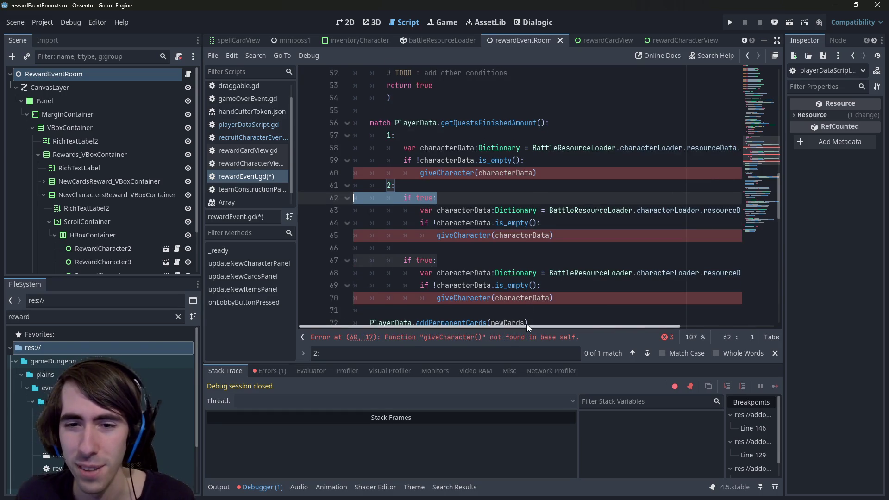
{"action": "mouse_move", "coordinate": [526, 326]}
{"action": "left_mouse_down"}
{"action": "mouse_move", "coordinate": [609, 320]}
{"action": "mouse_move", "coordinate": [401, 315]}
{"action": "left_mouse_up"}
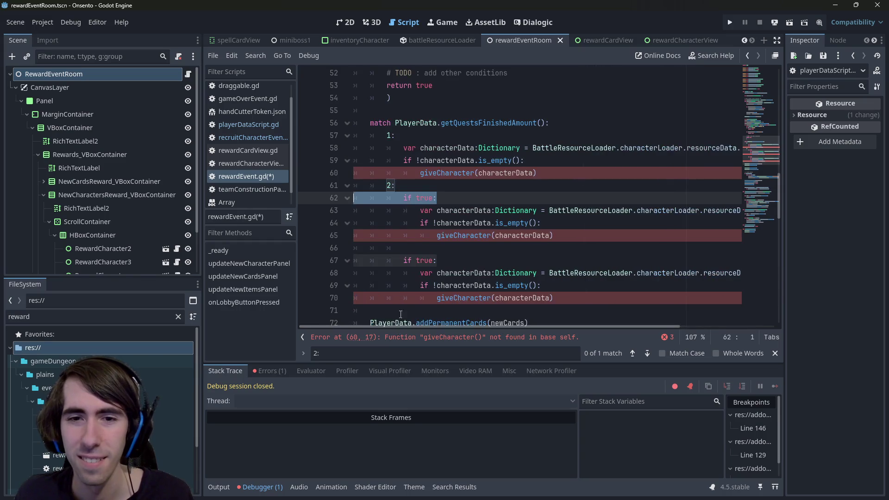
{"action": "left_click", "coordinate": [462, 257], "text": "shift"}
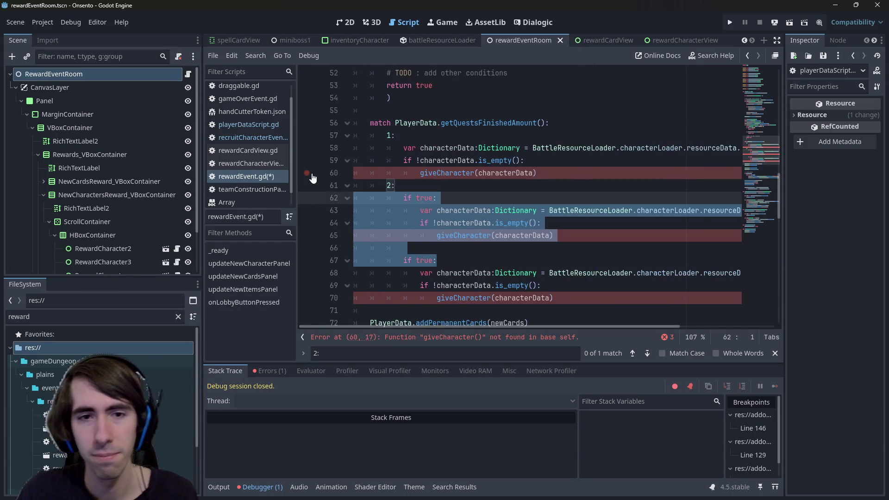
{"action": "key", "text": "BackSpace"}
{"action": "key", "text": "BackSpace"}
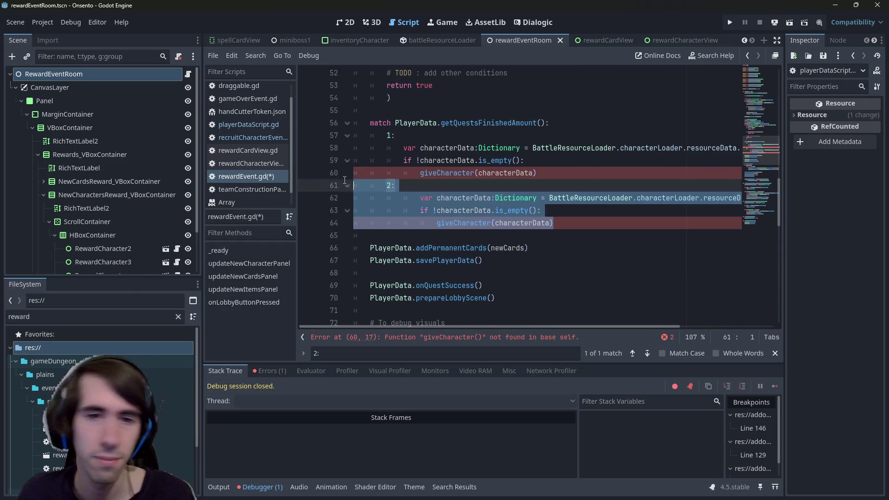
{"action": "left_click_drag", "start_coordinate": [554, 223], "coordinate": [352, 185]}
{"action": "key", "text": "shift+Tab"}
{"action": "key", "text": "End"}
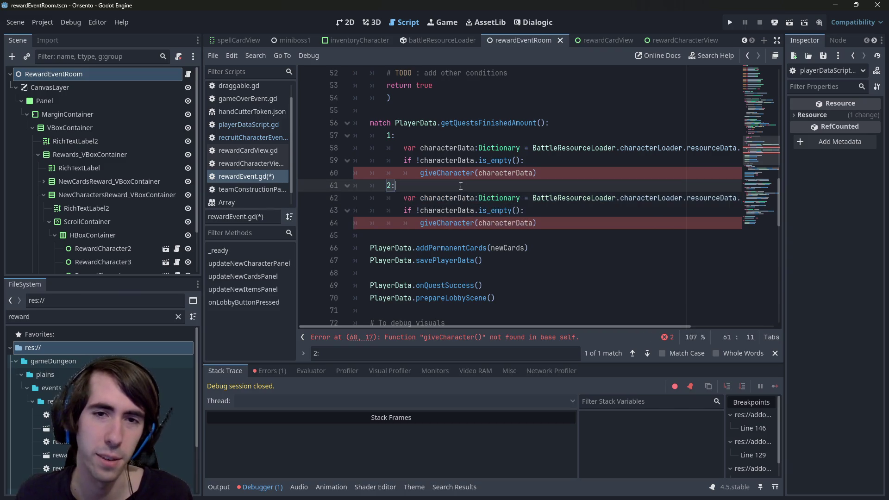
- Save rewardEvent.gd and check the BattleResourceLoader class reference
{"action": "key", "text": "ctrl+s"}
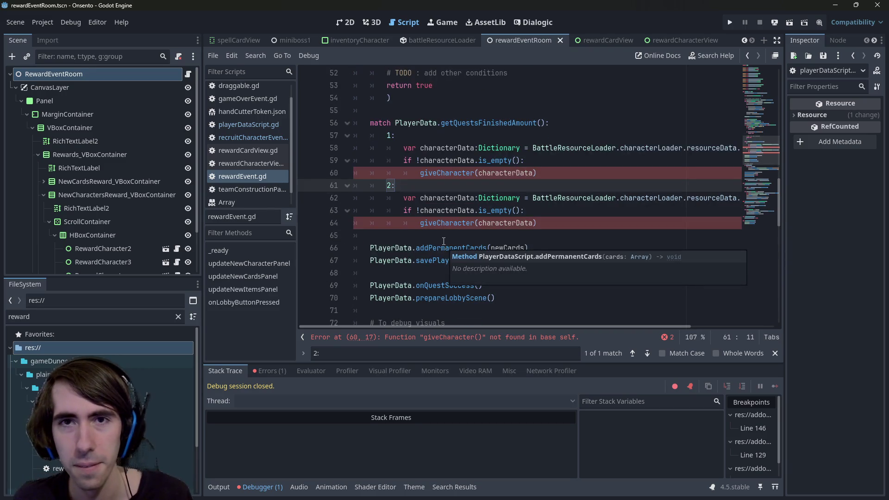
{"action": "scroll", "coordinate": [417, 139], "scroll_direction": "up", "scroll_amount": 1}
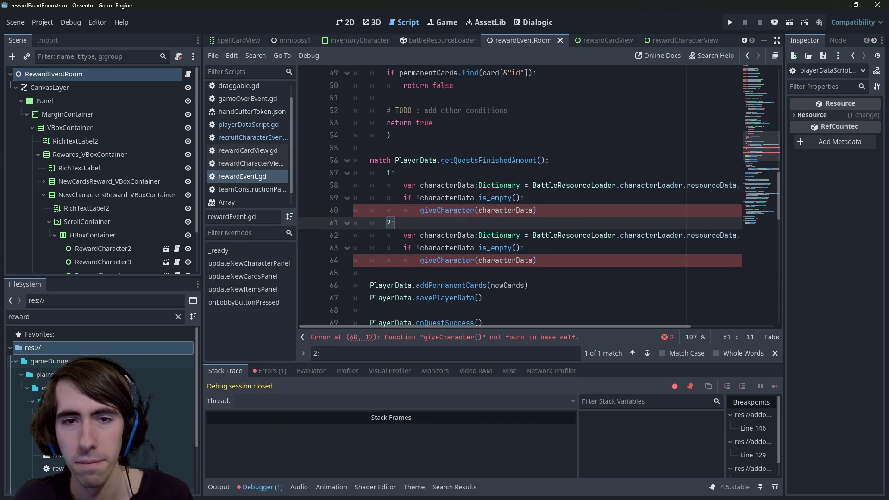
{"action": "double_click", "coordinate": [463, 211]}
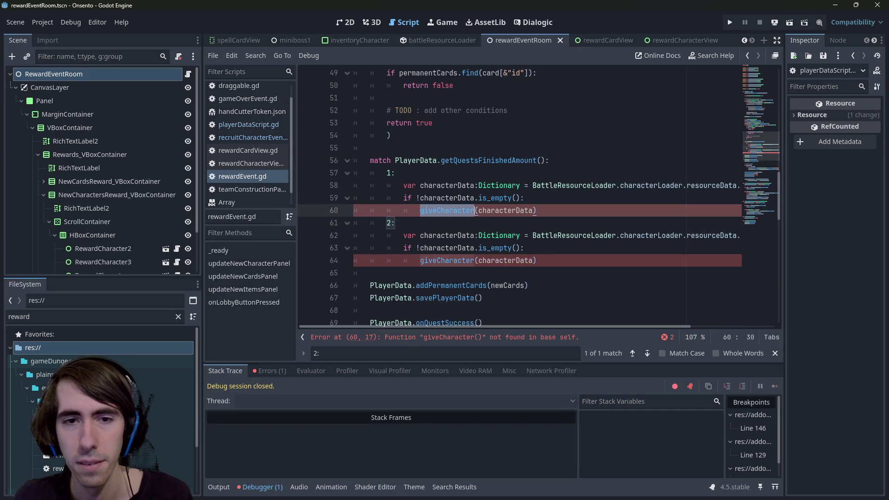
{"action": "left_click", "coordinate": [569, 187]}
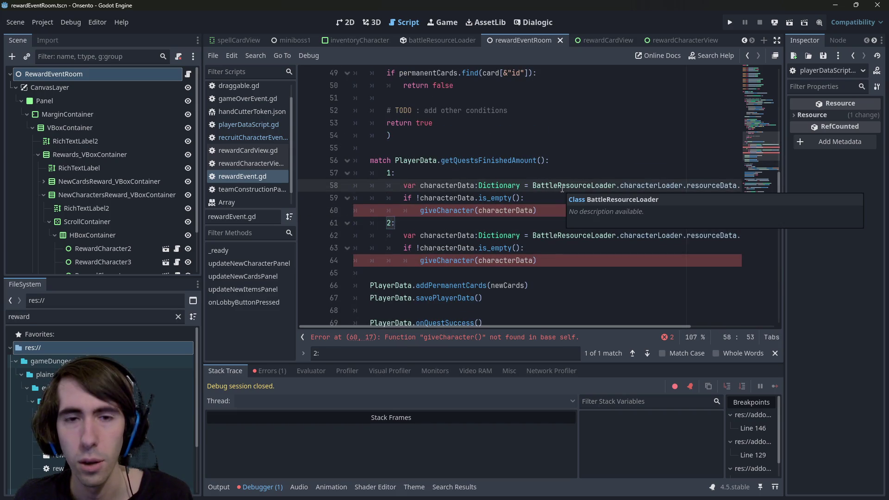
{"action": "scroll", "coordinate": [562, 189], "scroll_direction": "up", "scroll_amount": 6}
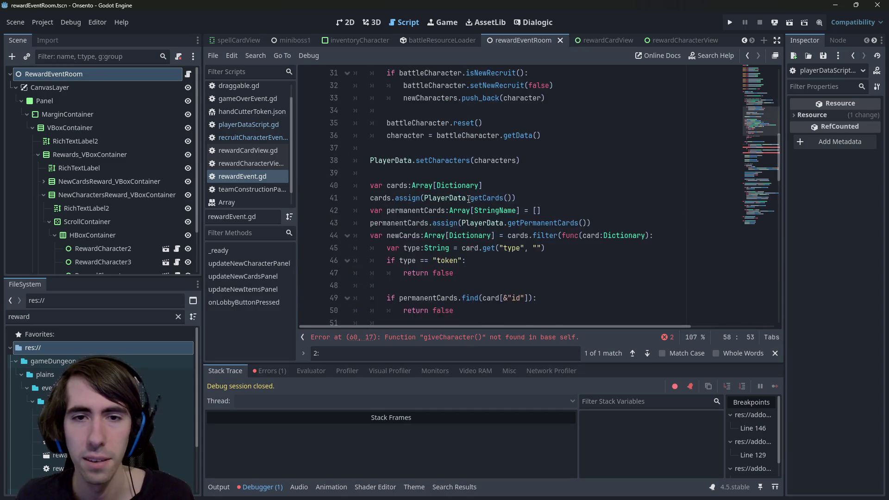
{"action": "scroll", "coordinate": [469, 199], "scroll_direction": "down", "scroll_amount": 5}
- Change line 60's giveCharacter call to PlayerData.giveCharacter
{"action": "left_click", "coordinate": [420, 248]}
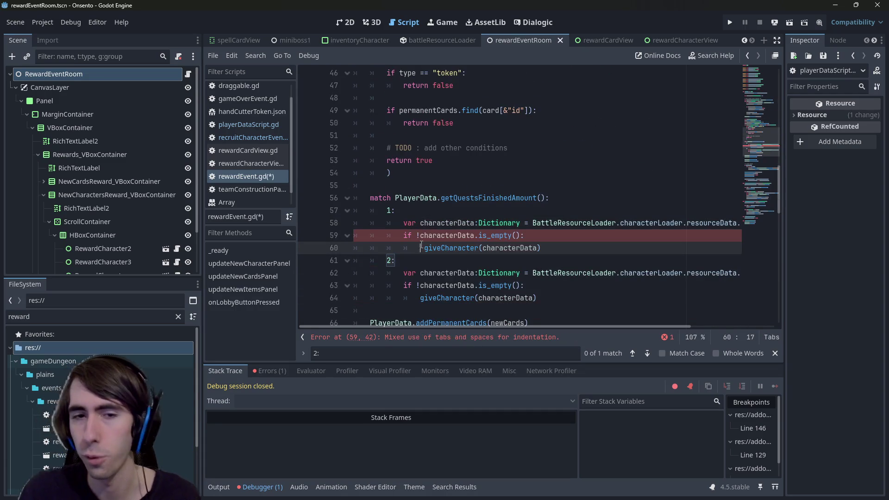
{"action": "type", "text": "PlayerD"}
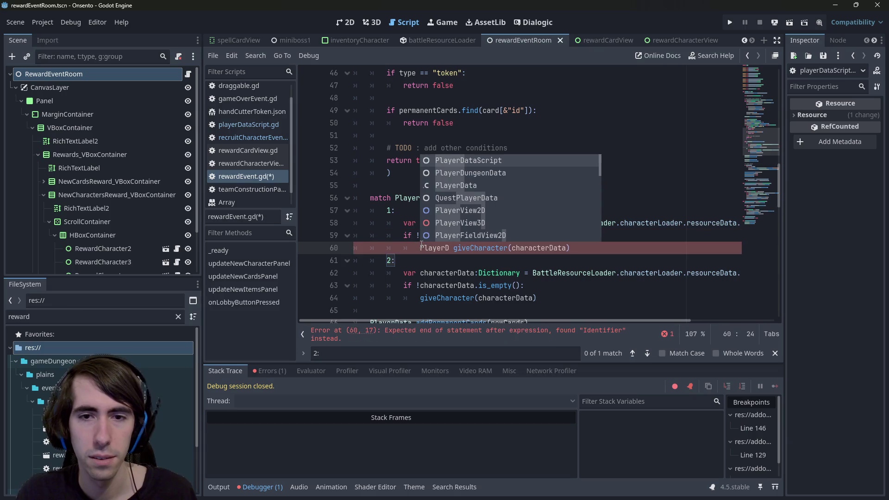
{"action": "key", "text": "Return"}
{"action": "type", "text": "."}
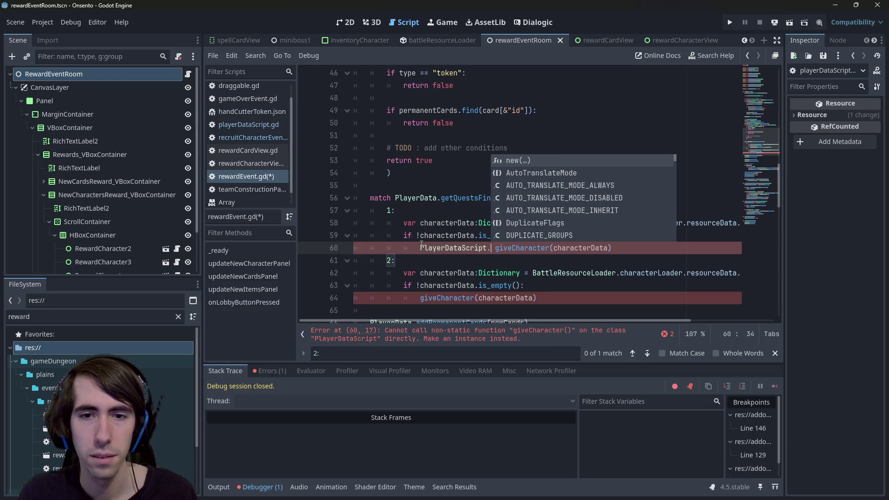
{"action": "key", "text": "Delete"}
{"action": "key", "text": "Left"}
{"action": "key", "text": "BackSpace"}
{"action": "key", "text": "BackSpace"}
{"action": "key", "text": "BackSpace"}
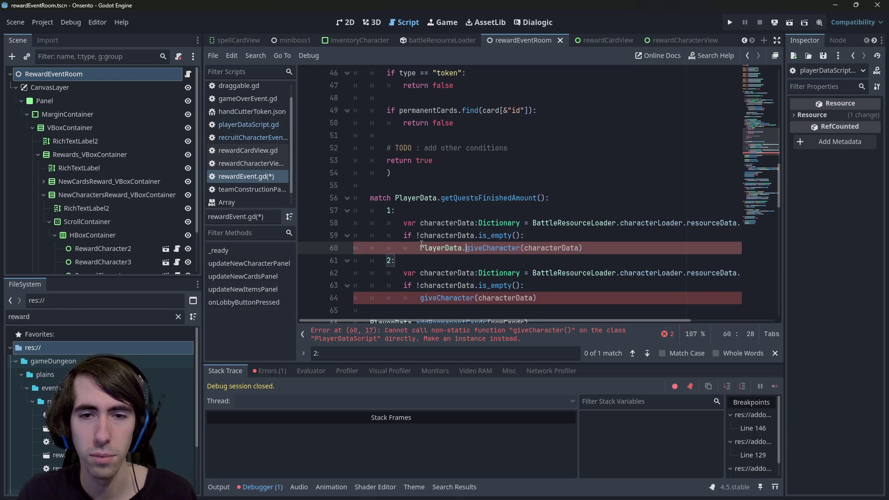
{"action": "double_click", "coordinate": [424, 249]}
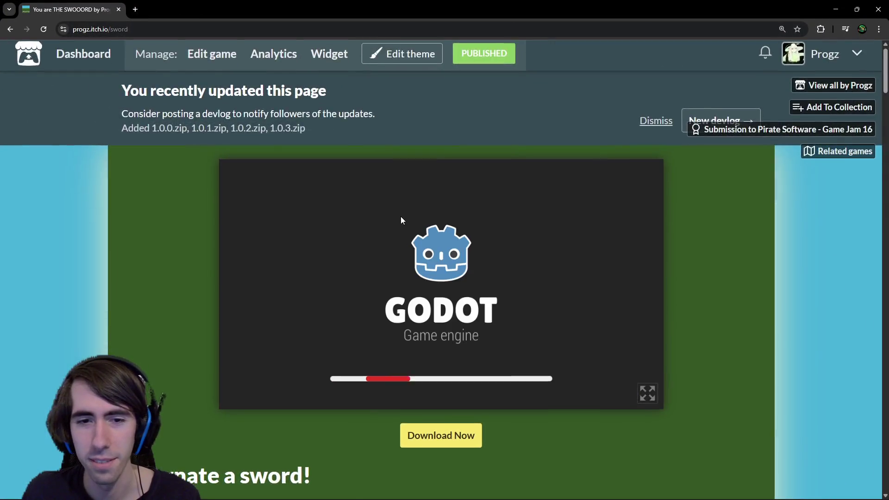
- Scroll through the itch.io sword game page and its comments, then back to the top
{"action": "scroll", "coordinate": [445, 257], "scroll_direction": "down", "scroll_amount": 1}
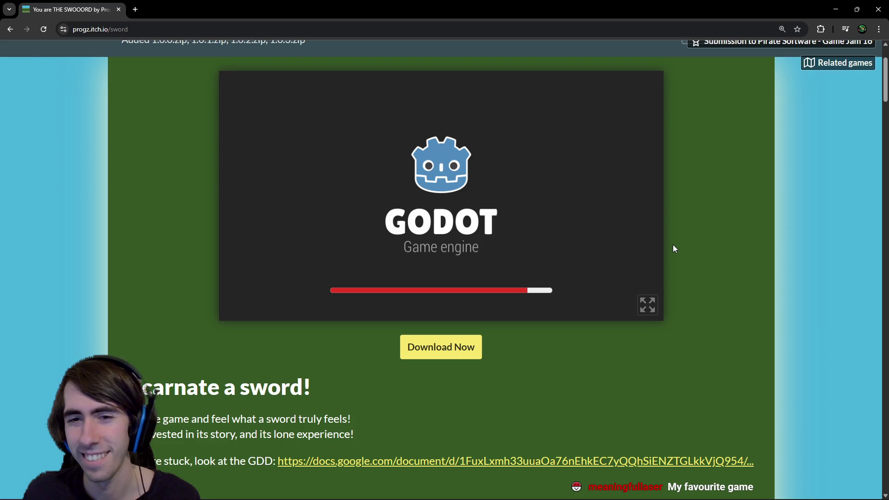
{"action": "scroll", "coordinate": [675, 278], "scroll_direction": "down", "scroll_amount": 12}
{"action": "scroll", "coordinate": [608, 335], "scroll_direction": "up", "scroll_amount": 9}
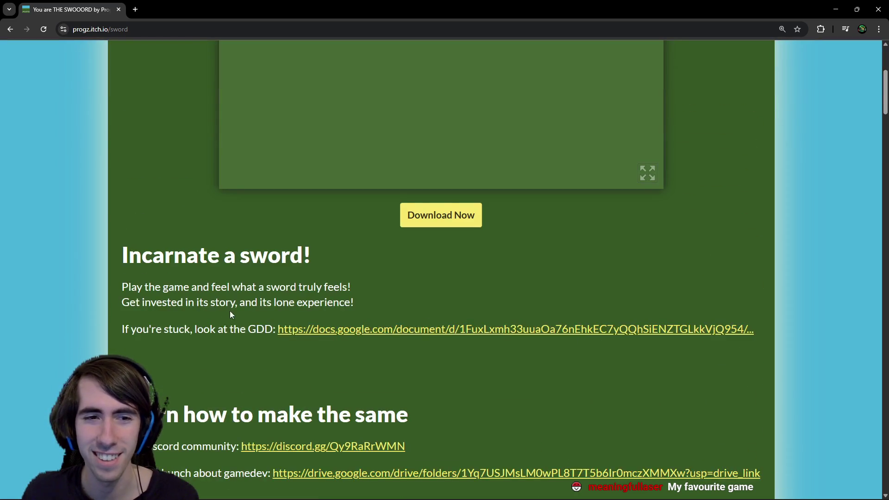
{"action": "scroll", "coordinate": [230, 310], "scroll_direction": "down", "scroll_amount": 8}
{"action": "scroll", "coordinate": [294, 388], "scroll_direction": "down", "scroll_amount": 10}
{"action": "scroll", "coordinate": [195, 296], "scroll_direction": "down", "scroll_amount": 5}
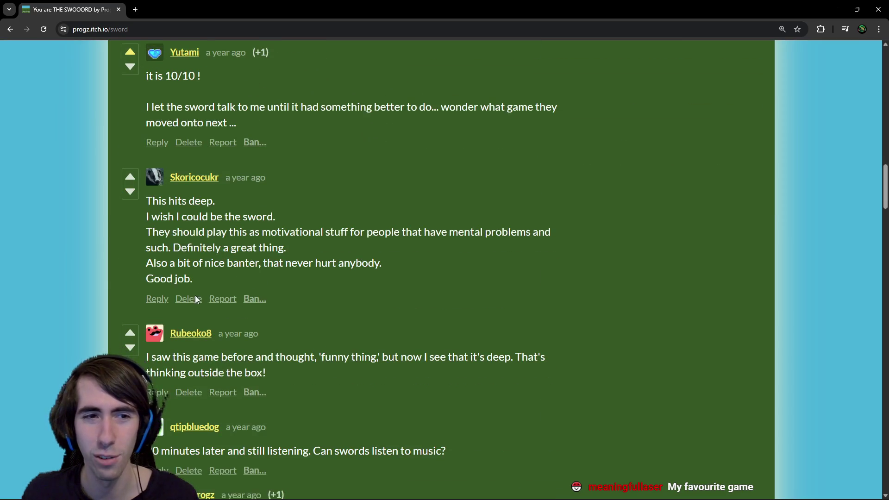
{"action": "scroll", "coordinate": [192, 285], "scroll_direction": "down", "scroll_amount": 14}
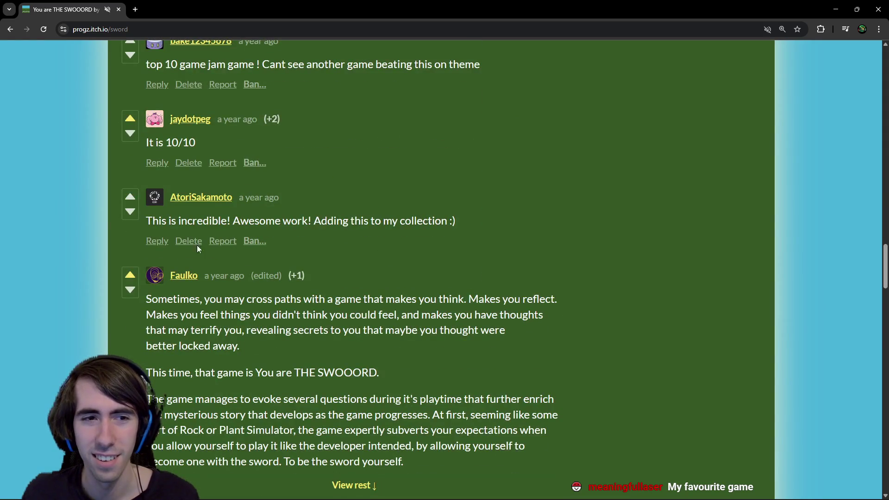
{"action": "scroll", "coordinate": [445, 305], "scroll_direction": "up", "scroll_amount": 20}
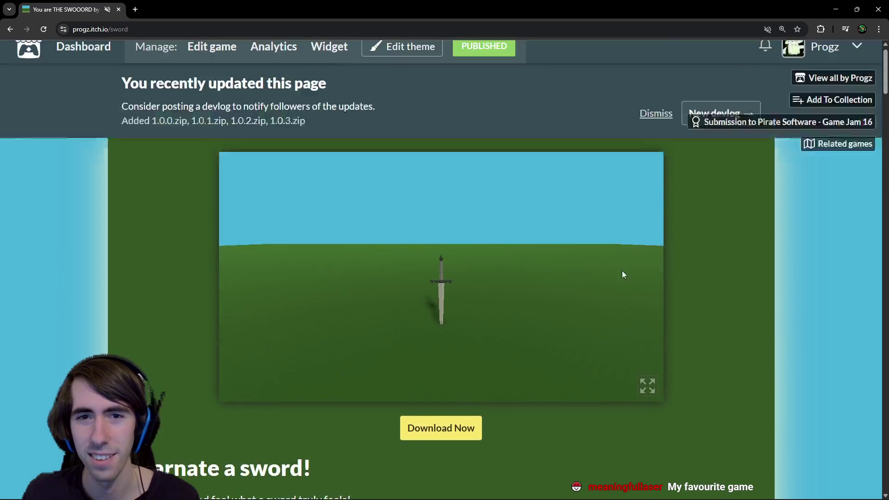
- Back in Godot, prefix line 64's giveCharacter with 'PlayerData.' and save rewardEvent.gd
{"action": "key", "text": "alt+Tab"}
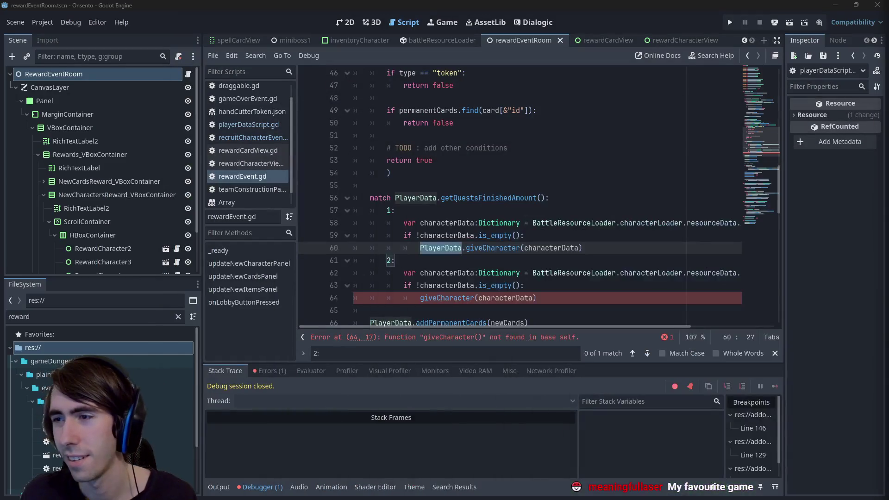
{"action": "left_click", "coordinate": [566, 257]}
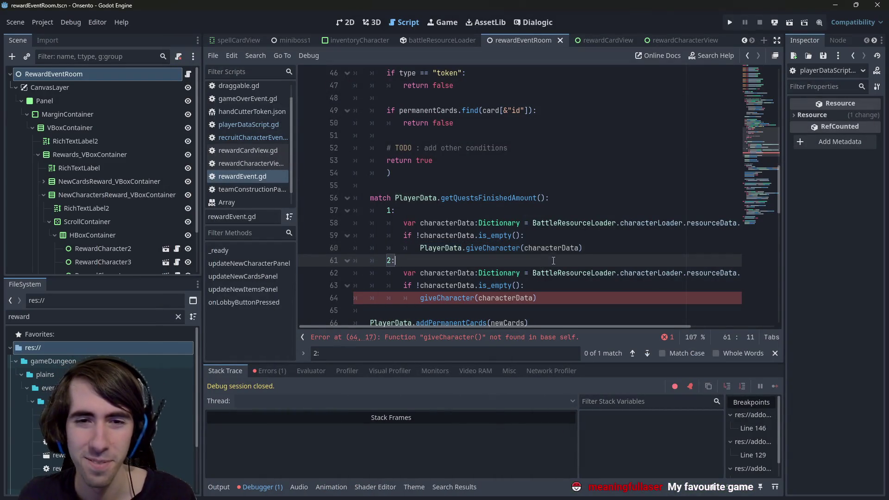
{"action": "left_click_drag", "start_coordinate": [583, 248], "coordinate": [413, 246]}
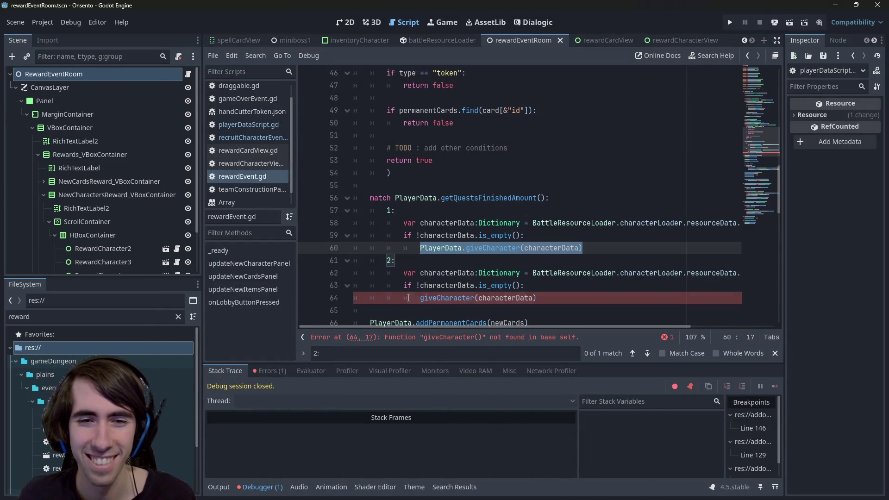
{"action": "left_click", "coordinate": [409, 298]}
{"action": "key", "text": "Up"}
{"action": "key", "text": "Up"}
{"action": "key", "text": "Up"}
{"action": "key", "text": "ctrl+Right"}
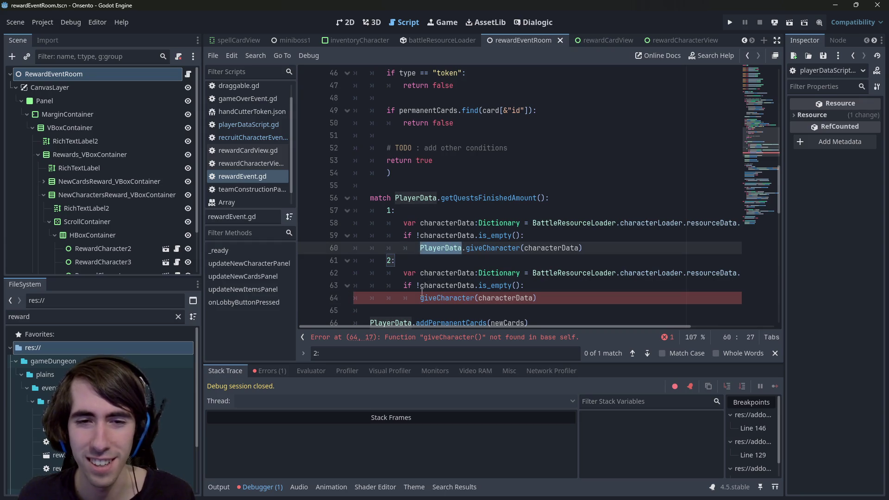
{"action": "left_click", "coordinate": [420, 297]}
{"action": "type", "text": "PlayerData."}
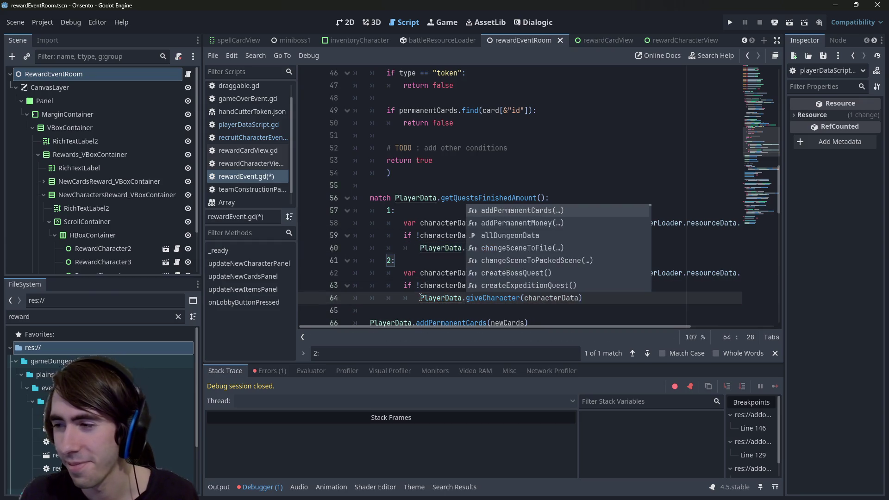
{"action": "key", "text": "ctrl+s"}
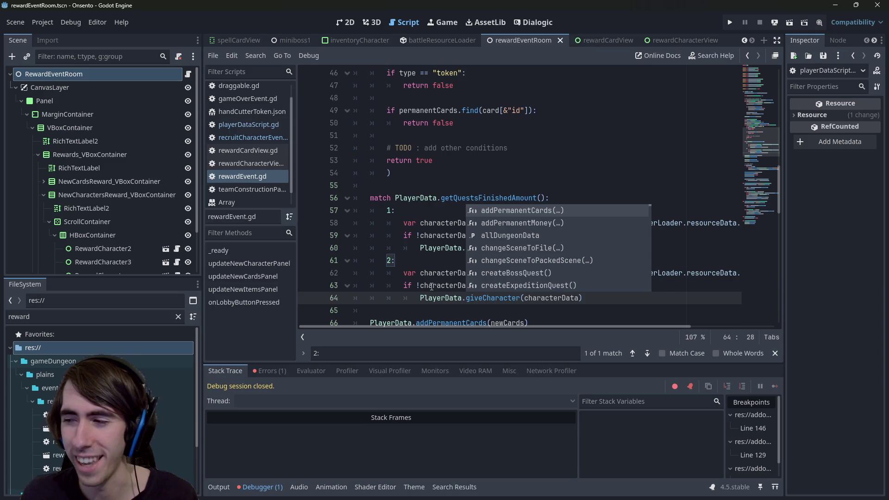
- Review the finished case 2 block and the getQuestsFinishedAmount match line
{"action": "left_click", "coordinate": [437, 272]}
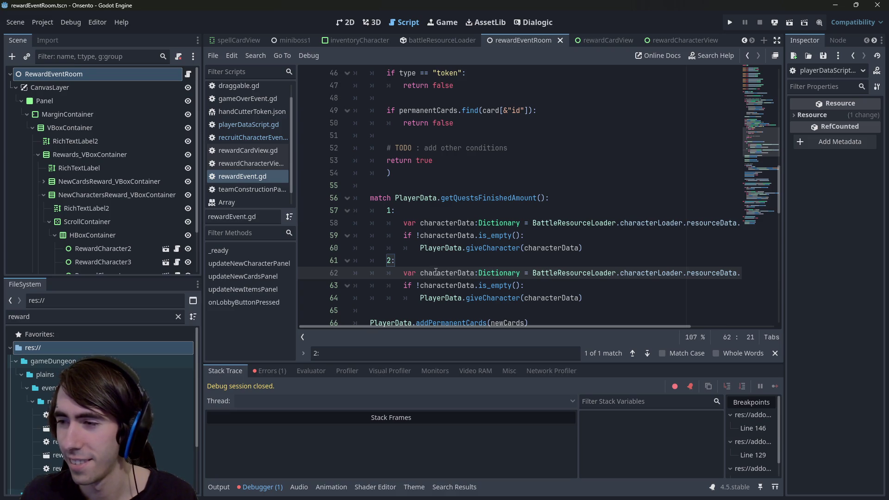
{"action": "mouse_move", "coordinate": [583, 298]}
{"action": "left_mouse_down"}
{"action": "mouse_move", "coordinate": [468, 297]}
{"action": "mouse_move", "coordinate": [354, 261]}
{"action": "left_mouse_up"}
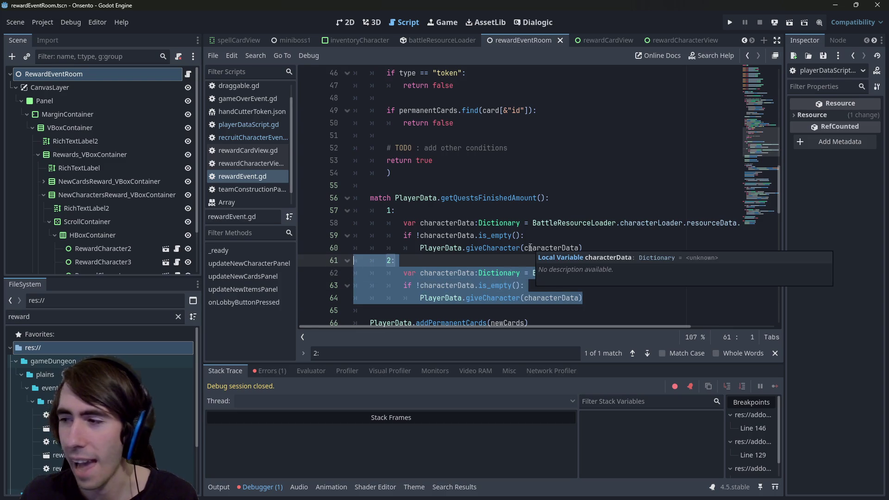
{"action": "mouse_move", "coordinate": [509, 284]}
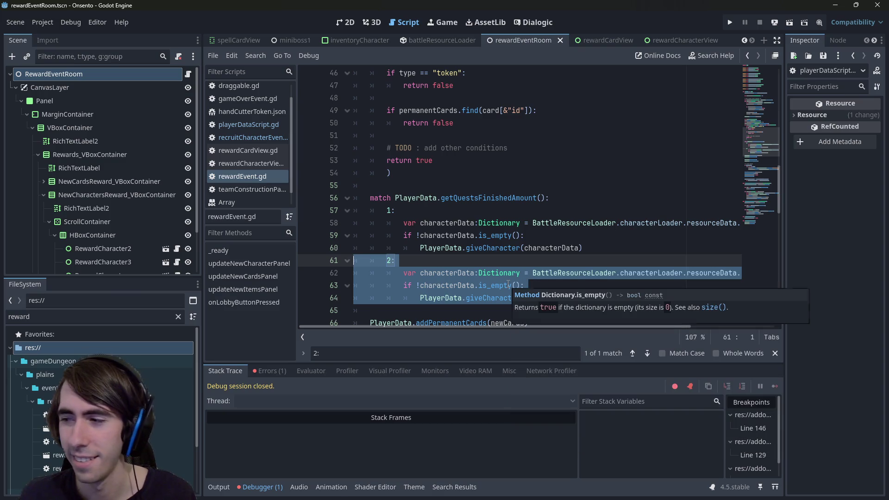
{"action": "scroll", "coordinate": [506, 289], "scroll_direction": "down", "scroll_amount": 2}
{"action": "double_click", "coordinate": [440, 223]}
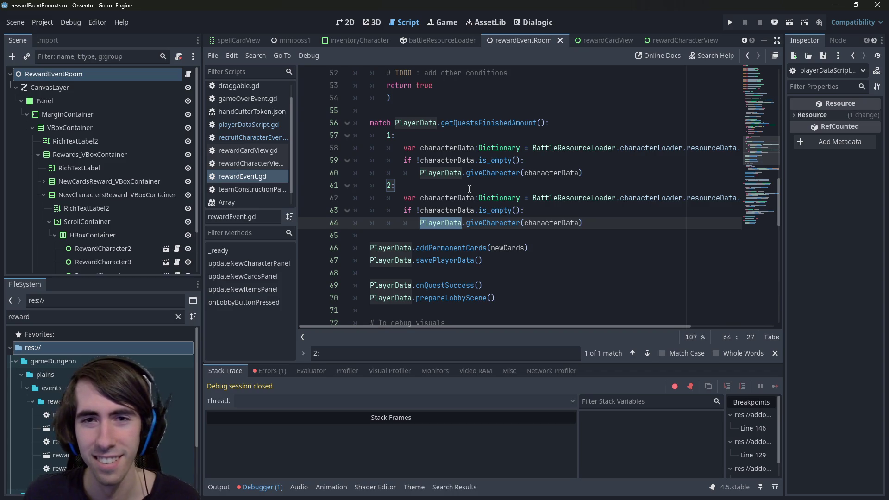
{"action": "scroll", "coordinate": [469, 189], "scroll_direction": "up", "scroll_amount": 2}
{"action": "scroll", "coordinate": [468, 176], "scroll_direction": "down", "scroll_amount": 1}
{"action": "double_click", "coordinate": [466, 160]}
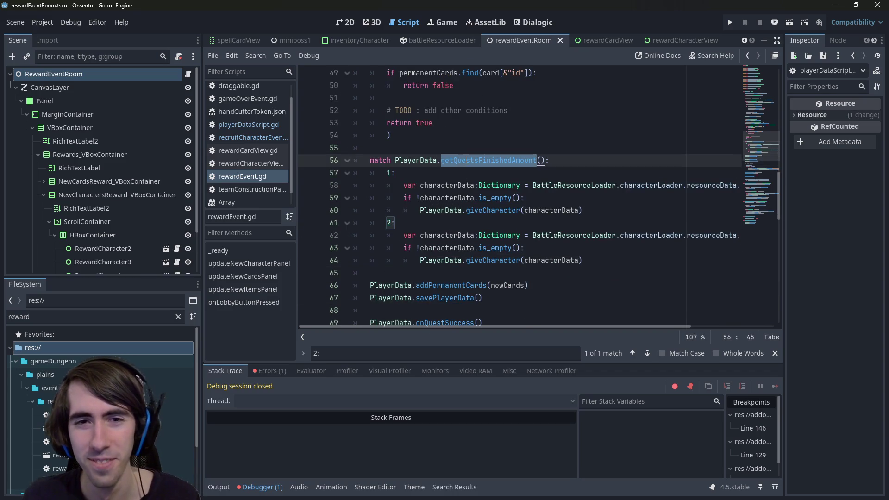
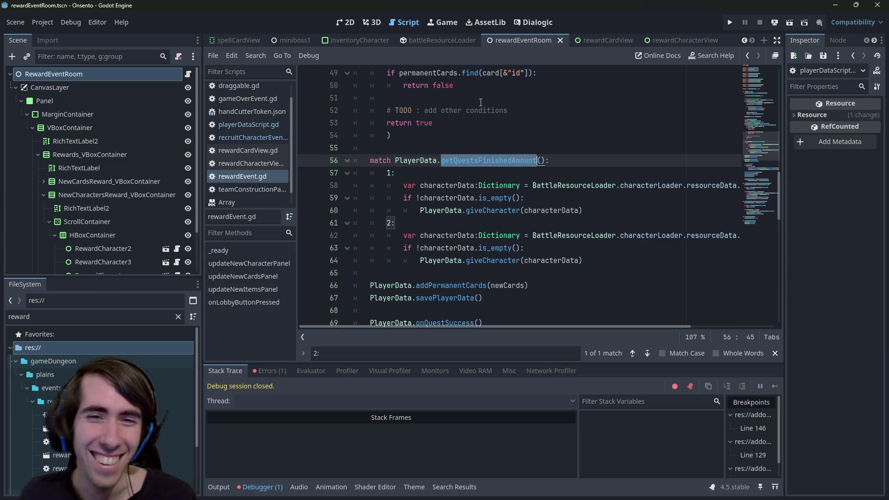
- Review the quest match block and its character-grant lines
{"action": "double_click", "coordinate": [452, 162]}
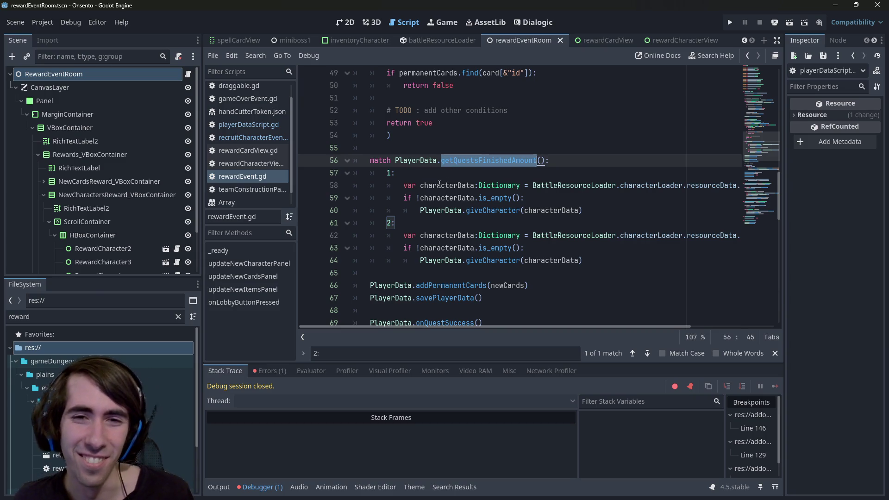
{"action": "scroll", "coordinate": [505, 213], "scroll_direction": "up", "scroll_amount": 1}
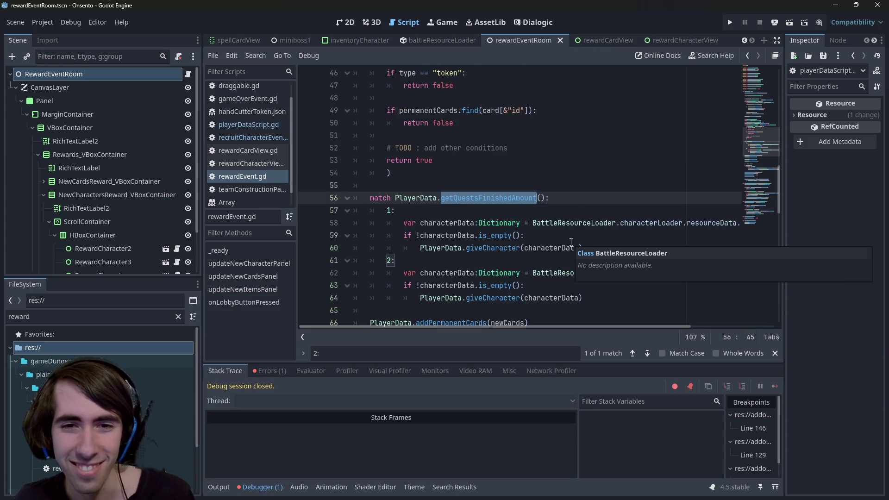
{"action": "scroll", "coordinate": [571, 243], "scroll_direction": "down", "scroll_amount": 1}
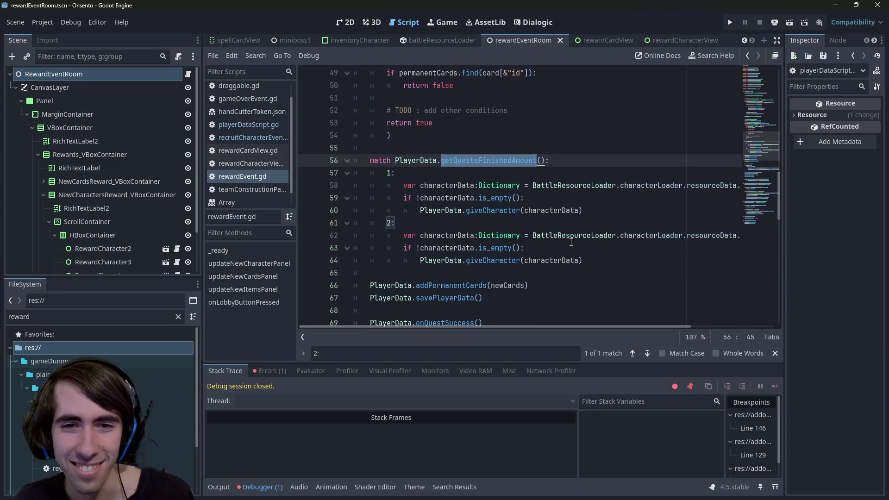
{"action": "triple_click", "coordinate": [606, 242]}
{"action": "left_click_drag", "start_coordinate": [610, 275], "coordinate": [316, 238]}
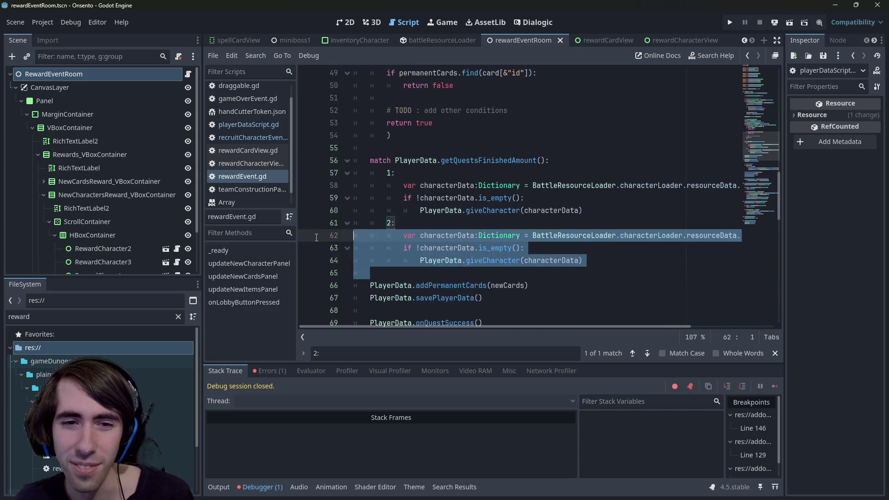
{"action": "left_click", "coordinate": [516, 235]}
{"action": "scroll", "coordinate": [556, 279], "scroll_direction": "down", "scroll_amount": 1}
{"action": "scroll", "coordinate": [559, 236], "scroll_direction": "up", "scroll_amount": 1}
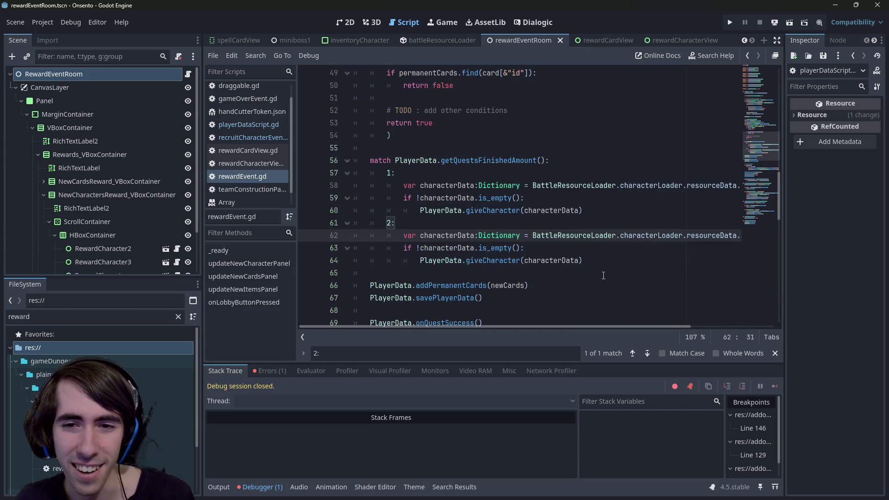
{"action": "left_click_drag", "start_coordinate": [603, 262], "coordinate": [290, 158]}
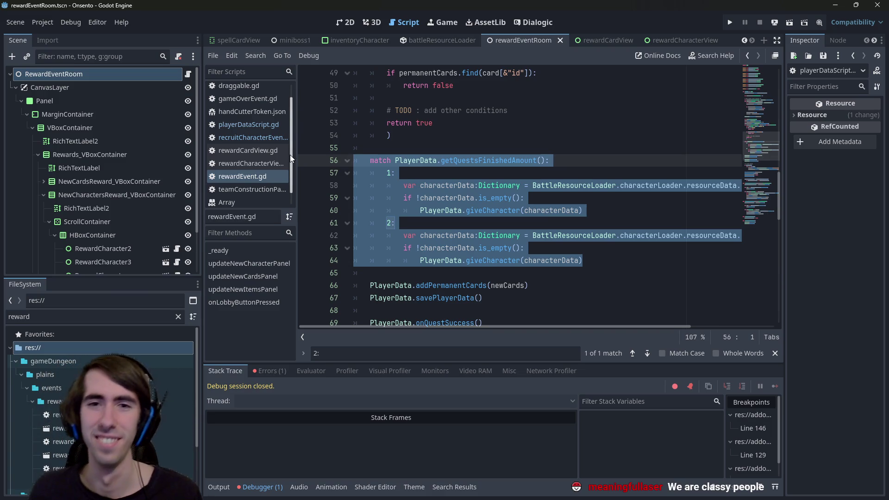
{"action": "left_click", "coordinate": [615, 258]}
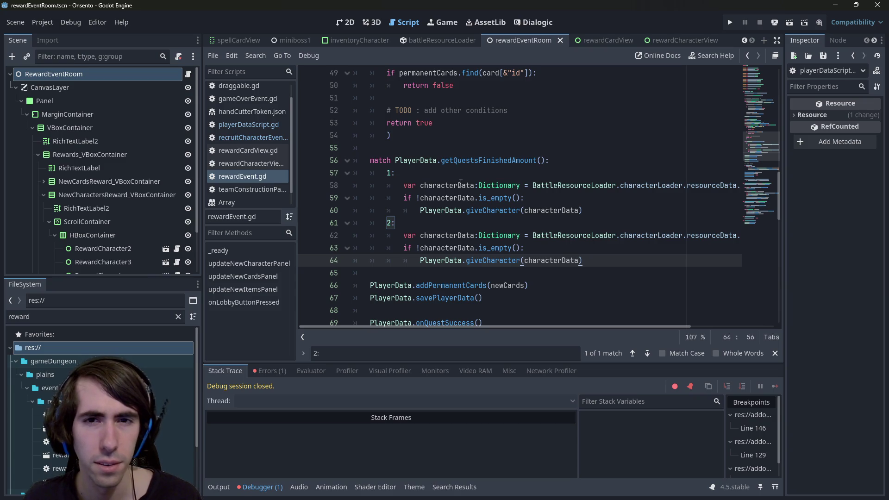
- Inspect the getQuestsFinishedAmount and onQuestSuccess code and the rewardEvent script
{"action": "double_click", "coordinate": [444, 161]}
{"action": "scroll", "coordinate": [442, 169], "scroll_direction": "down", "scroll_amount": 2}
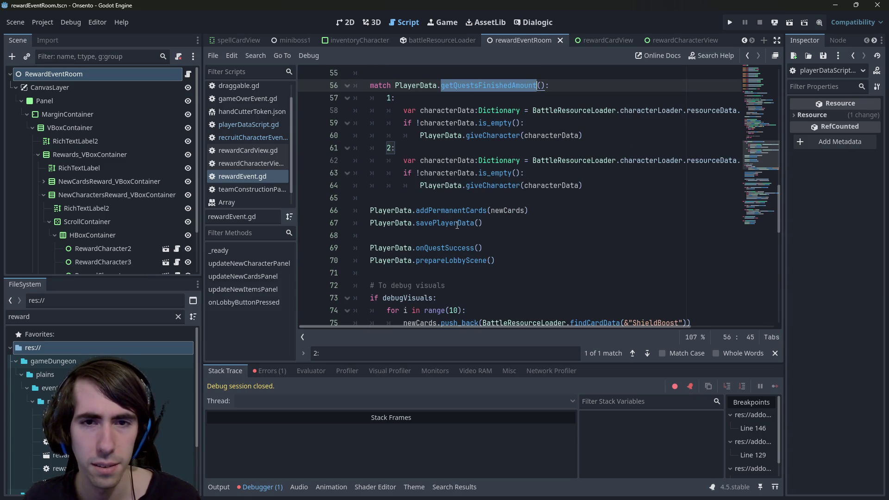
{"action": "double_click", "coordinate": [444, 248]}
{"action": "scroll", "coordinate": [444, 247], "scroll_direction": "up", "scroll_amount": 1}
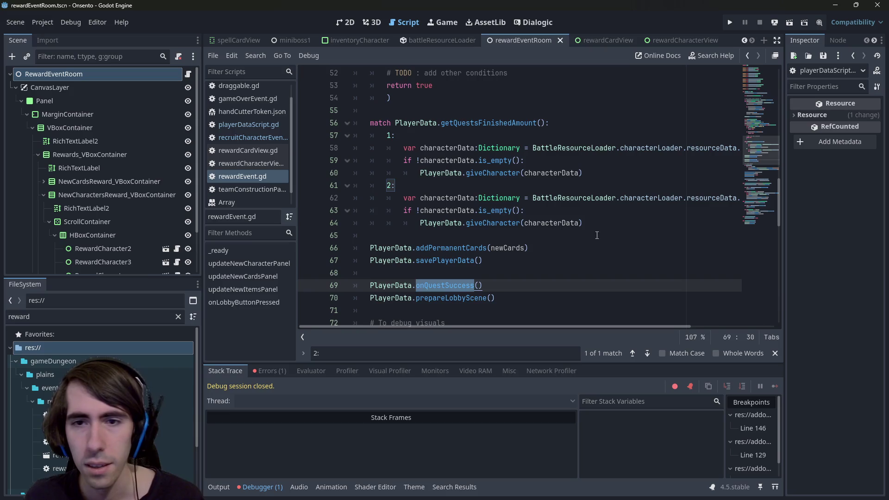
{"action": "left_click_drag", "start_coordinate": [602, 225], "coordinate": [332, 121]}
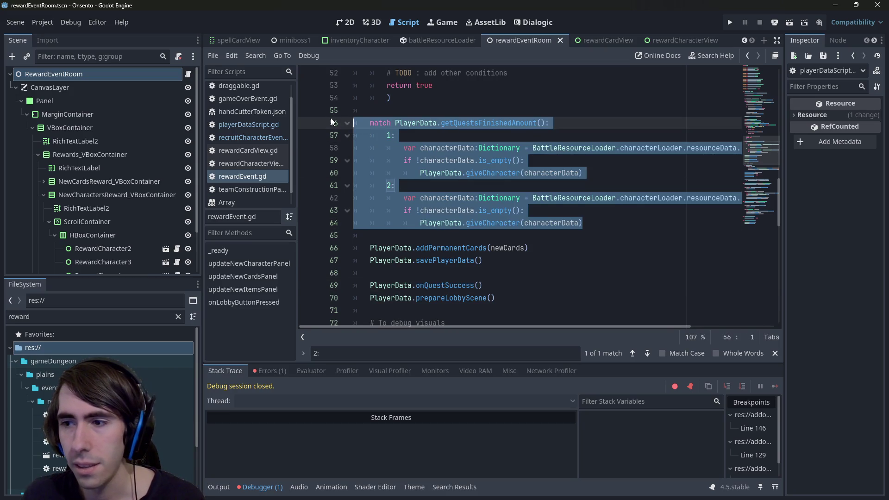
{"action": "scroll", "coordinate": [440, 172], "scroll_direction": "up", "scroll_amount": 1}
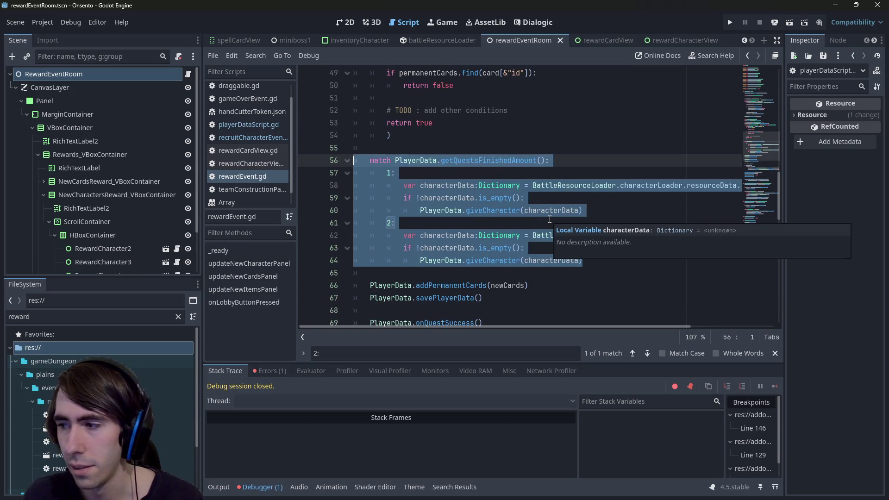
{"action": "scroll", "coordinate": [549, 219], "scroll_direction": "up", "scroll_amount": 1}
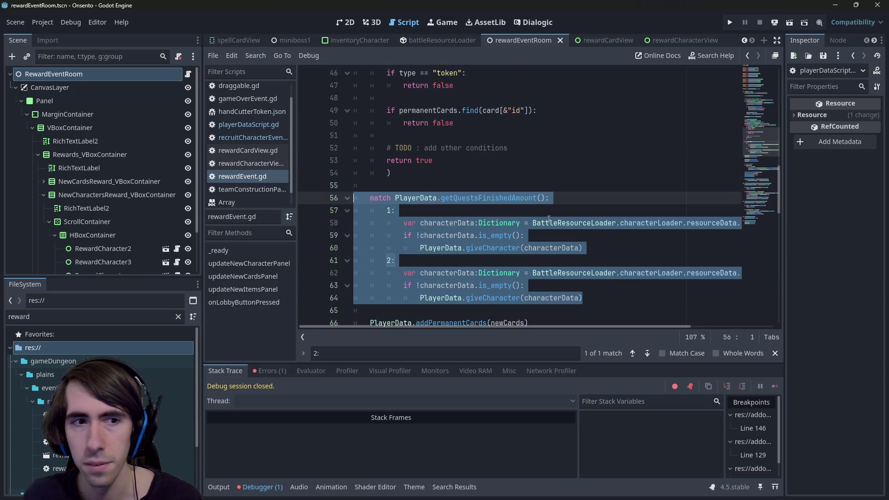
{"action": "left_click", "coordinate": [187, 75]}
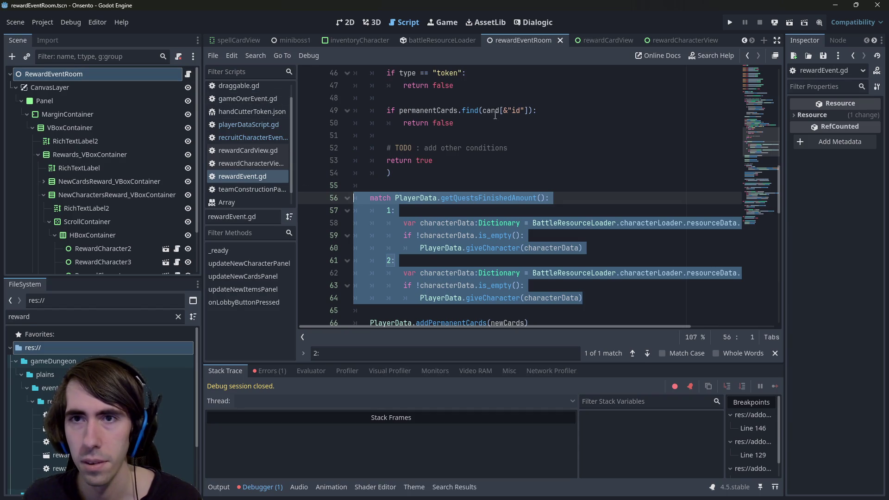
{"action": "key", "text": "shift+alt+o"}
{"action": "key", "text": "Escape"}
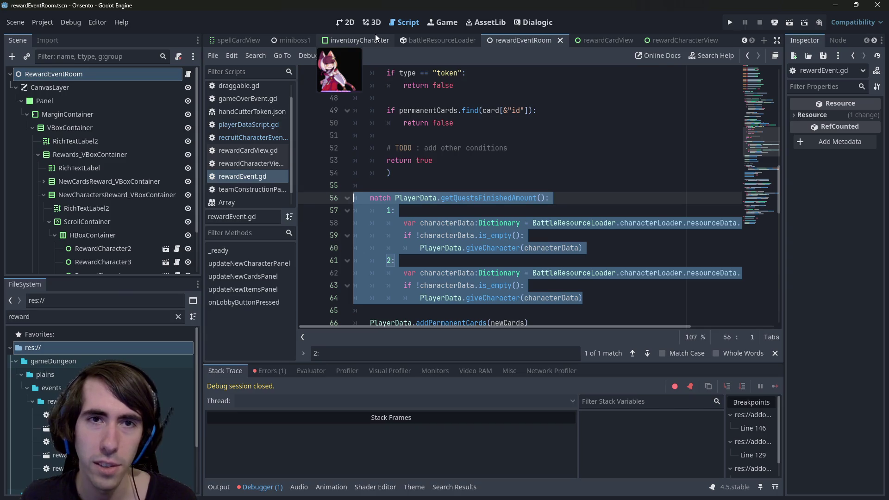
- Open cheatManager.gd through the quick file search using 'cheater'
{"action": "left_click", "coordinate": [504, 148]}
{"action": "key", "text": "shift+alt+o"}
{"action": "type", "text": "chea"}
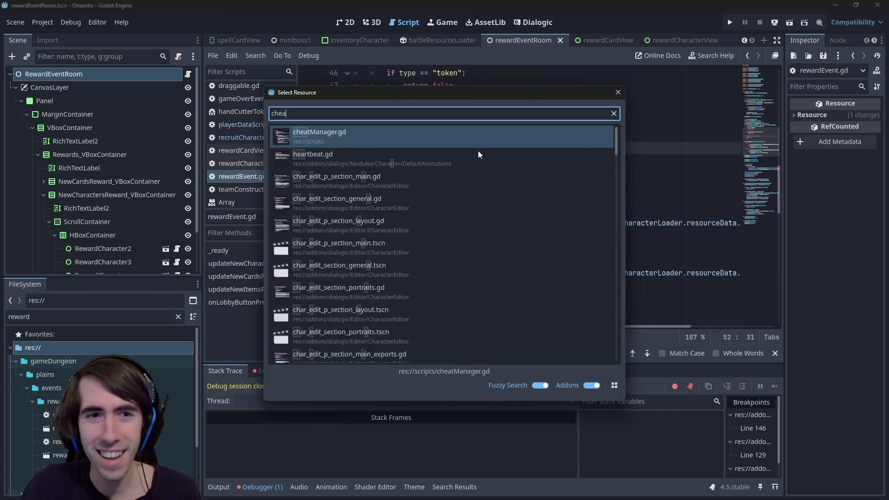
{"action": "type", "text": "termana"}
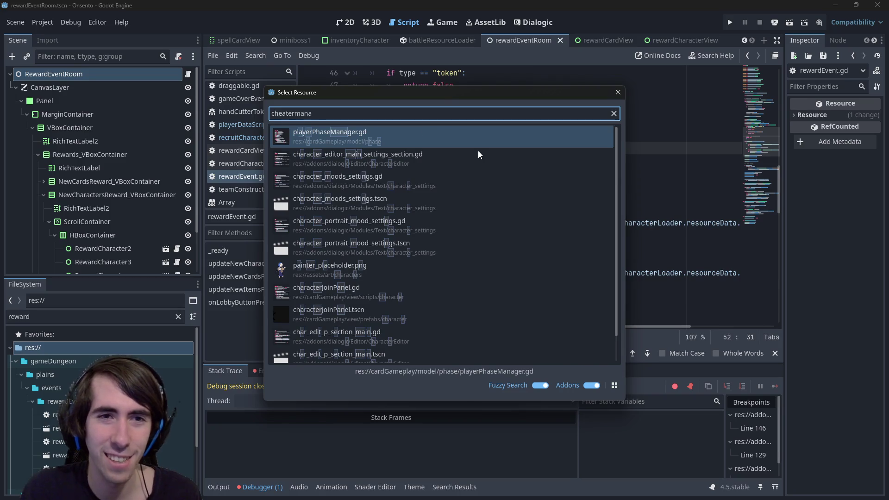
{"action": "key", "text": "BackSpace"}
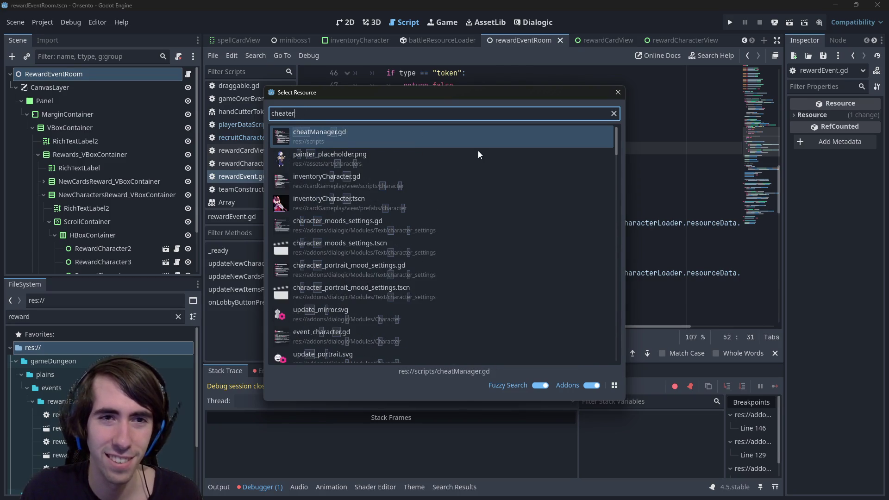
{"action": "key", "text": "Return"}
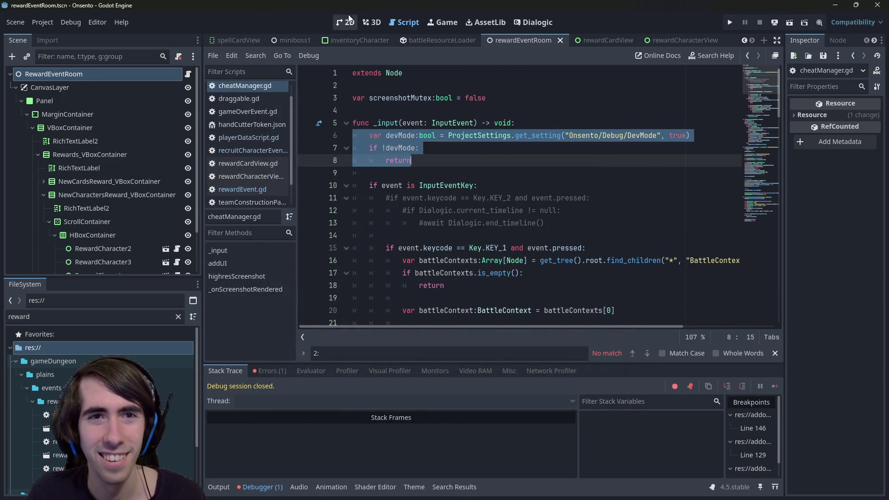
- Back in the script editor, select the existing KEY_1 condition line
{"action": "left_click", "coordinate": [351, 25]}
{"action": "scroll", "coordinate": [446, 176], "scroll_direction": "up", "scroll_amount": 2}
{"action": "scroll", "coordinate": [445, 176], "scroll_direction": "down", "scroll_amount": 3}
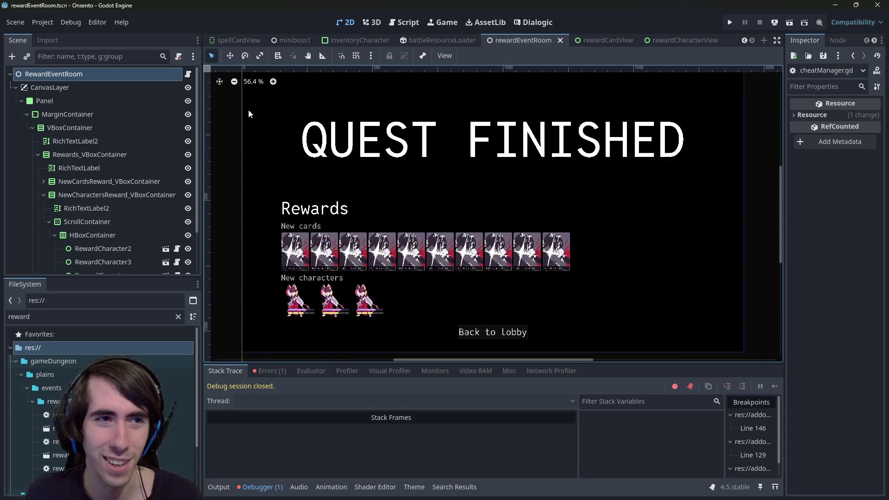
{"action": "key", "text": "alt+shift+o"}
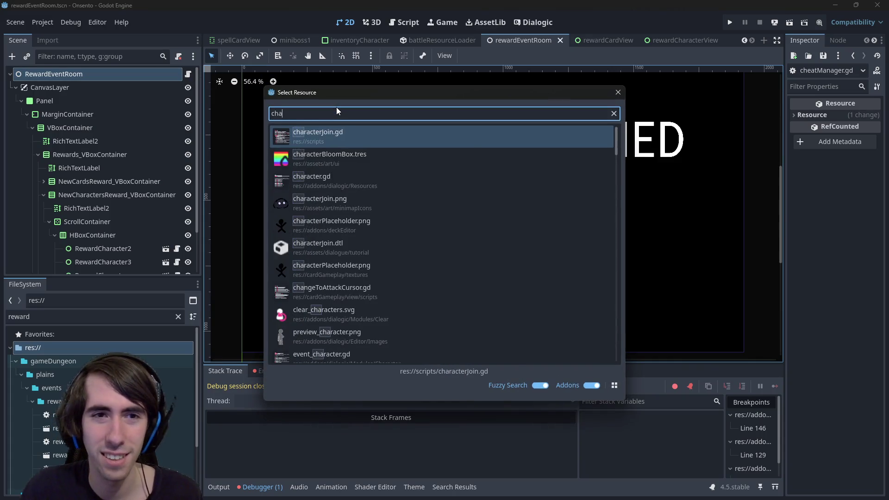
{"action": "key", "text": "Escape"}
{"action": "left_click", "coordinate": [403, 23]}
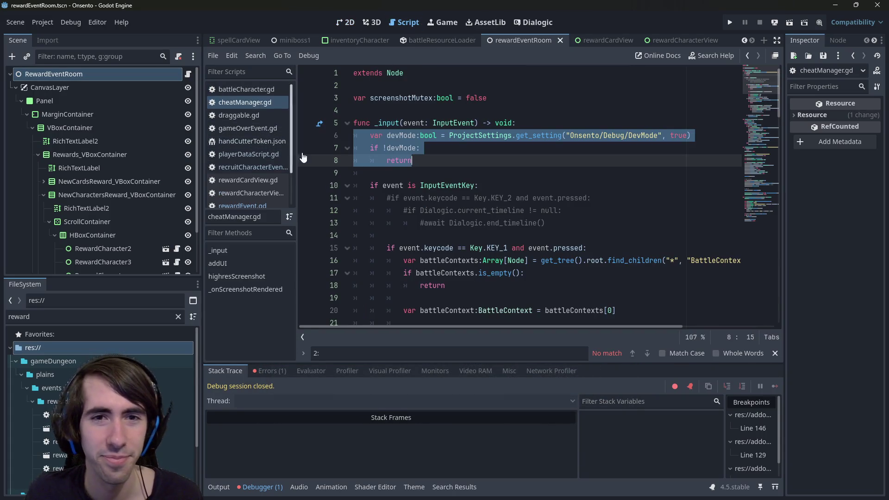
{"action": "scroll", "coordinate": [465, 175], "scroll_direction": "down", "scroll_amount": 3}
{"action": "scroll", "coordinate": [465, 175], "scroll_direction": "down", "scroll_amount": 4}
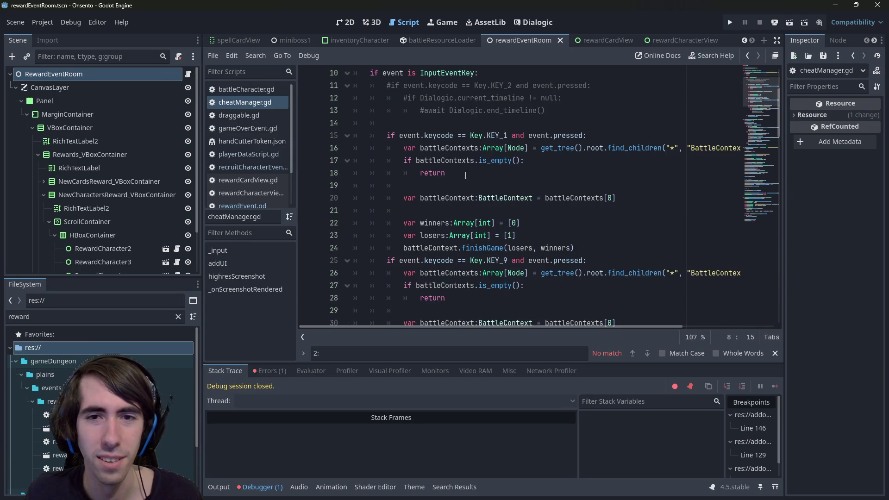
{"action": "scroll", "coordinate": [466, 175], "scroll_direction": "up", "scroll_amount": 2}
{"action": "left_click", "coordinate": [625, 99]}
{"action": "left_click_drag", "start_coordinate": [624, 98], "coordinate": [290, 101]}
{"action": "key", "text": "ctrl+c"}
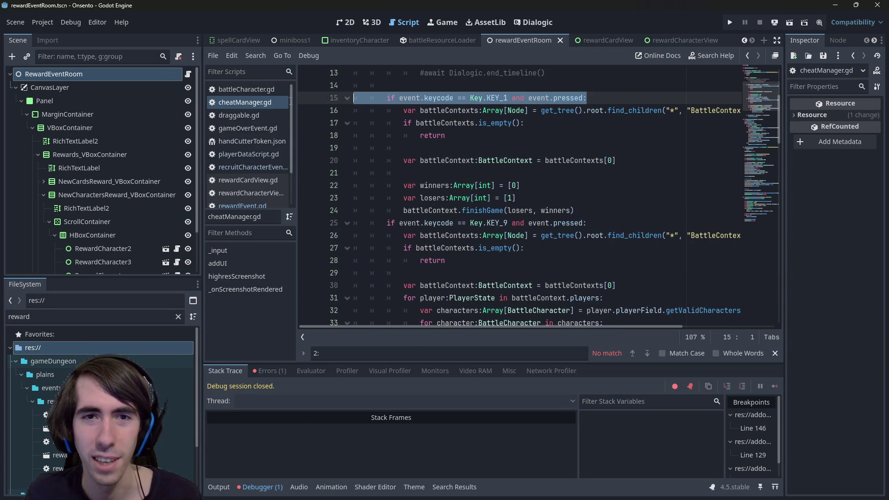
{"action": "scroll", "coordinate": [467, 226], "scroll_direction": "up", "scroll_amount": 4}
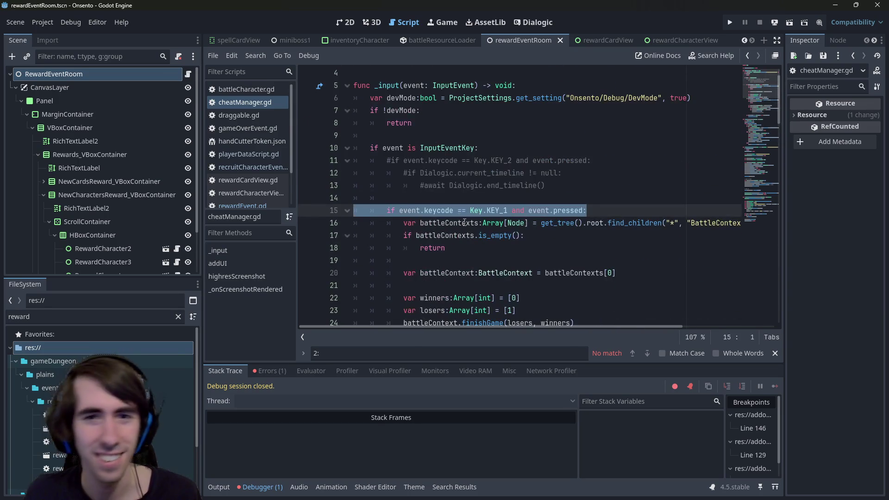
{"action": "scroll", "coordinate": [458, 187], "scroll_direction": "down", "scroll_amount": 2}
{"action": "left_click", "coordinate": [579, 173]}
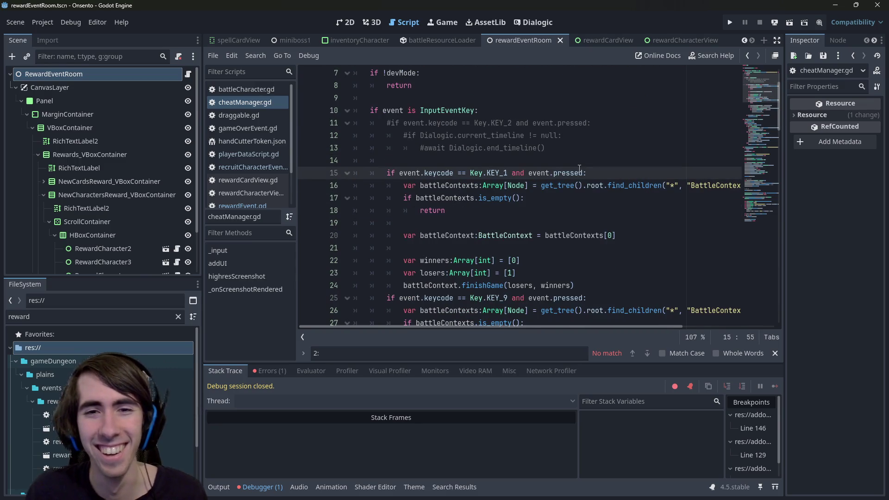
- Paste a copy of the KEY_1 condition on a new line above it
{"action": "left_click", "coordinate": [537, 160]}
{"action": "scroll", "coordinate": [502, 151], "scroll_direction": "down", "scroll_amount": 4}
{"action": "scroll", "coordinate": [501, 152], "scroll_direction": "down", "scroll_amount": 2}
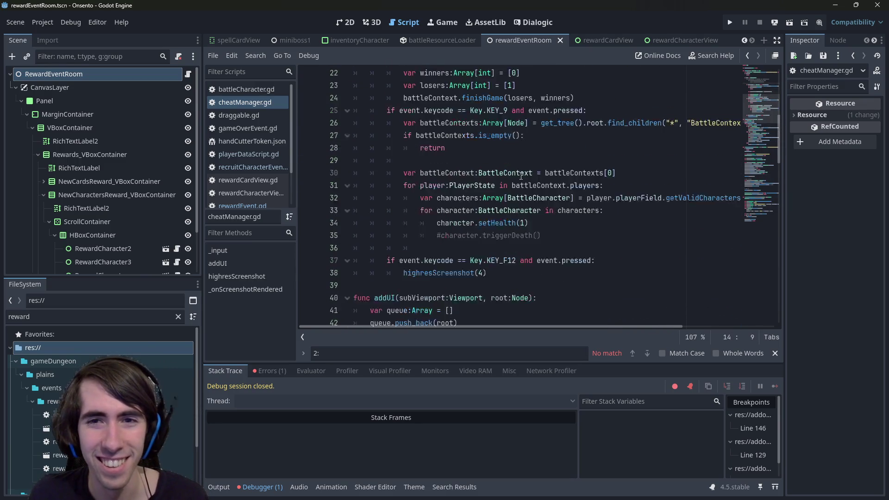
{"action": "scroll", "coordinate": [522, 177], "scroll_direction": "up", "scroll_amount": 5}
{"action": "scroll", "coordinate": [523, 180], "scroll_direction": "down", "scroll_amount": 3}
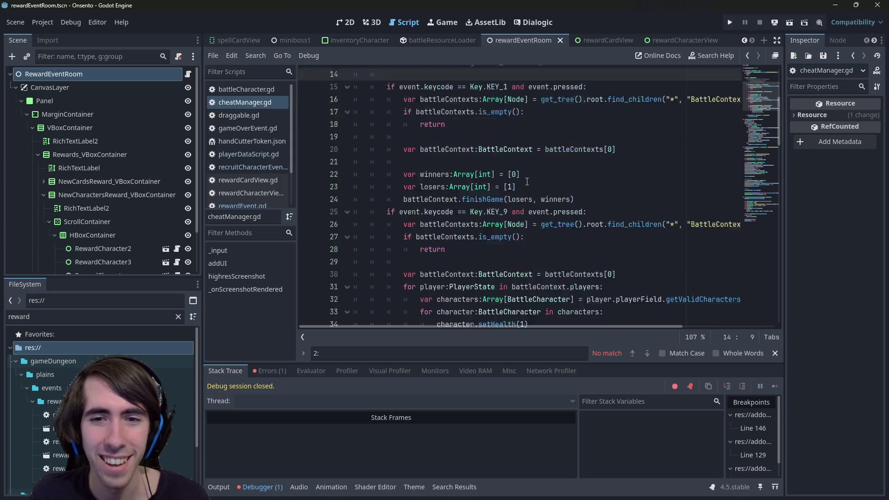
{"action": "scroll", "coordinate": [524, 184], "scroll_direction": "up", "scroll_amount": 4}
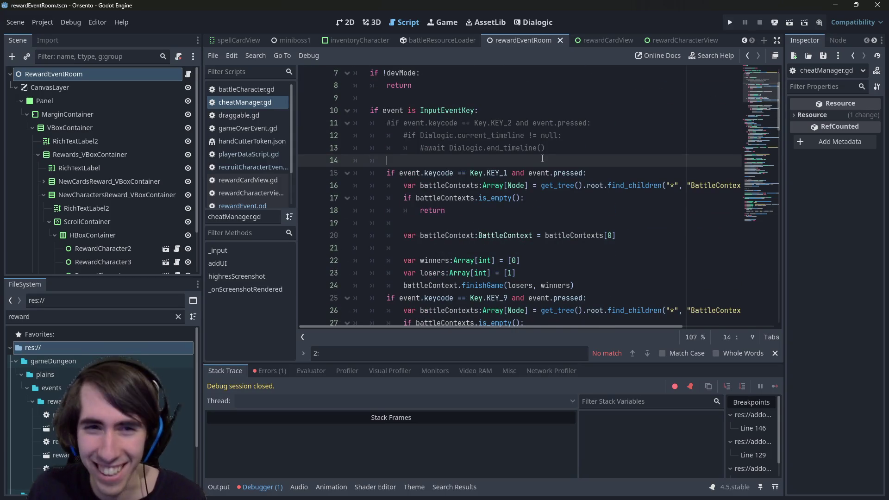
{"action": "key", "text": "Return"}
{"action": "key", "text": "Return"}
{"action": "key", "text": "Up"}
{"action": "key", "text": "ctrl+v"}
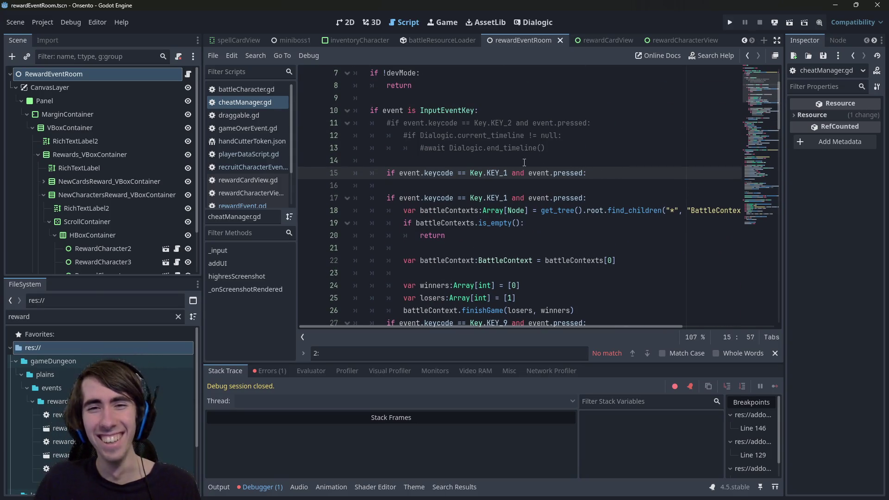
{"action": "left_click", "coordinate": [509, 173]}
- Change the copied condition to KEY_2 and open an indented body line beneath it
{"action": "key", "text": "BackSpace"}
{"action": "type", "text": "2"}
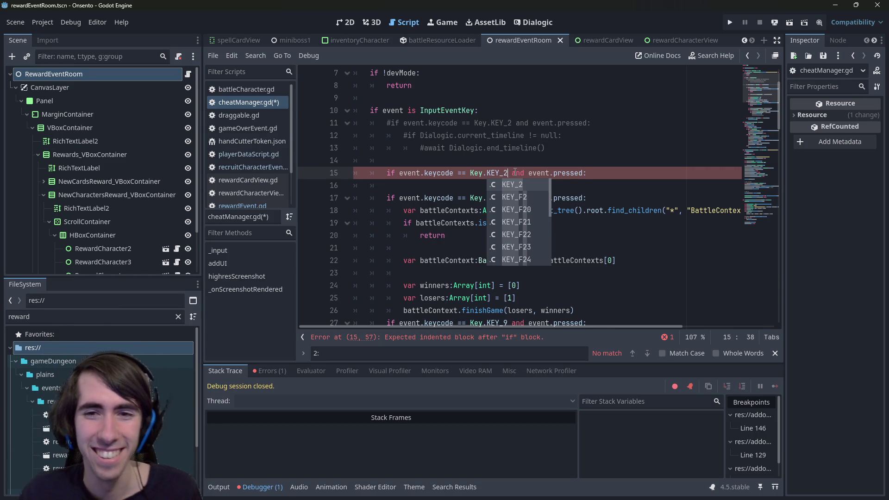
{"action": "key", "text": "Escape"}
{"action": "key", "text": "End"}
{"action": "key", "text": "Return"}
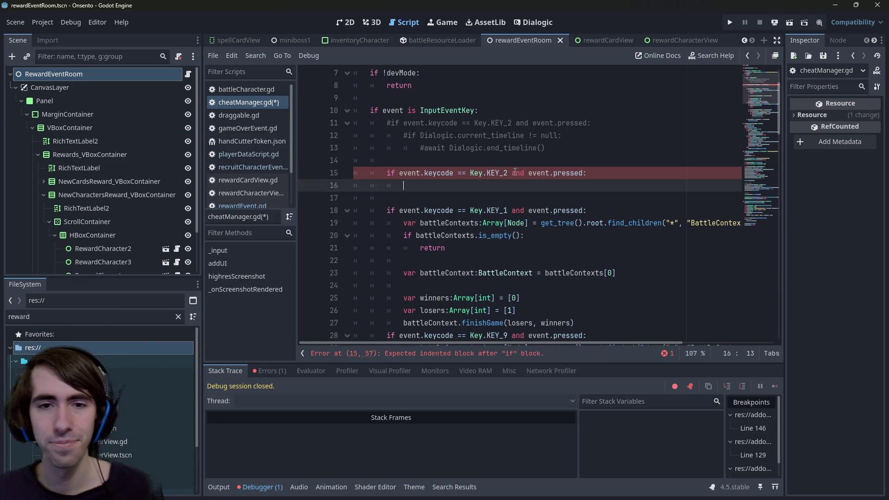
{"action": "scroll", "coordinate": [570, 225], "scroll_direction": "down", "scroll_amount": 1}
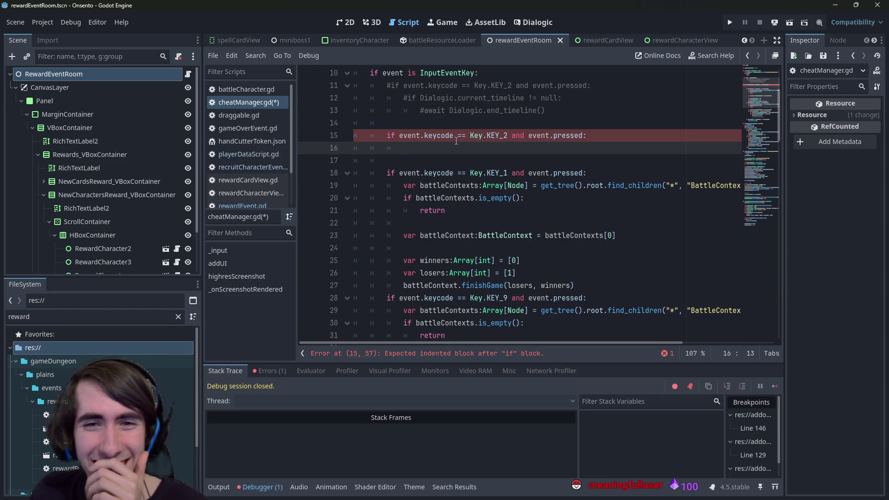
{"action": "scroll", "coordinate": [462, 139], "scroll_direction": "up", "scroll_amount": 1}
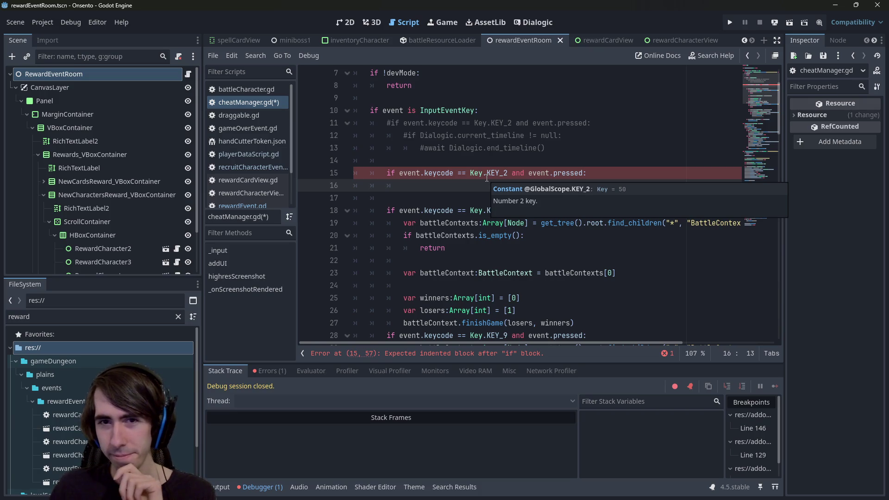
- Make the KEY_2 cheat call PlayerData.giveAll() on line 16
{"action": "double_click", "coordinate": [492, 174]}
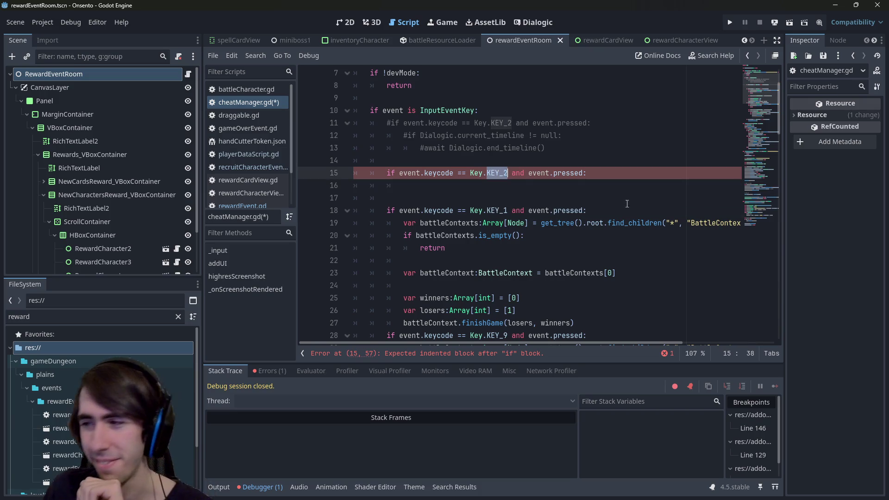
{"action": "left_click", "coordinate": [520, 184]}
{"action": "scroll", "coordinate": [523, 188], "scroll_direction": "down", "scroll_amount": 2}
{"action": "scroll", "coordinate": [525, 192], "scroll_direction": "up", "scroll_amount": 3}
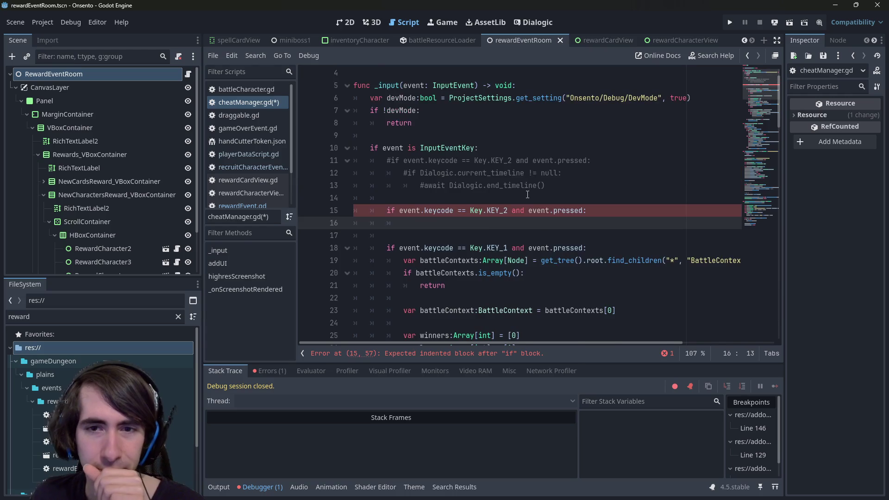
{"action": "scroll", "coordinate": [527, 195], "scroll_direction": "down", "scroll_amount": 3}
{"action": "type", "text": "Player"}
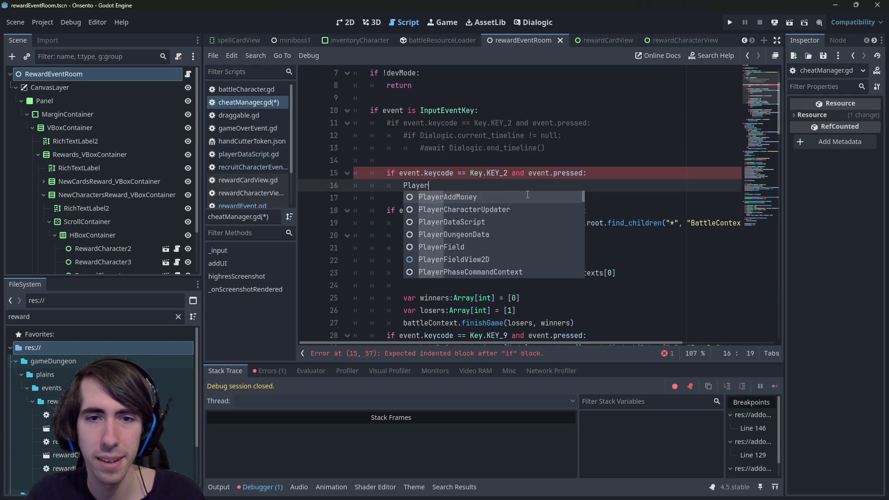
{"action": "type", "text": "Data"}
{"action": "key", "text": "Return"}
{"action": "type", "text": "."}
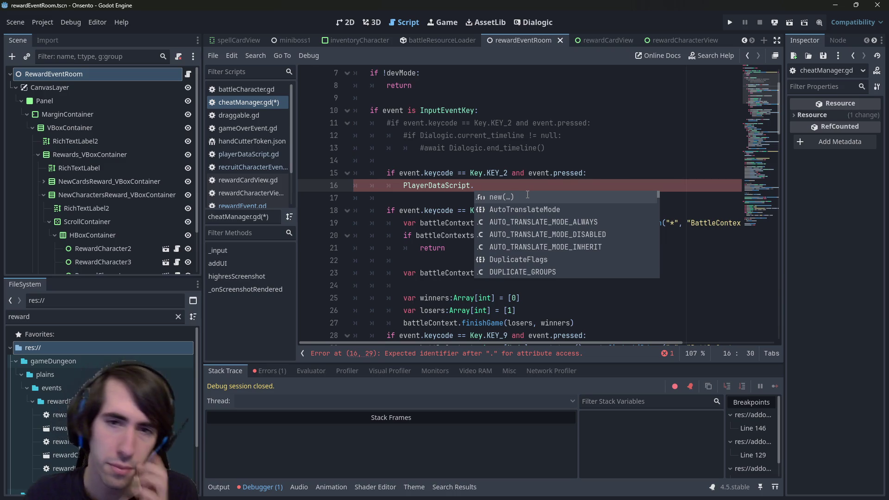
{"action": "scroll", "coordinate": [527, 195], "scroll_direction": "down", "scroll_amount": 2}
{"action": "key", "text": "Escape"}
{"action": "key", "text": "ctrl+BackSpace"}
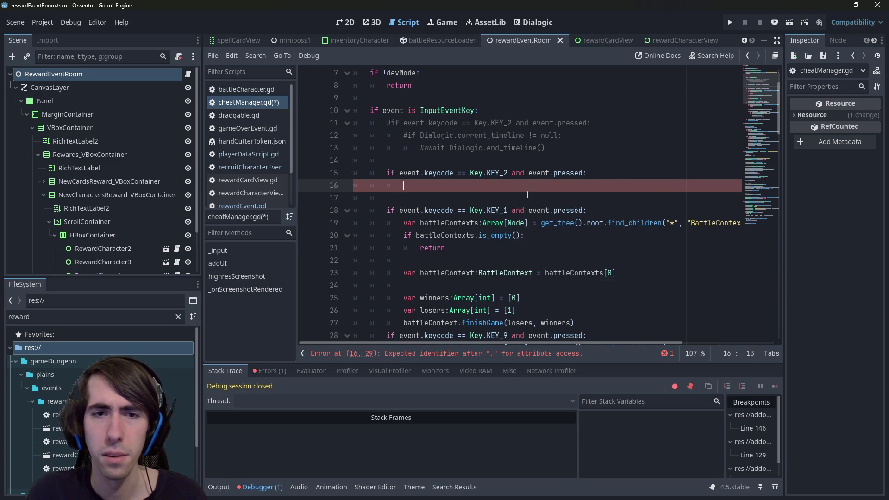
{"action": "type", "text": "PlayerData.give"}
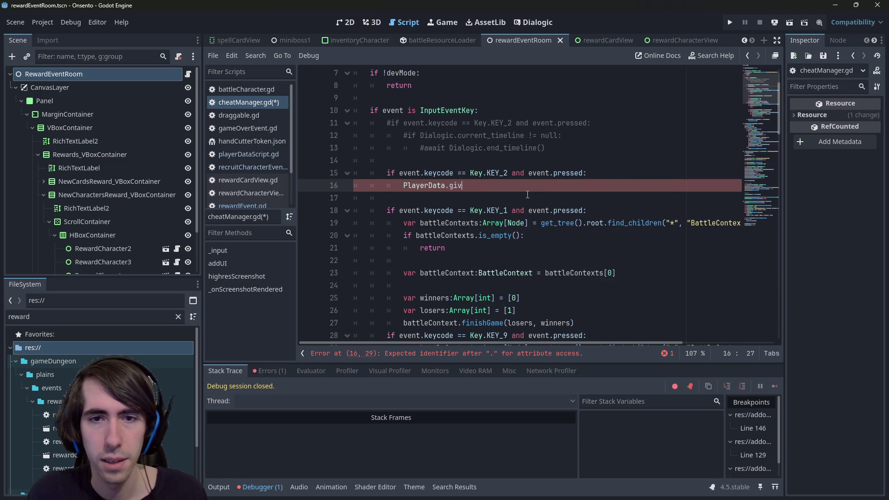
{"action": "key", "text": "Return"}
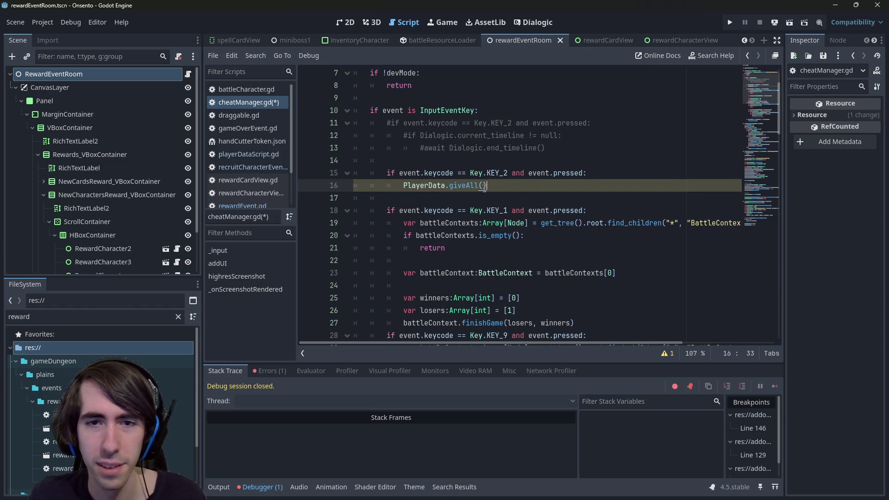
- Review giveAll in playerDataScript.gd, then follow its giveCharacter call to the definition
{"action": "left_click", "coordinate": [460, 189], "text": "ctrl"}
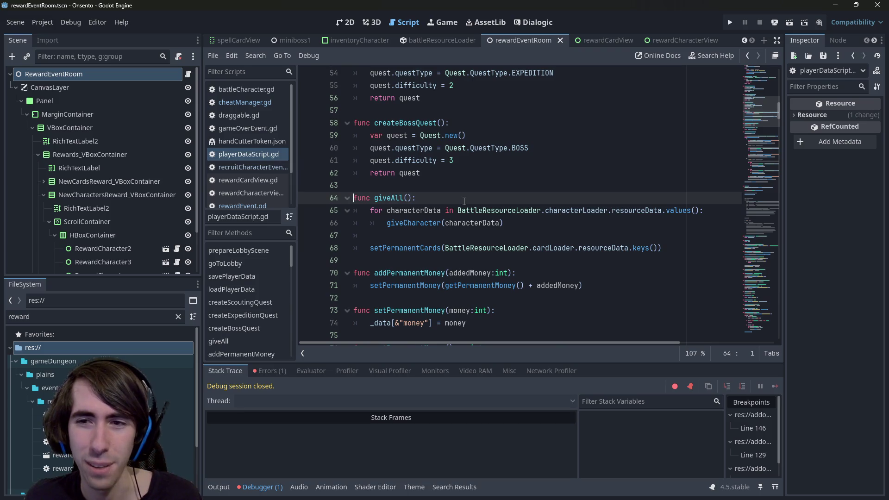
{"action": "double_click", "coordinate": [414, 223]}
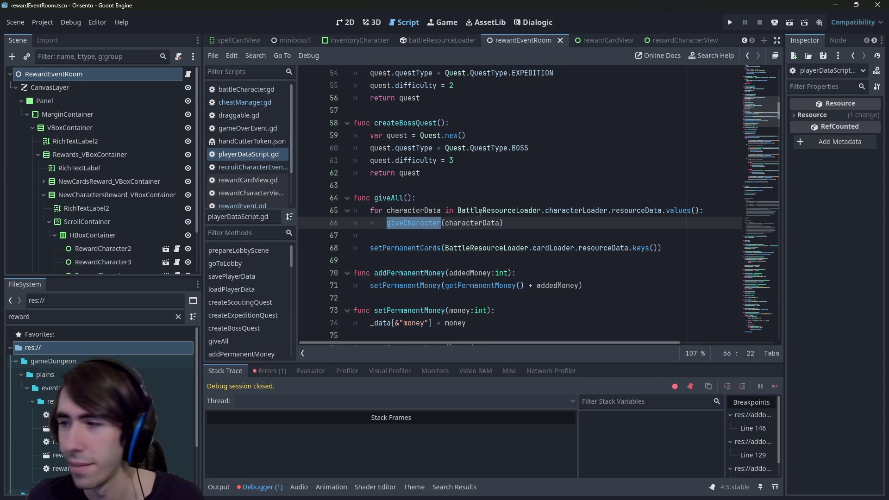
{"action": "mouse_move", "coordinate": [481, 214]}
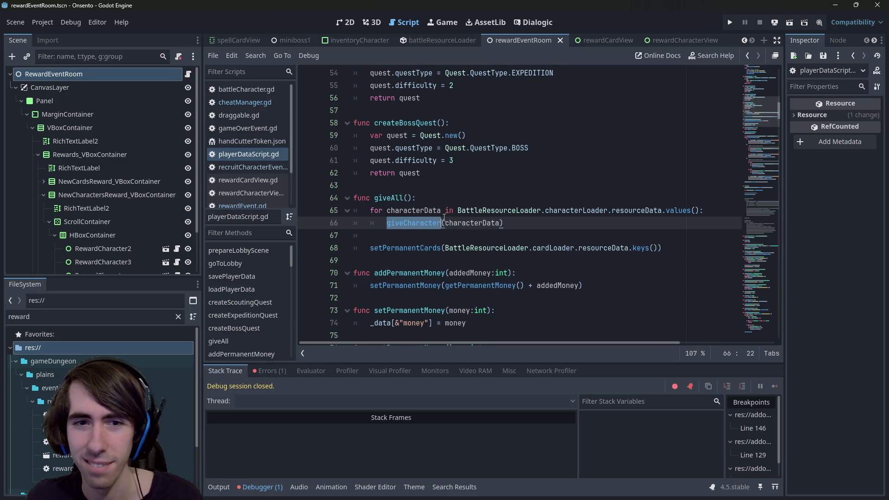
{"action": "mouse_move", "coordinate": [434, 217]}
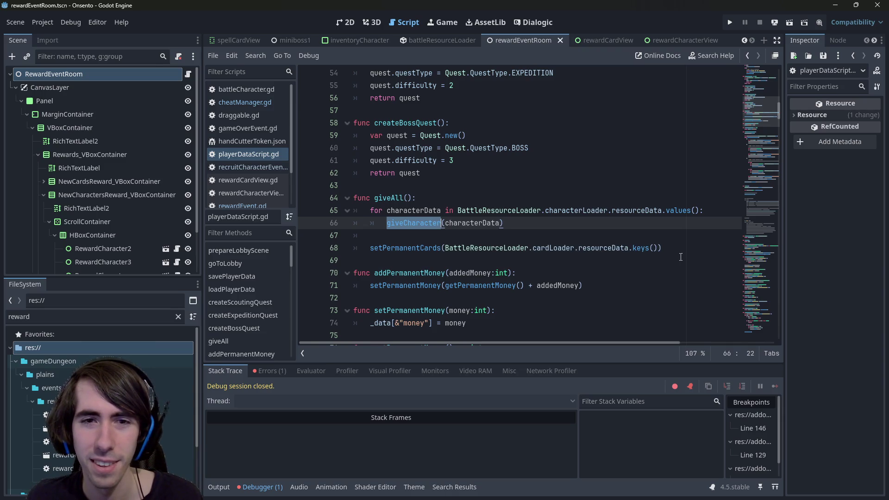
{"action": "left_click_drag", "start_coordinate": [675, 248], "coordinate": [328, 202]}
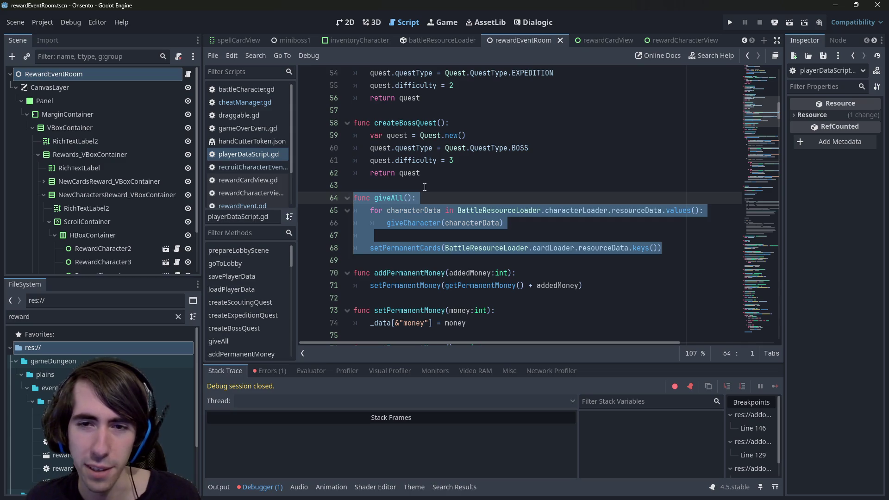
{"action": "left_click", "coordinate": [629, 262]}
{"action": "key", "text": "Up"}
{"action": "key", "text": "Up"}
{"action": "key", "text": "Up"}
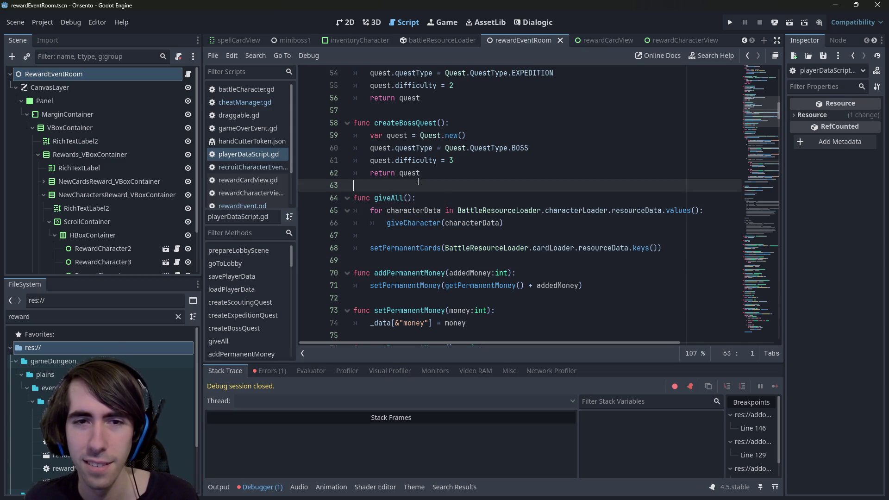
{"action": "key", "text": "Up"}
{"action": "left_click", "coordinate": [396, 260]}
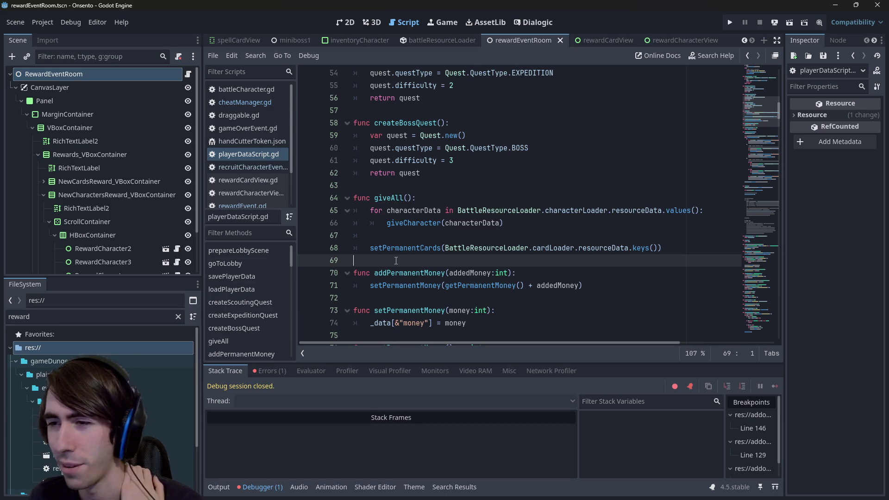
{"action": "double_click", "coordinate": [430, 247]}
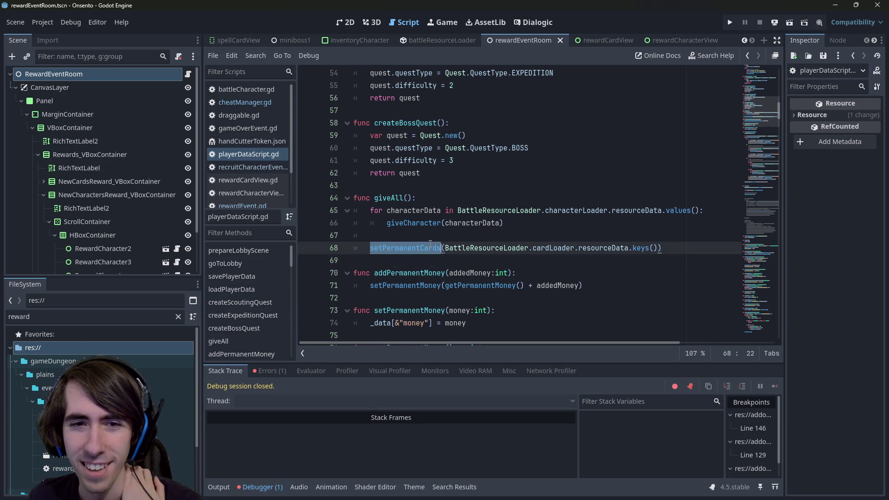
{"action": "double_click", "coordinate": [428, 223]}
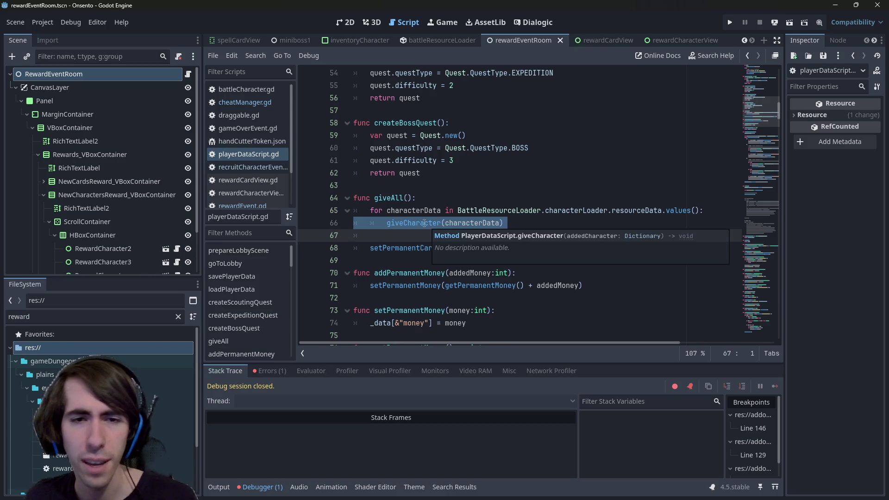
{"action": "left_click", "coordinate": [427, 223], "text": "ctrl"}
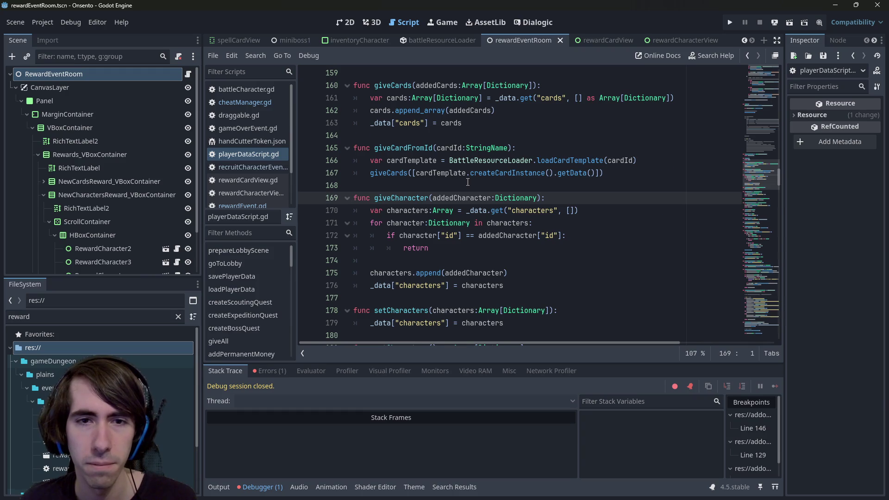
- Check giveAll and the remove-permanent-cards TODO at line 101, then return to cheatManager.gd line 16
{"action": "key", "text": "alt+Left"}
{"action": "key", "text": "alt+Right"}
{"action": "key", "text": "alt+Left"}
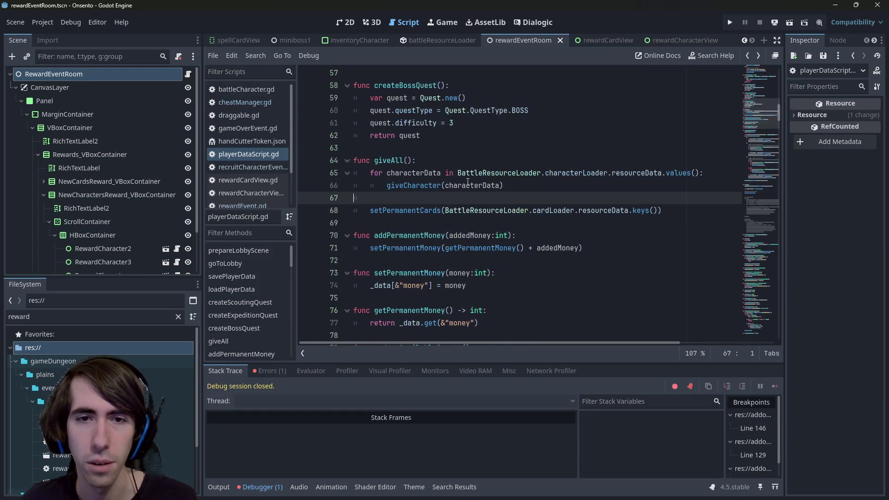
{"action": "key", "text": "alt+Left"}
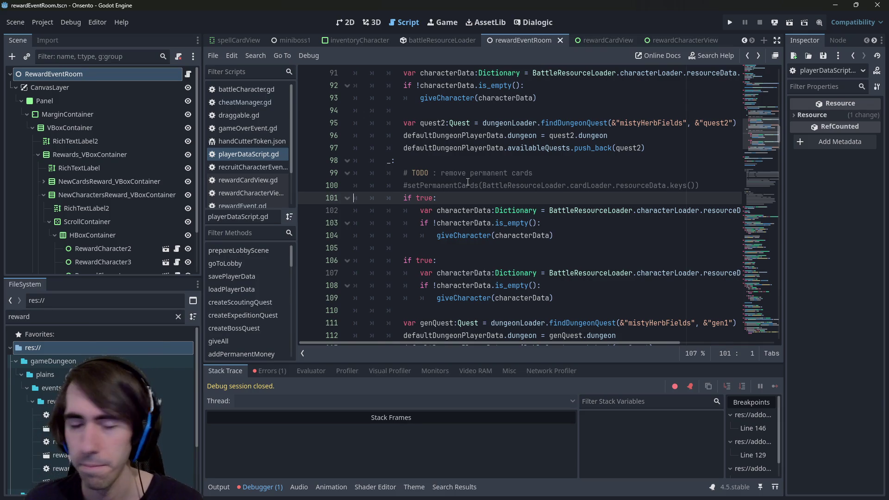
{"action": "scroll", "coordinate": [468, 182], "scroll_direction": "up", "scroll_amount": 1}
{"action": "left_click", "coordinate": [443, 209]}
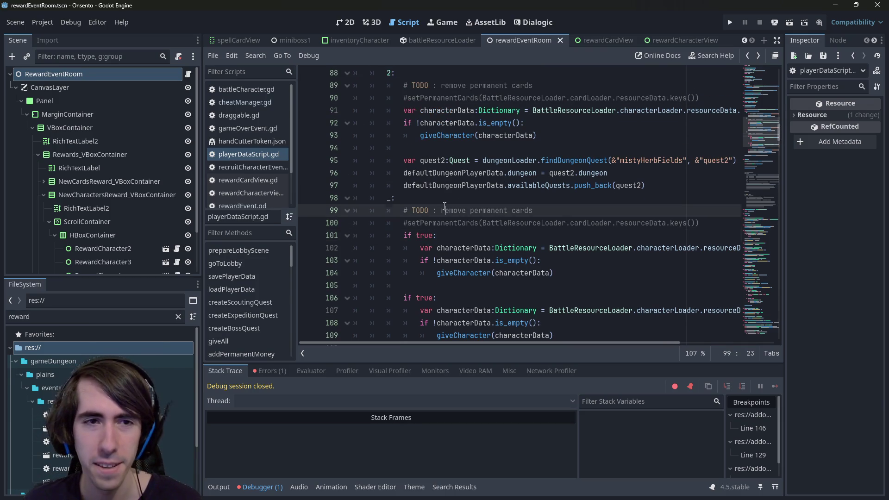
{"action": "left_click", "coordinate": [461, 235]}
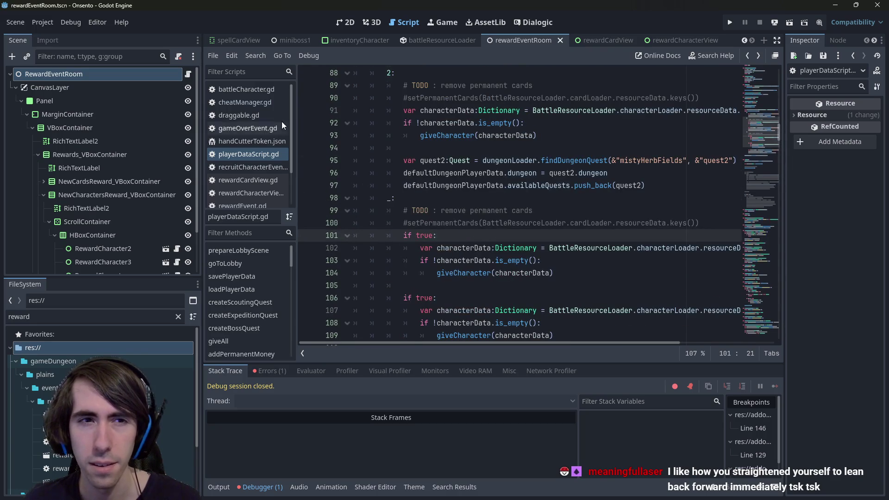
{"action": "left_click", "coordinate": [241, 102]}
{"action": "left_click", "coordinate": [486, 185]}
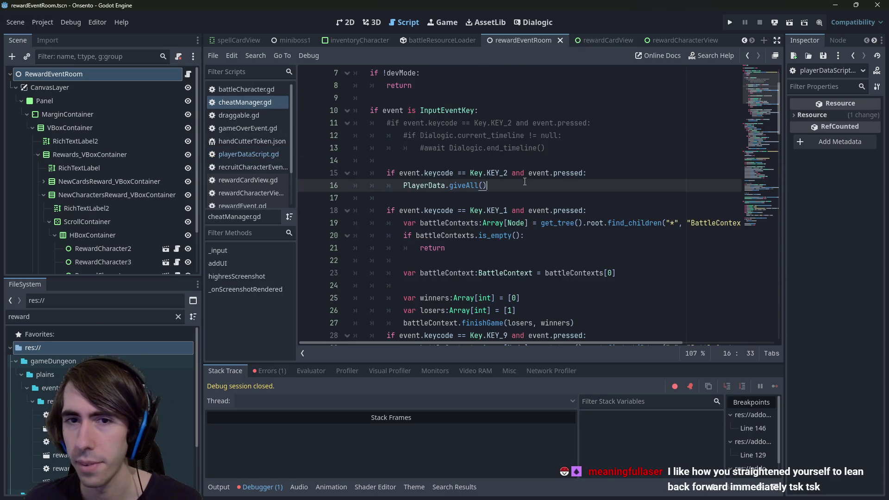
- Copy the KEY_2 block on lines 15–16 below itself and select giveAll in the copy
{"action": "left_click_drag", "start_coordinate": [524, 182], "coordinate": [315, 175]}
{"action": "key", "text": "ctrl+c"}
{"action": "left_click", "coordinate": [518, 198]}
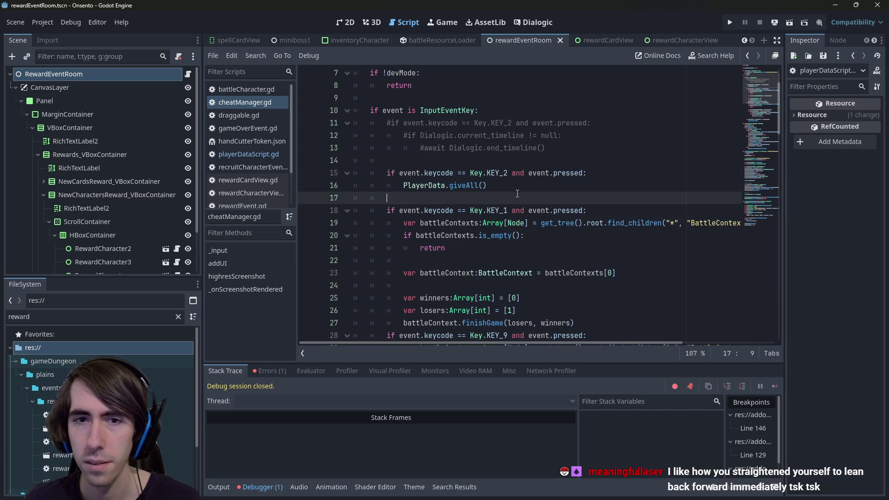
{"action": "key", "text": "Return"}
{"action": "key", "text": "ctrl+v"}
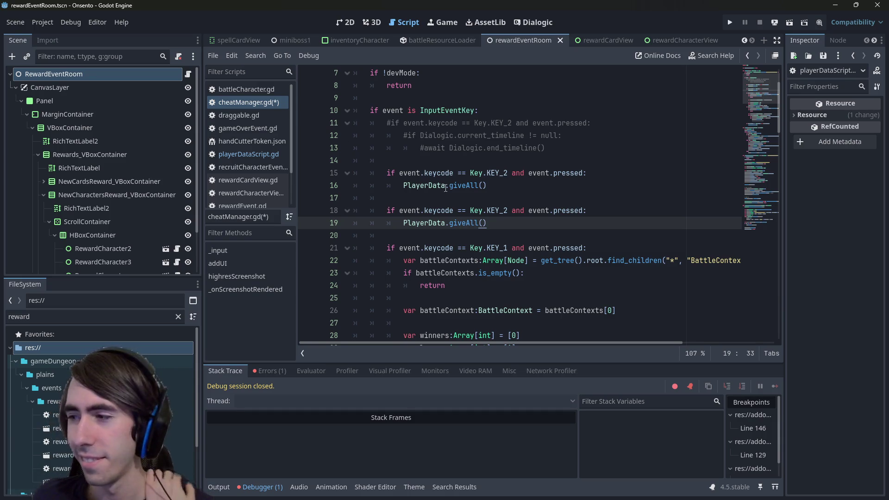
{"action": "double_click", "coordinate": [462, 221]}
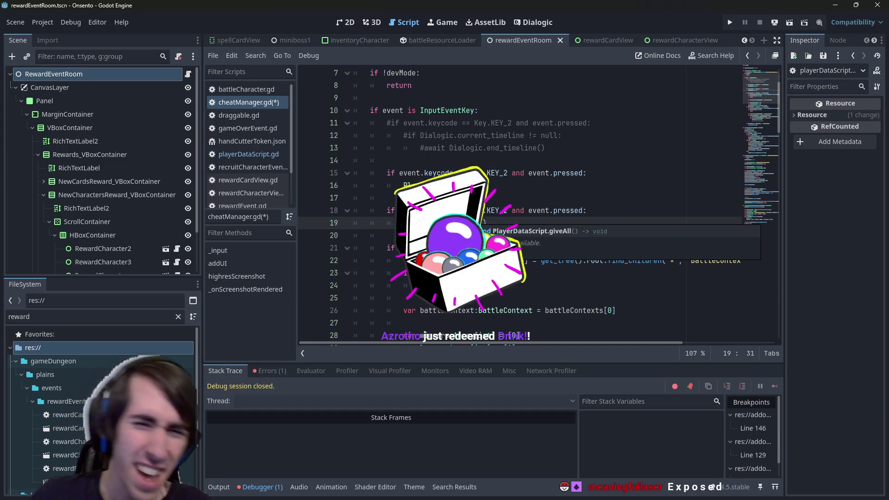
- Replace giveAll with setCharacters(PlayerData.getCharacters()[0]) and save
{"action": "key", "text": "BackSpace"}
{"action": "key", "text": "BackSpace"}
{"action": "key", "text": "BackSpace"}
{"action": "type", "text": "setCh"}
{"action": "key", "text": "Return"}
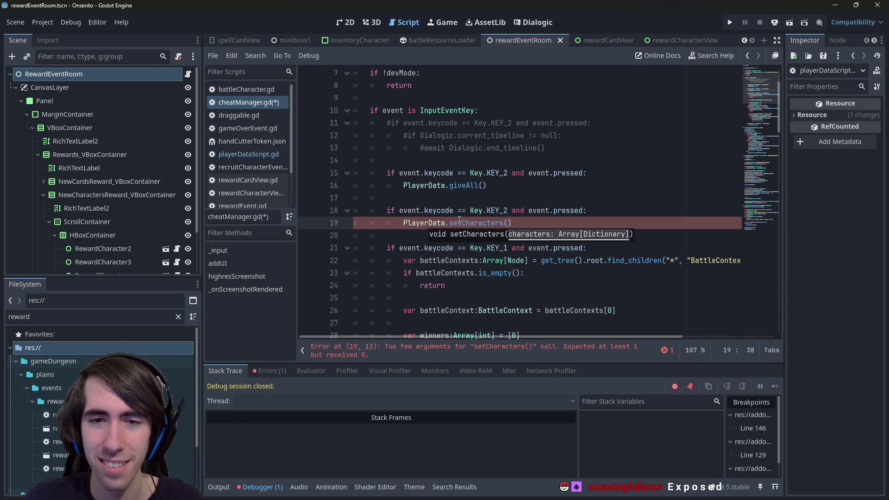
{"action": "key", "text": "Home"}
{"action": "key", "text": "ctrl+shift+Right"}
{"action": "key", "text": "ctrl+shift+Right"}
{"action": "key", "text": "ctrl+shift+Right"}
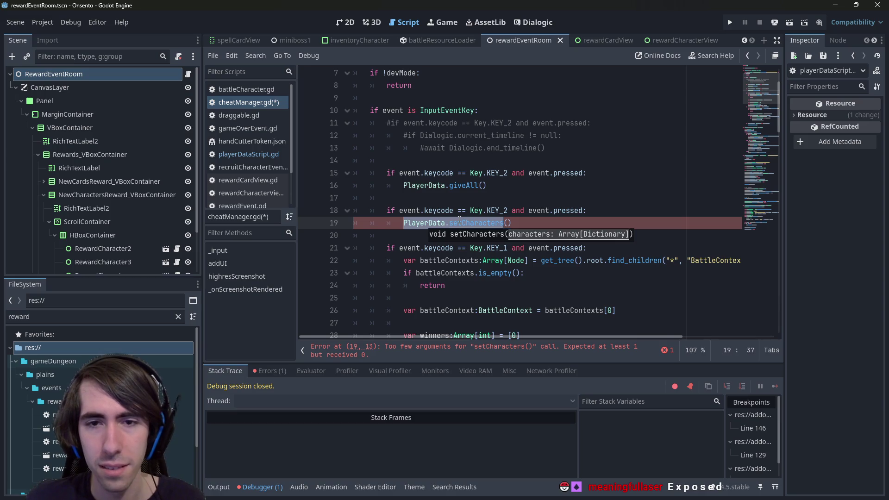
{"action": "key", "text": "ctrl+c"}
{"action": "key", "text": "Right"}
{"action": "key", "text": "Right"}
{"action": "key", "text": "ctrl+v"}
{"action": "key", "text": "ctrl+BackSpace"}
{"action": "type", "text": "g"}
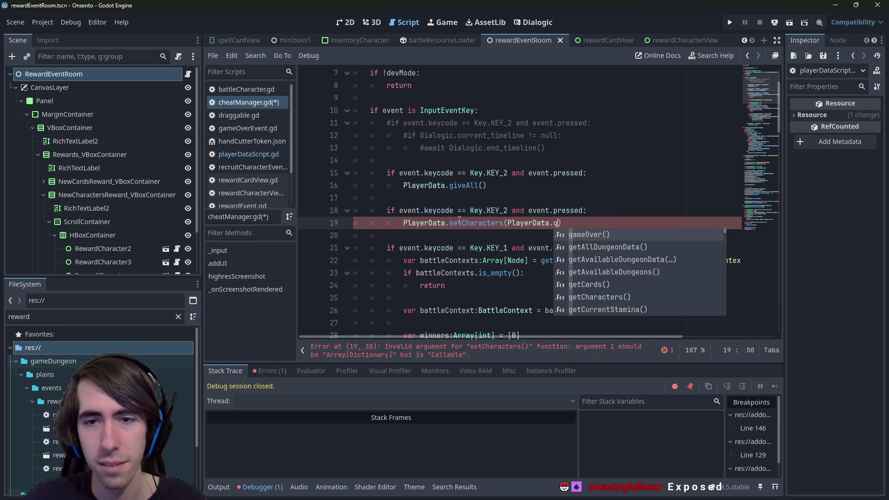
{"action": "type", "text": "etch"}
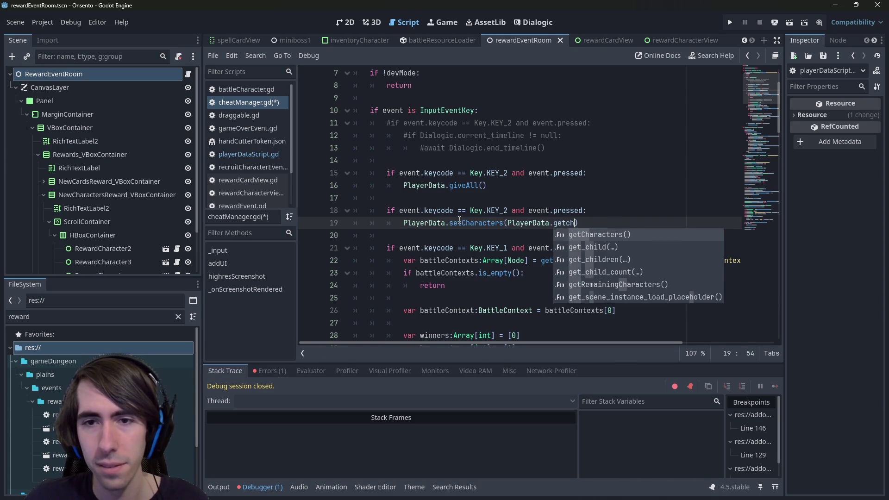
{"action": "key", "text": "Return"}
{"action": "type", "text": "[0"}
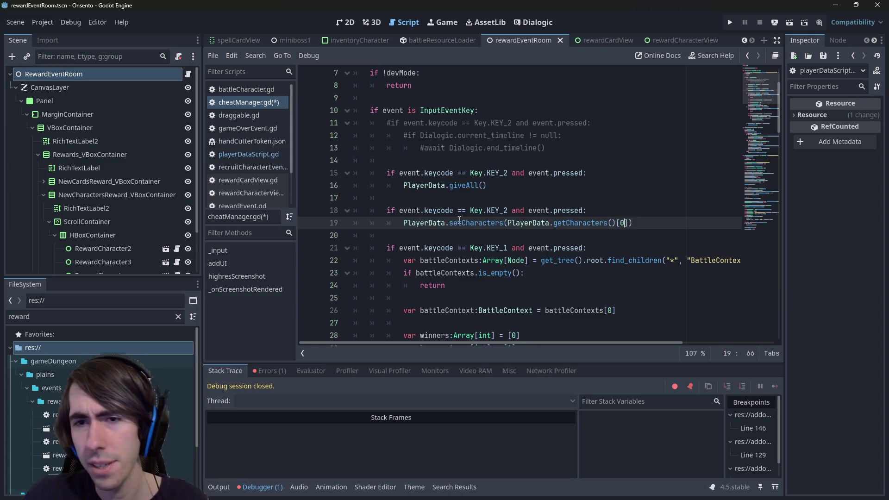
{"action": "key", "text": "ctrl+s"}
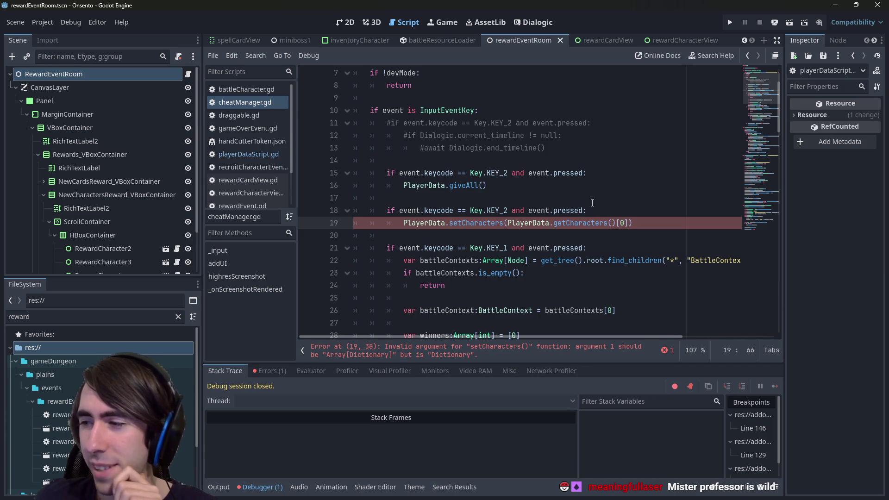
- Wrap the argument in square brackets, save, and open a new line below the KEY_2 check
{"action": "left_click", "coordinate": [628, 223]}
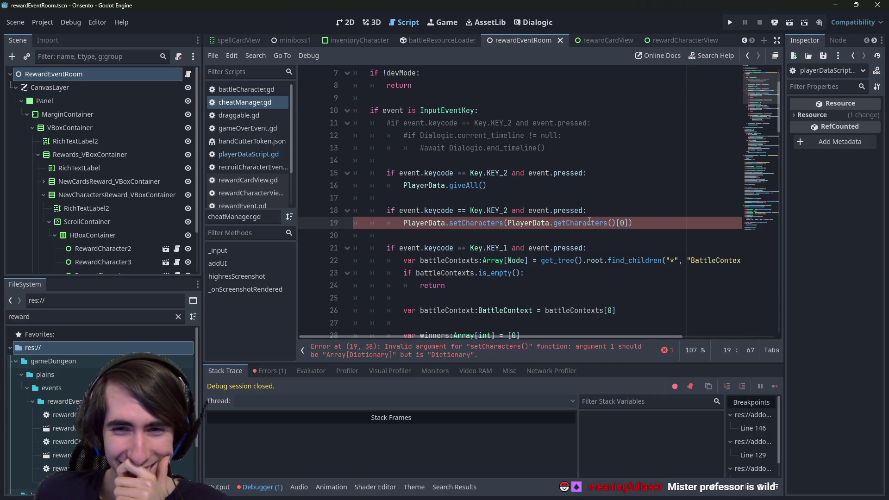
{"action": "mouse_move", "coordinate": [590, 220]}
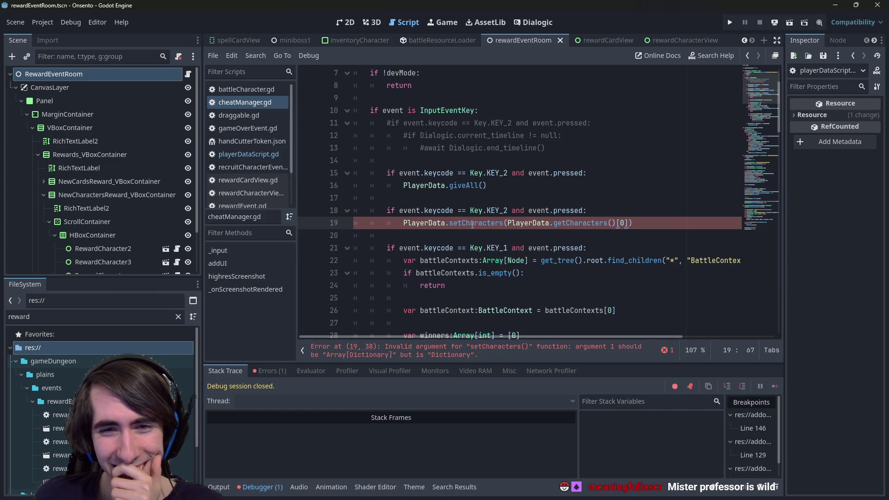
{"action": "left_click", "coordinate": [505, 223]}
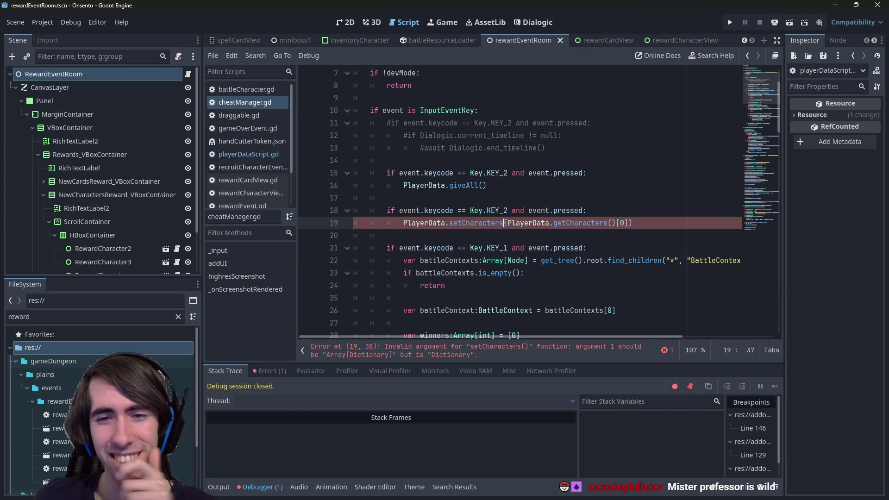
{"action": "mouse_move", "coordinate": [505, 223]}
{"action": "key", "text": "Delete"}
{"action": "type", "text": "["}
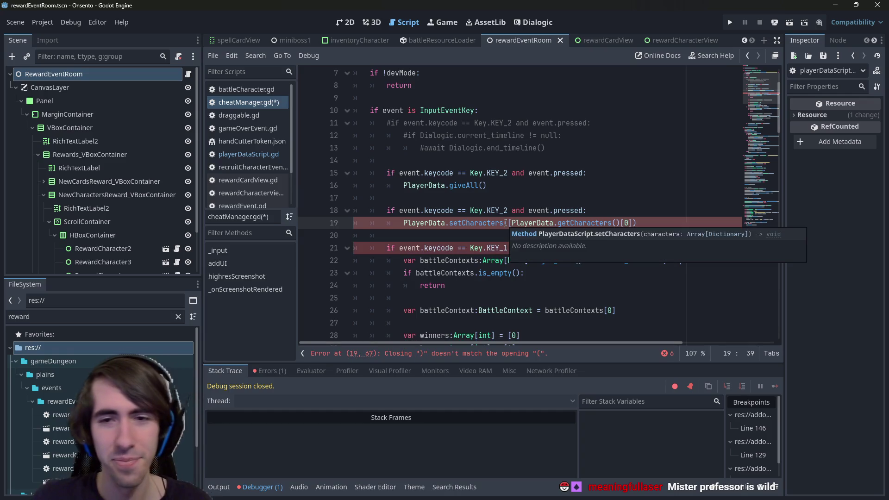
{"action": "key", "text": "Up"}
{"action": "key", "text": "End"}
{"action": "key", "text": "Left"}
{"action": "type", "text": "]"}
{"action": "key", "text": "ctrl+s"}
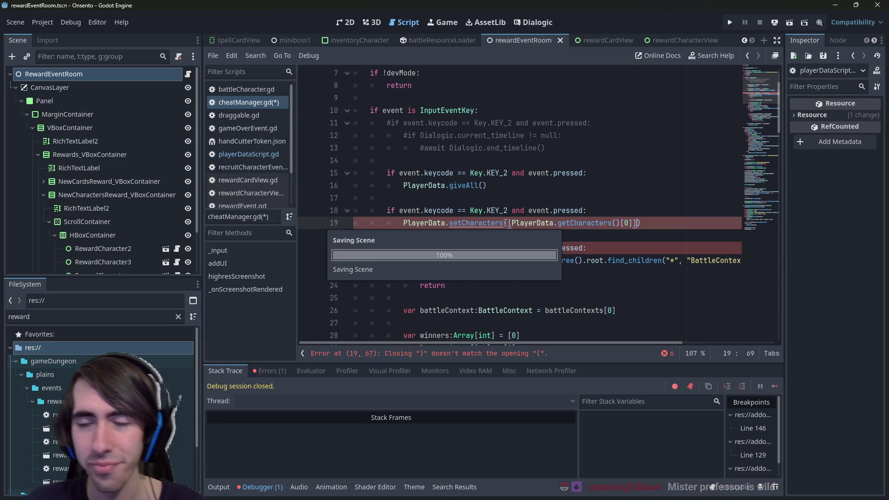
{"action": "left_click", "coordinate": [617, 211]}
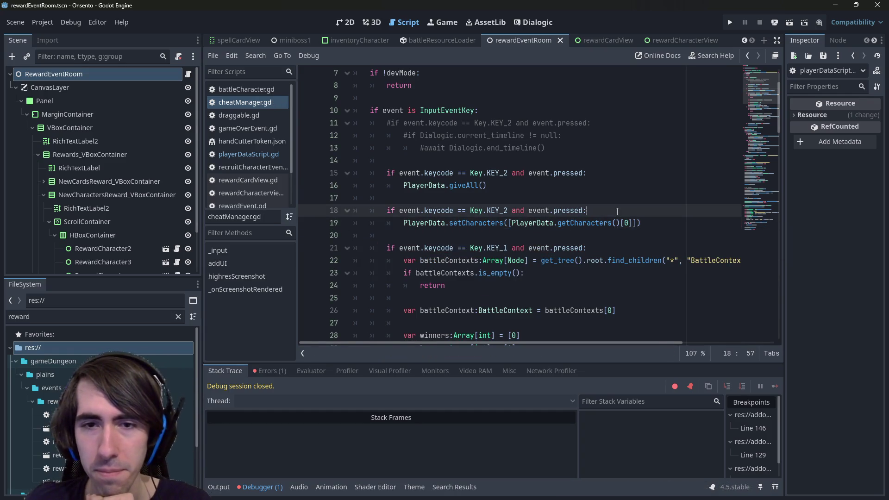
{"action": "key", "text": "Return"}
{"action": "key", "text": "Return"}
{"action": "key", "text": "Up"}
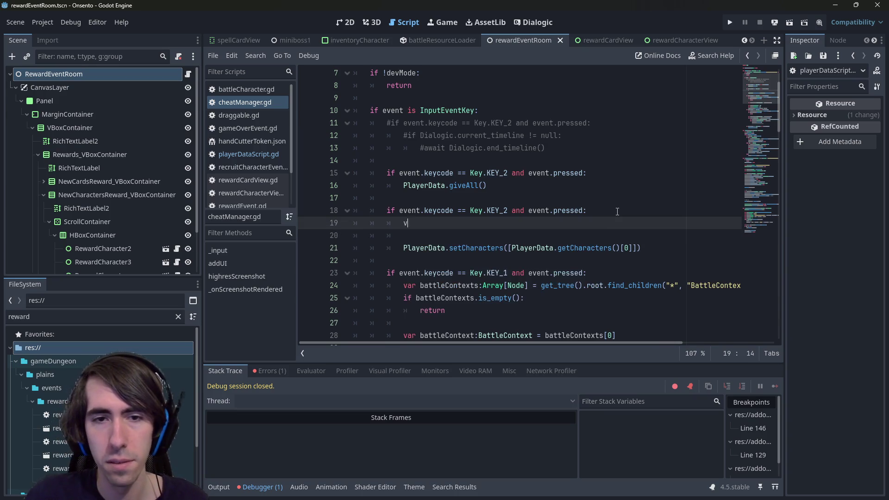
- Add 'var characters = PlayerData.getCharacters()' above the setCharacters line
{"action": "type", "text": "var characters ="}
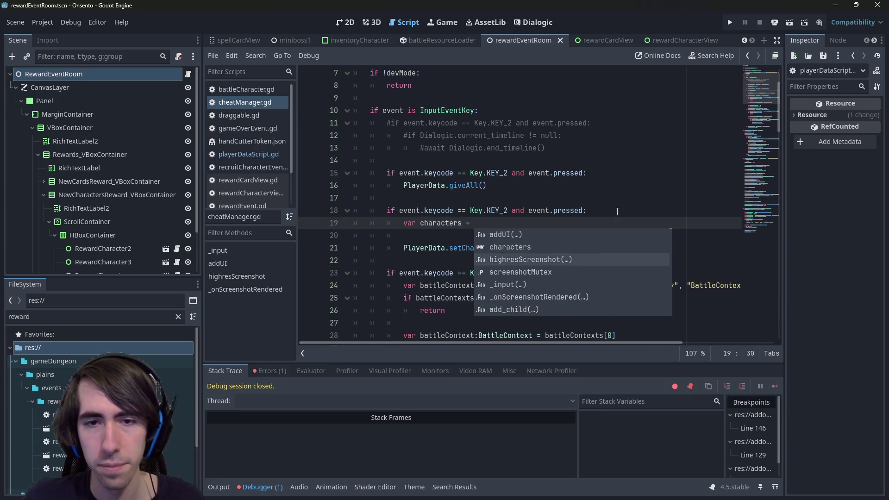
{"action": "key", "text": "Escape"}
{"action": "key", "text": "Down"}
{"action": "key", "text": "Down"}
{"action": "key", "text": "ctrl+Right"}
{"action": "key", "text": "ctrl+Right"}
{"action": "key", "text": "ctrl+shift+Right"}
{"action": "key", "text": "ctrl+shift+Right"}
{"action": "key", "text": "ctrl+shift+Right"}
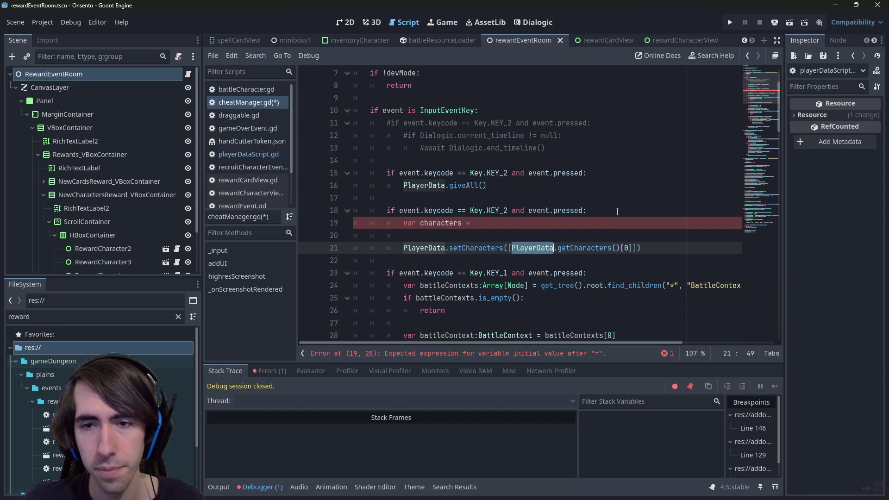
{"action": "key", "text": "ctrl+c"}
{"action": "key", "text": "Up"}
{"action": "key", "text": "Up"}
{"action": "key", "text": "ctrl+v"}
{"action": "type", "text": "()"}
- Start an 'if characters' line and jump to the getCharacters definition
{"action": "key", "text": "Return"}
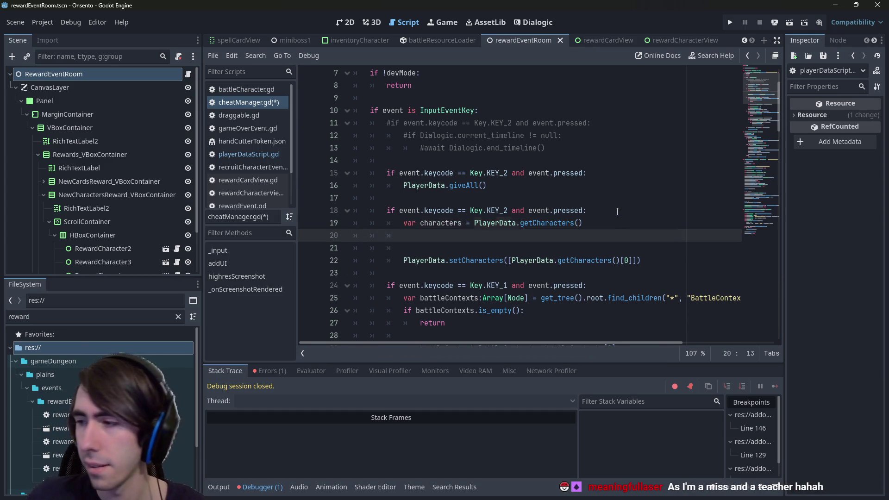
{"action": "type", "text": "i"}
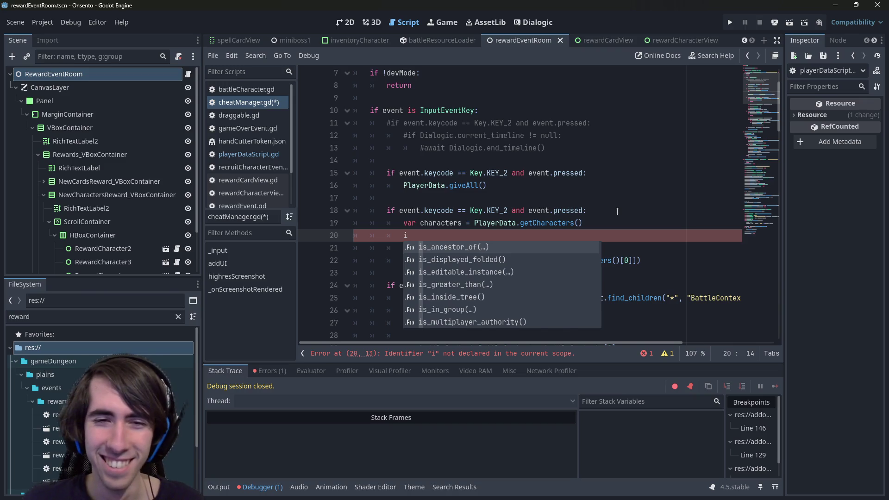
{"action": "key", "text": "Escape"}
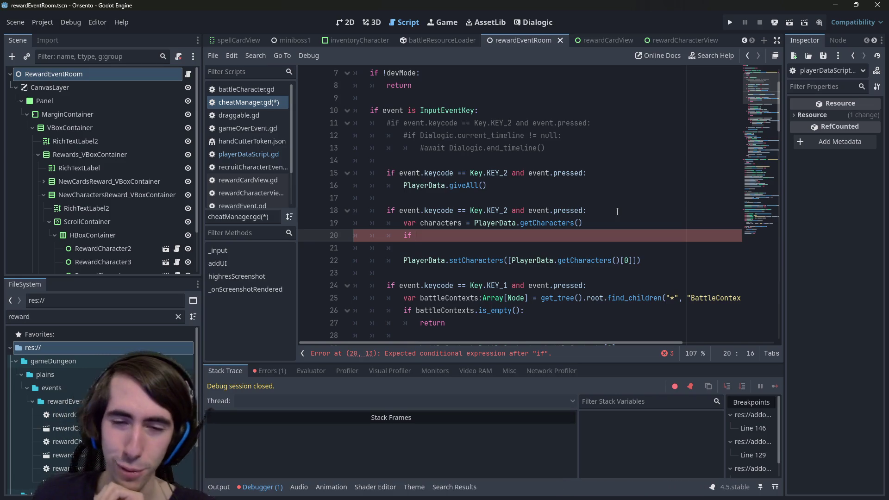
{"action": "key", "text": "Up"}
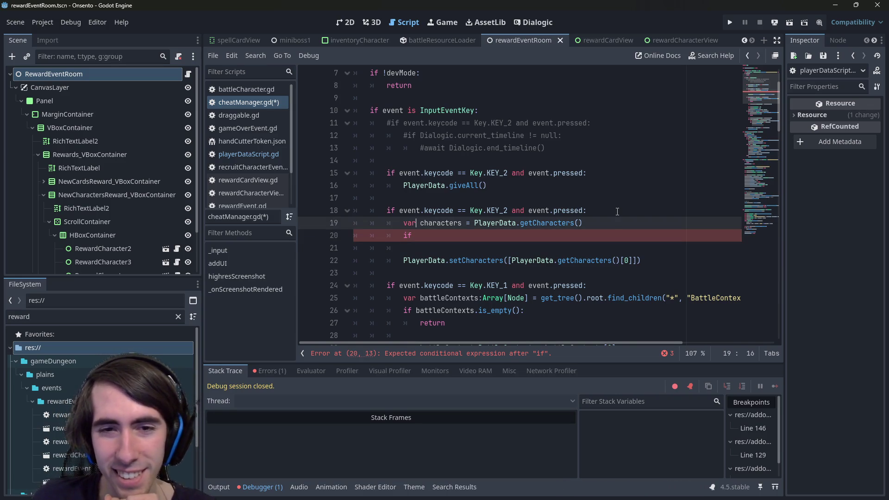
{"action": "key", "text": "Down"}
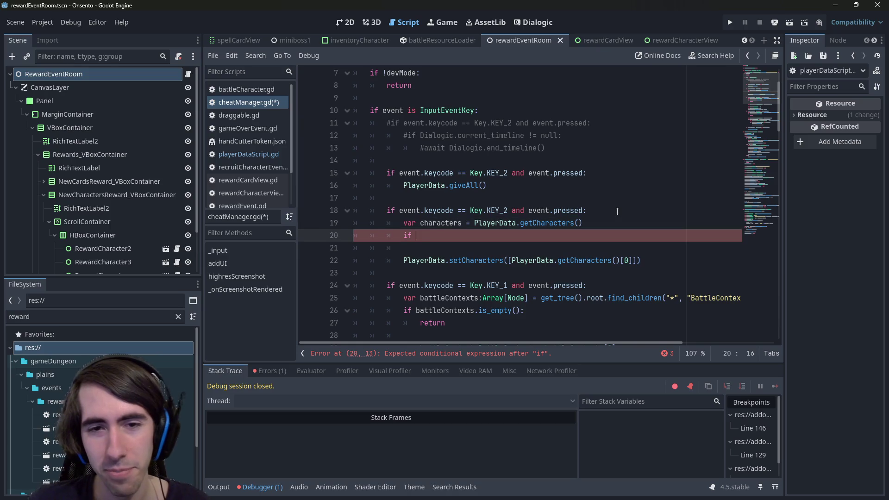
{"action": "type", "text": "characters"}
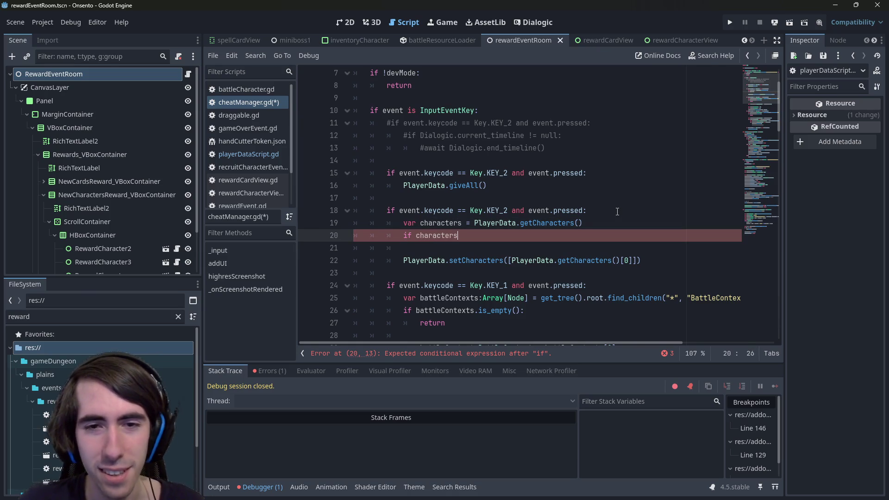
{"action": "key", "text": "Escape"}
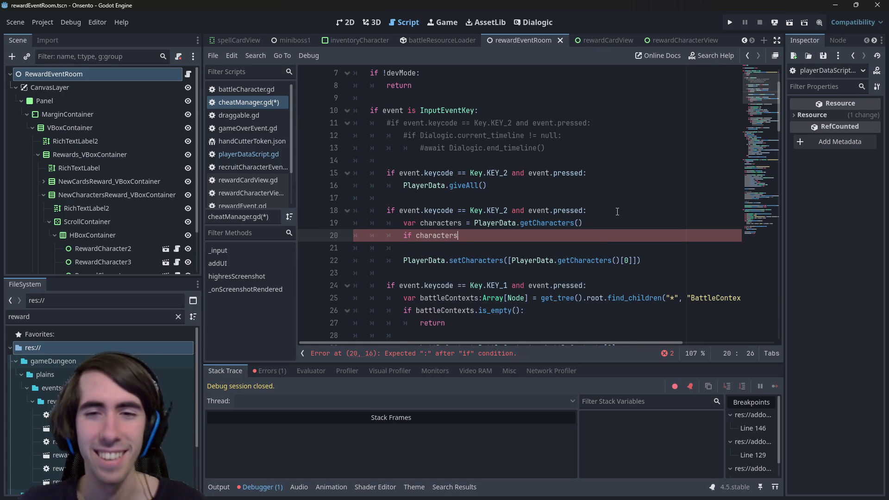
{"action": "left_click", "coordinate": [532, 222], "text": "ctrl"}
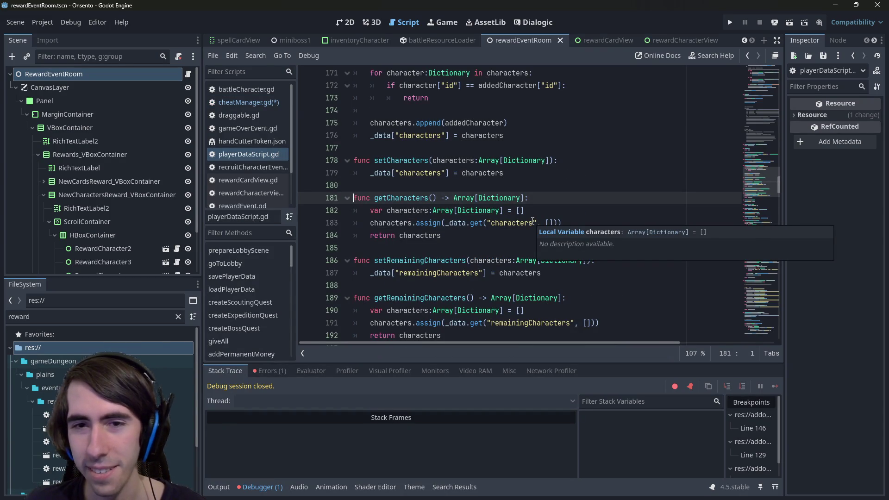
- Jump back to the permanent-cards TODO near line 101 of playerDataScript.gd, then switch to Chrome
{"action": "key", "text": "alt+Left"}
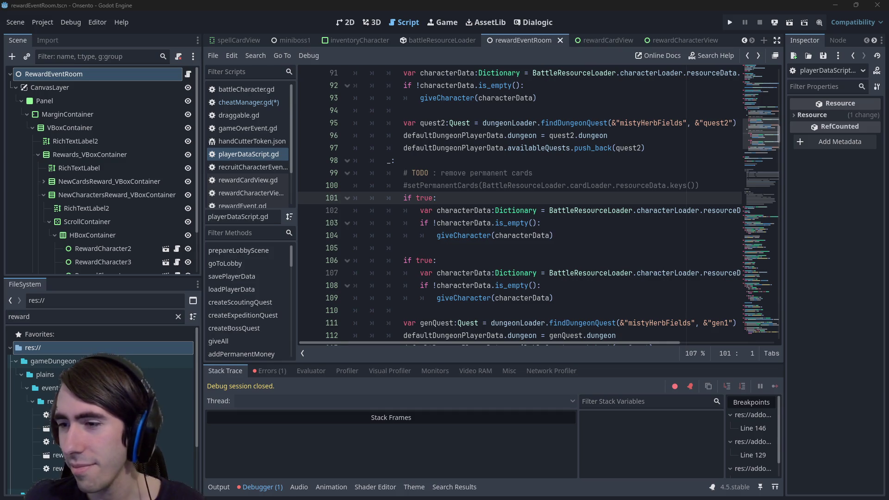
{"action": "key", "text": "alt+Tab"}
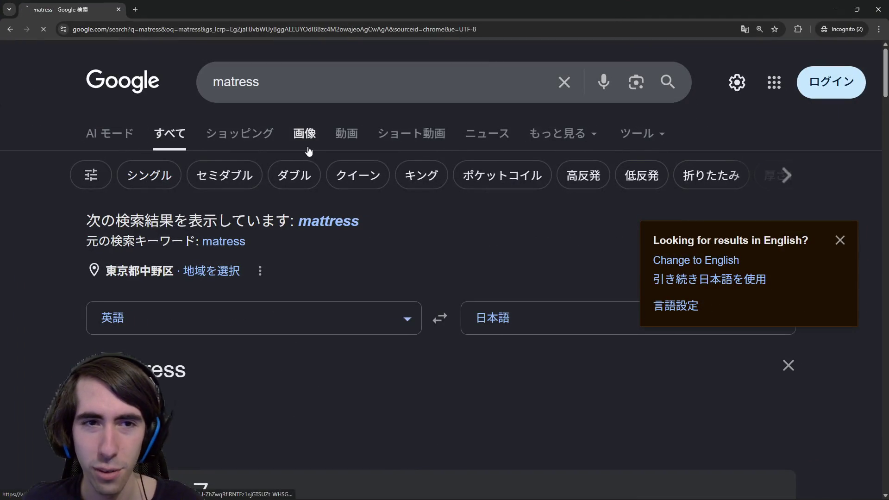
- Browse the Google Images results for mattress, then minimise Chrome to return to Godot
{"action": "left_click", "coordinate": [309, 151]}
{"action": "scroll", "coordinate": [311, 213], "scroll_direction": "down", "scroll_amount": 3}
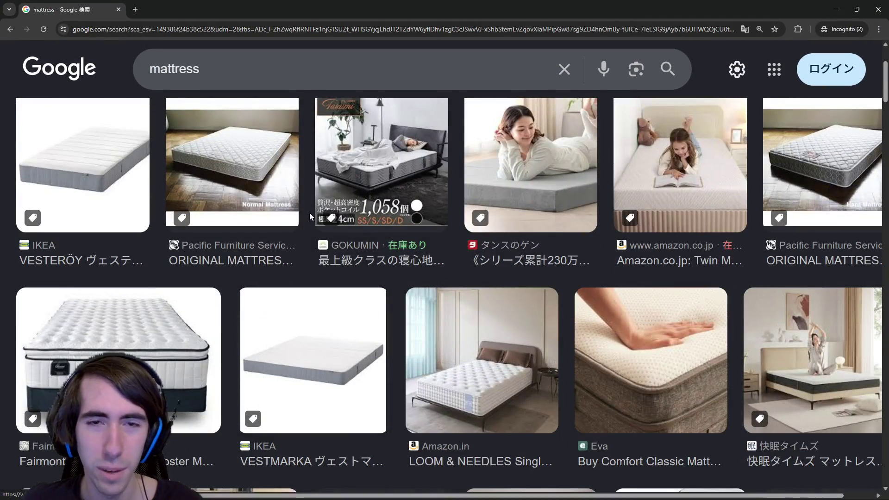
{"action": "scroll", "coordinate": [522, 233], "scroll_direction": "down", "scroll_amount": 3}
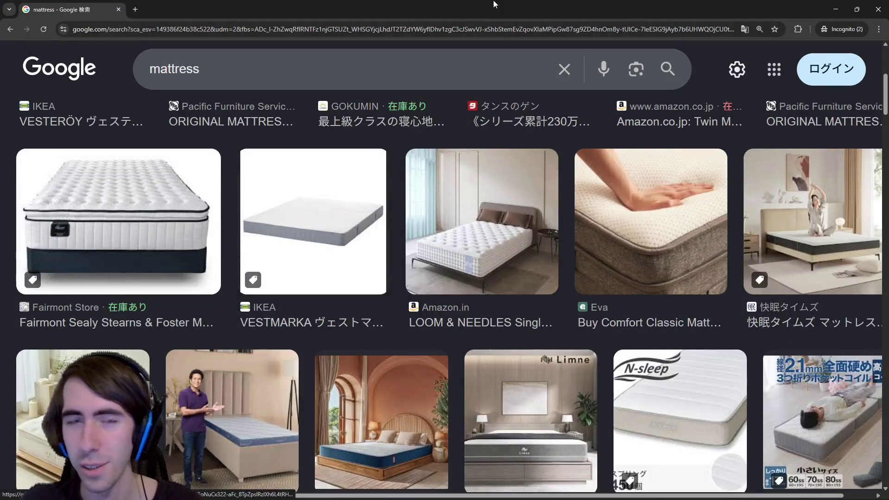
{"action": "key", "text": "super+Down"}
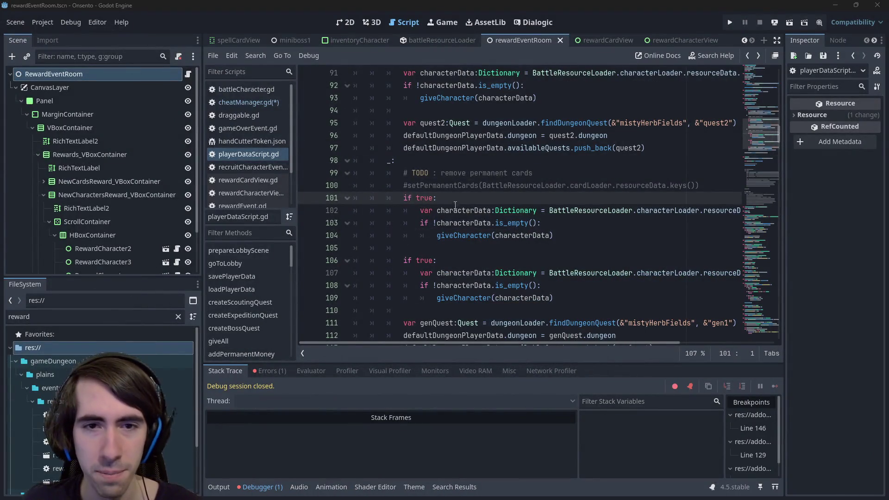
- Examine the if true character-granting condition on line 101 of playerDataScript.gd
{"action": "left_click", "coordinate": [438, 199]}
{"action": "double_click", "coordinate": [429, 199]}
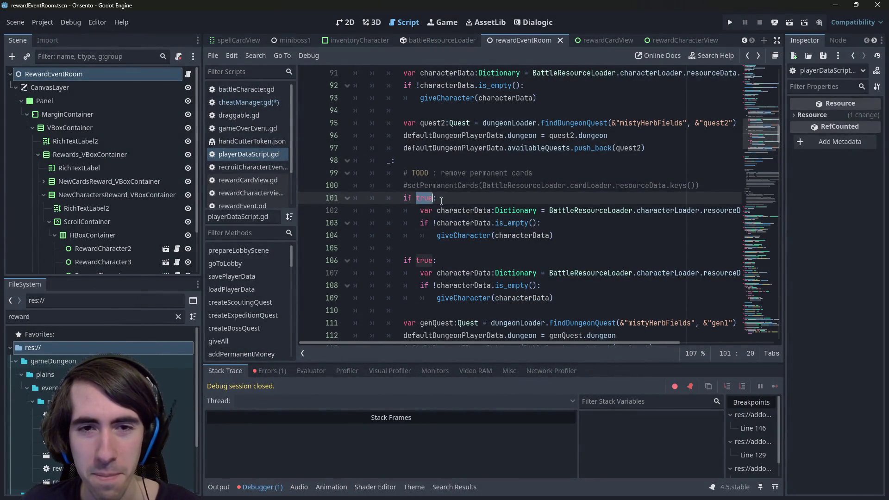
{"action": "scroll", "coordinate": [451, 206], "scroll_direction": "down", "scroll_amount": 2}
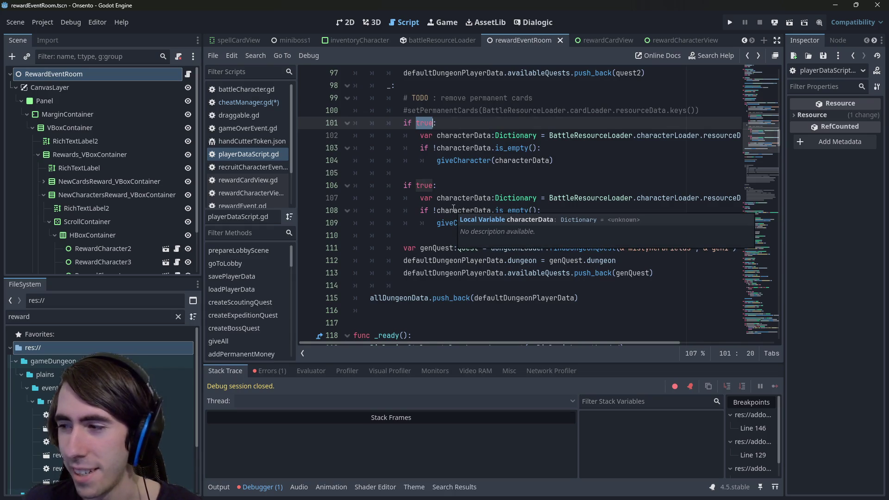
{"action": "scroll", "coordinate": [402, 199], "scroll_direction": "up", "scroll_amount": 2}
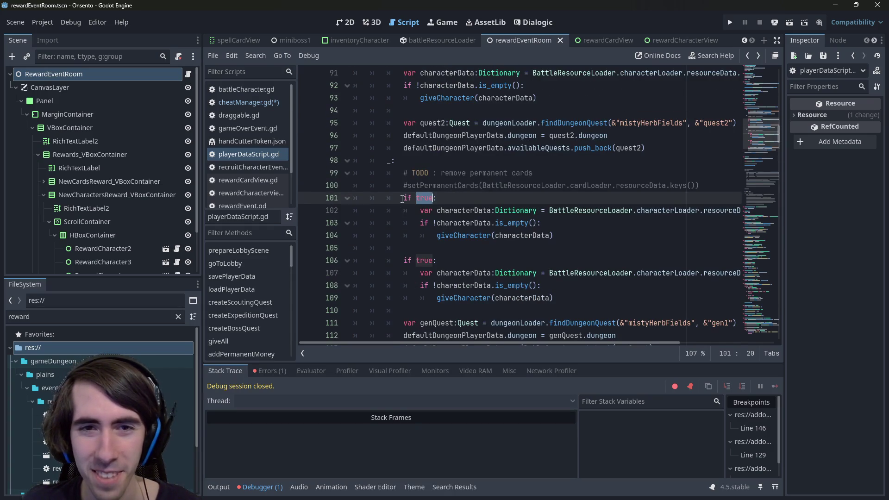
{"action": "scroll", "coordinate": [437, 193], "scroll_direction": "up", "scroll_amount": 2}
{"action": "scroll", "coordinate": [436, 194], "scroll_direction": "up", "scroll_amount": 1}
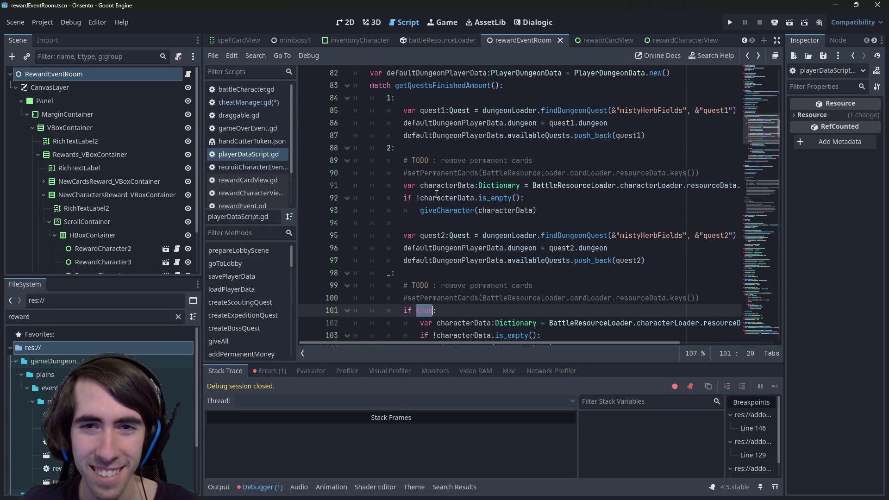
{"action": "scroll", "coordinate": [436, 194], "scroll_direction": "down", "scroll_amount": 1}
{"action": "scroll", "coordinate": [437, 194], "scroll_direction": "up", "scroll_amount": 1}
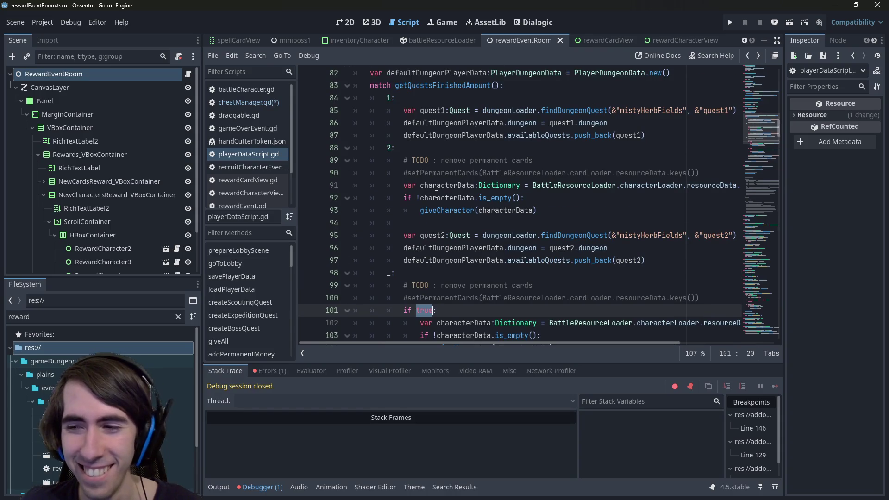
{"action": "scroll", "coordinate": [437, 193], "scroll_direction": "down", "scroll_amount": 1}
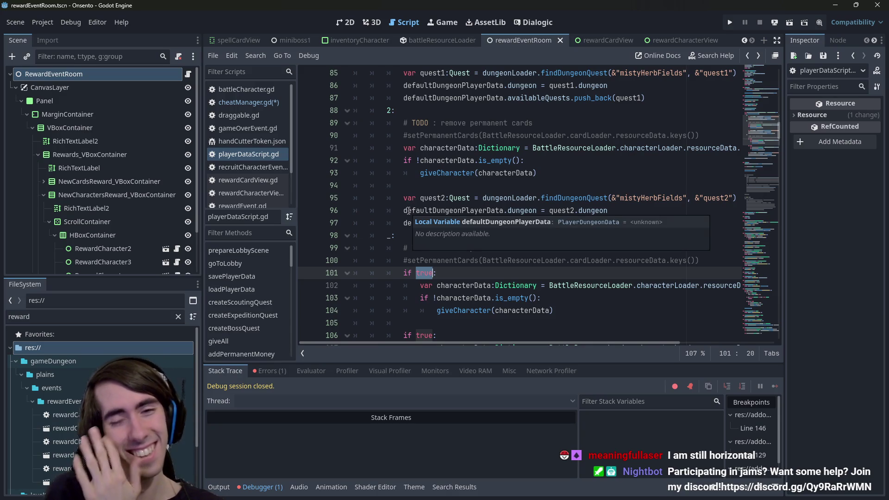
{"action": "scroll", "coordinate": [408, 210], "scroll_direction": "down", "scroll_amount": 1}
- Comment out the two if true character-granting blocks on lines 101–109
{"action": "left_click", "coordinate": [473, 235]}
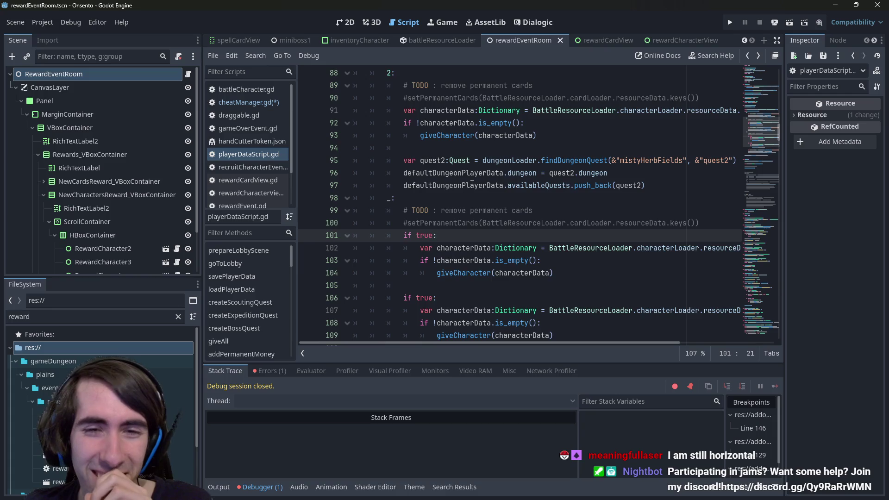
{"action": "scroll", "coordinate": [472, 183], "scroll_direction": "up", "scroll_amount": 3}
{"action": "scroll", "coordinate": [472, 184], "scroll_direction": "down", "scroll_amount": 3}
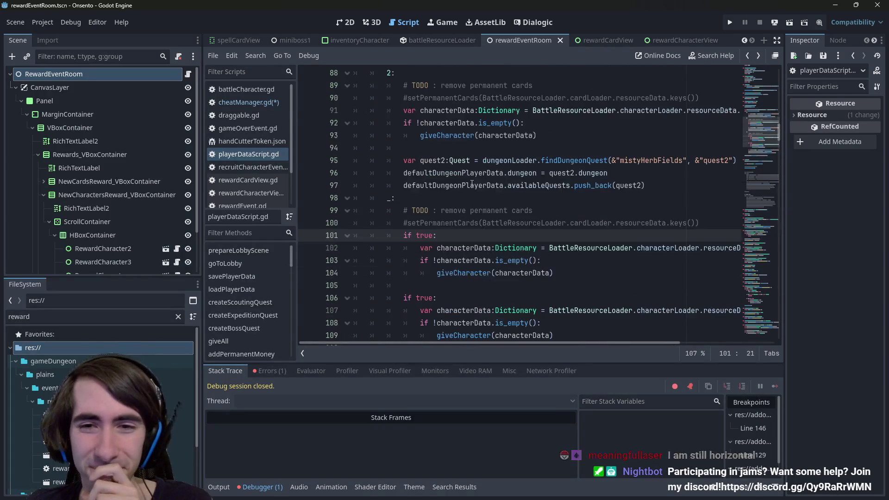
{"action": "scroll", "coordinate": [472, 184], "scroll_direction": "down", "scroll_amount": 2}
{"action": "scroll", "coordinate": [472, 183], "scroll_direction": "up", "scroll_amount": 3}
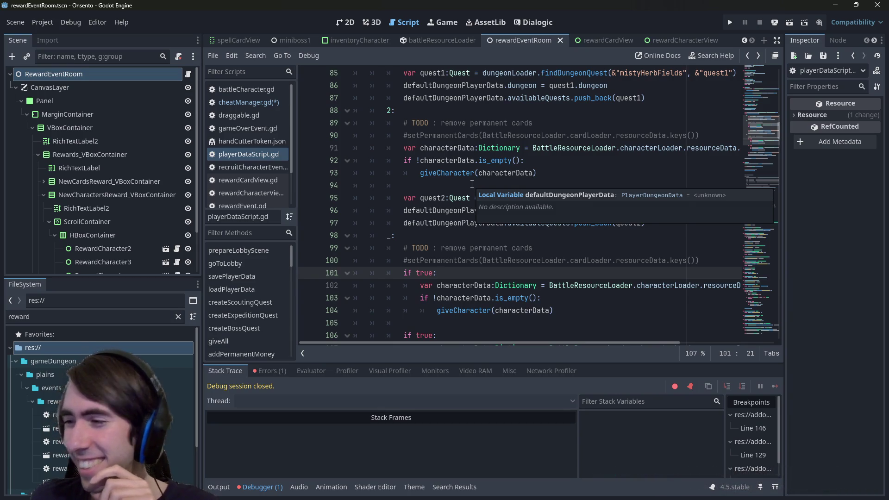
{"action": "scroll", "coordinate": [423, 253], "scroll_direction": "down", "scroll_amount": 3}
{"action": "scroll", "coordinate": [442, 202], "scroll_direction": "down", "scroll_amount": 1}
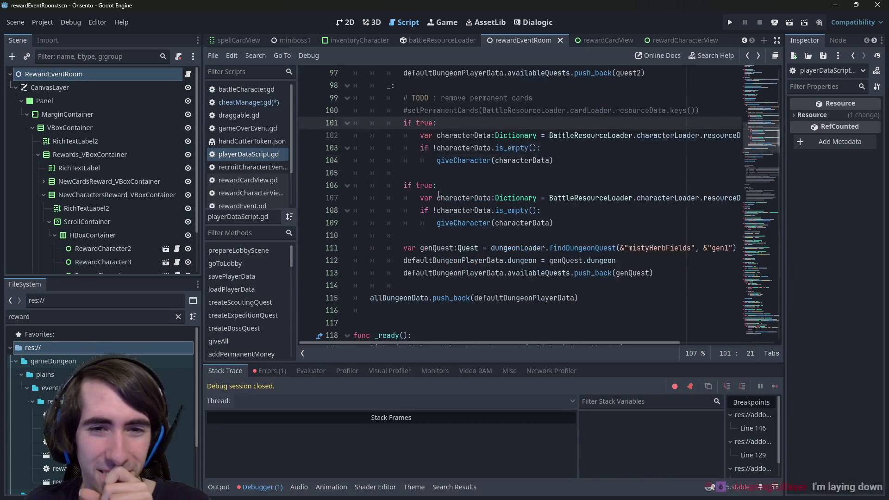
{"action": "double_click", "coordinate": [421, 184]}
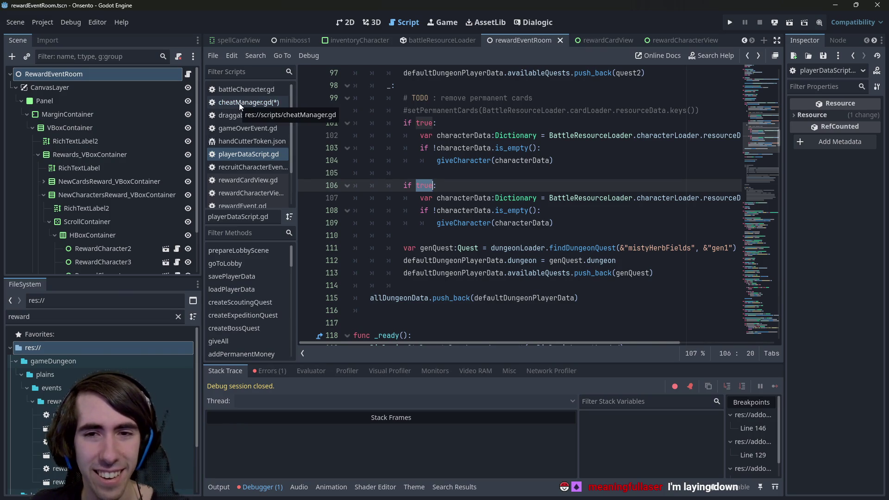
{"action": "mouse_move", "coordinate": [556, 223]}
{"action": "left_mouse_down"}
{"action": "mouse_move", "coordinate": [371, 137]}
{"action": "mouse_move", "coordinate": [368, 121]}
{"action": "left_mouse_up"}
{"action": "key", "text": "ctrl+k"}
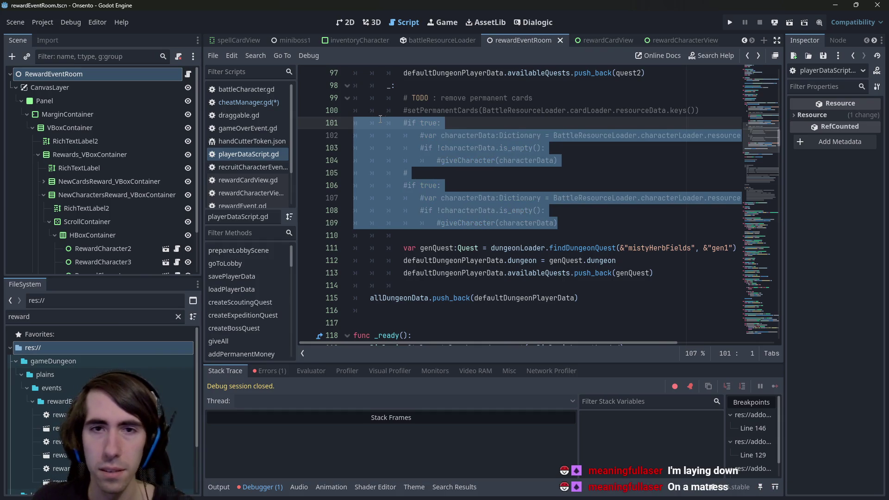
- Comment out the characterData lines 91–93, save, and switch to cheatManager.gd
{"action": "scroll", "coordinate": [598, 168], "scroll_direction": "up", "scroll_amount": 3}
{"action": "scroll", "coordinate": [560, 181], "scroll_direction": "up", "scroll_amount": 2}
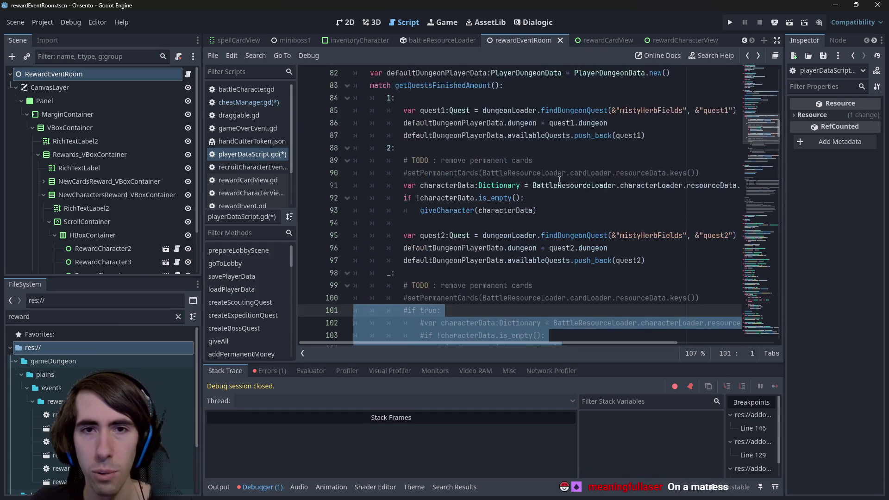
{"action": "mouse_move", "coordinate": [574, 212]}
{"action": "left_mouse_down"}
{"action": "mouse_move", "coordinate": [486, 211]}
{"action": "mouse_move", "coordinate": [326, 182]}
{"action": "left_mouse_up"}
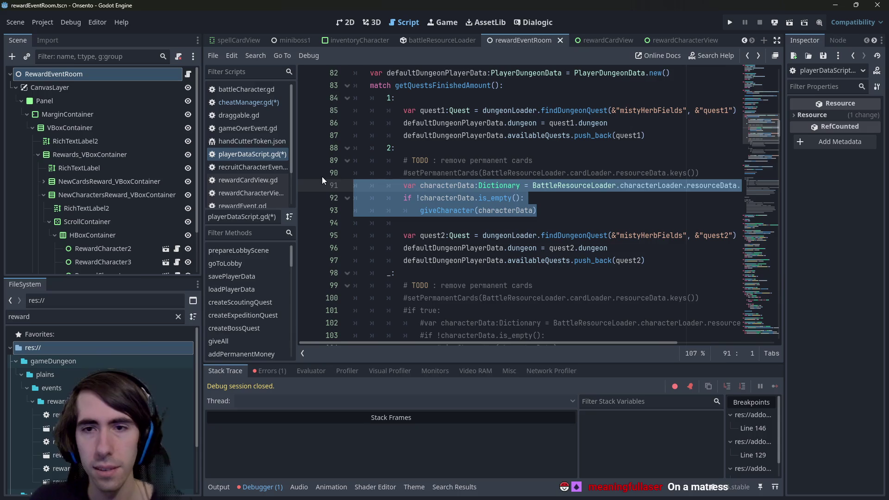
{"action": "key", "text": "ctrl+k"}
{"action": "key", "text": "ctrl+s"}
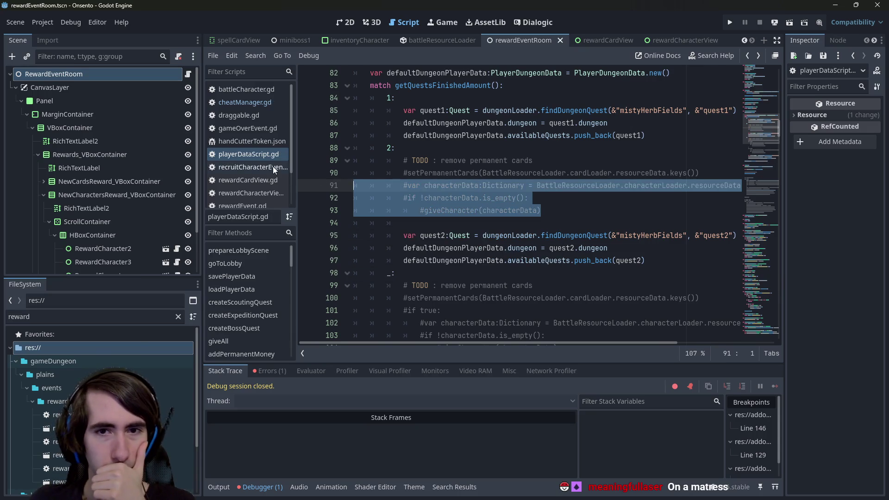
{"action": "left_click", "coordinate": [237, 104]}
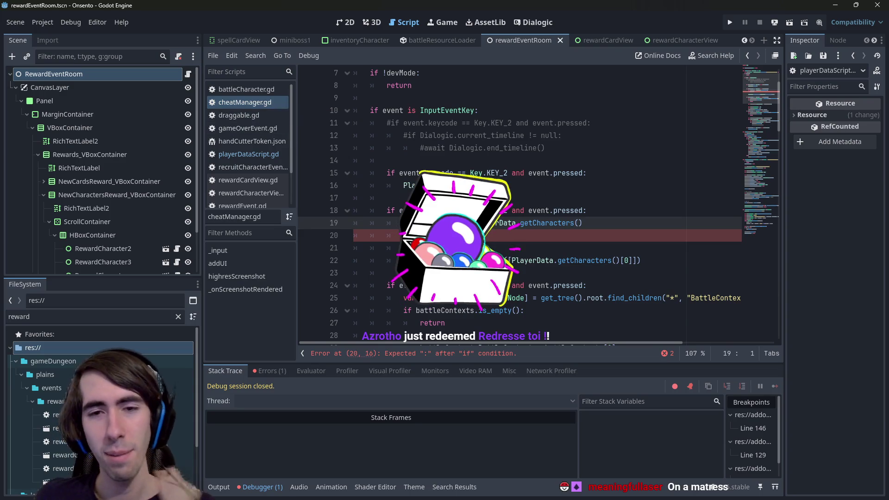
- Change the cheat key on line 18 from KEY_2 to KEY_3
{"action": "left_click", "coordinate": [478, 237]}
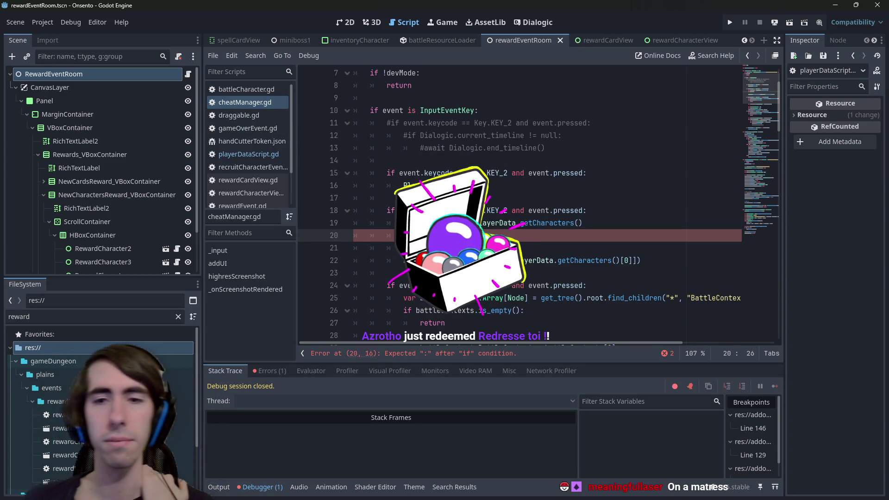
{"action": "key", "text": "Up"}
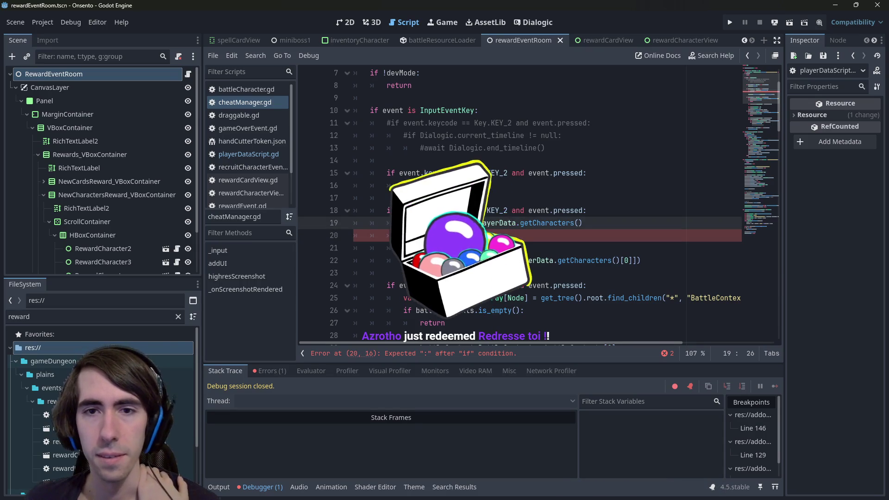
{"action": "left_click", "coordinate": [507, 209]}
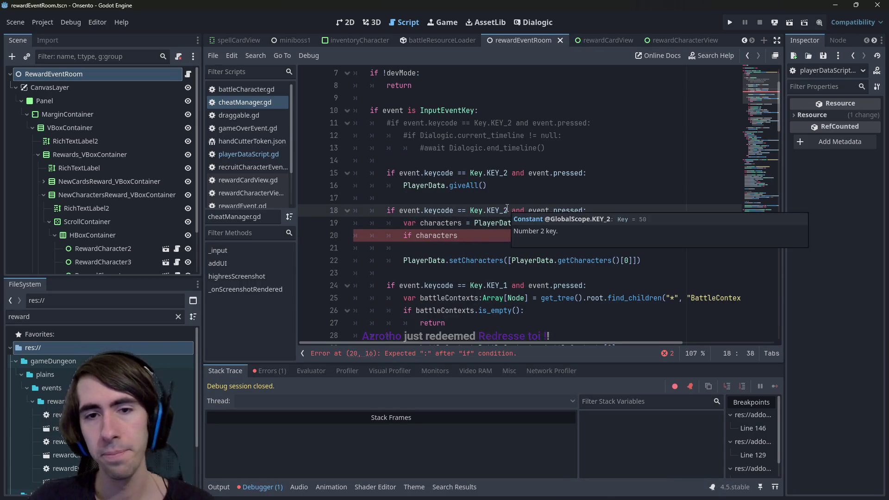
{"action": "type", "text": "3"}
{"action": "key", "text": "BackSpace"}
{"action": "type", "text": "3"}
- Wrap the setCharacters call in 'if !characters.is_empty():' and save
{"action": "left_click", "coordinate": [462, 231]}
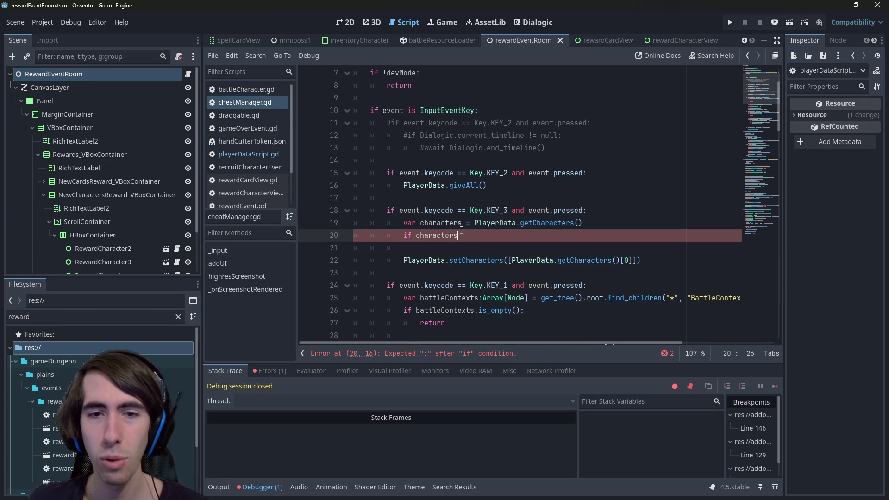
{"action": "type", "text": ":empty("}
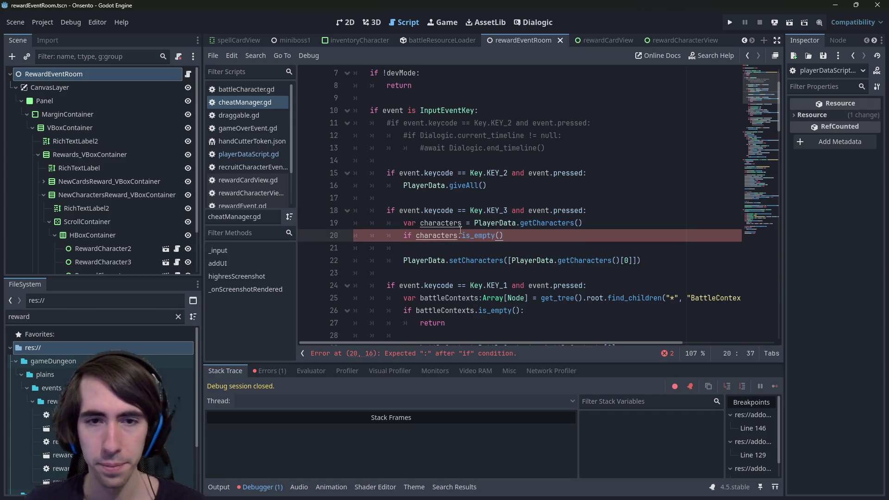
{"action": "key", "text": "ctrl+Left"}
{"action": "key", "text": "ctrl+Left"}
{"action": "key", "text": "ctrl+Left"}
{"action": "type", "text": "!"}
{"action": "key", "text": "Down"}
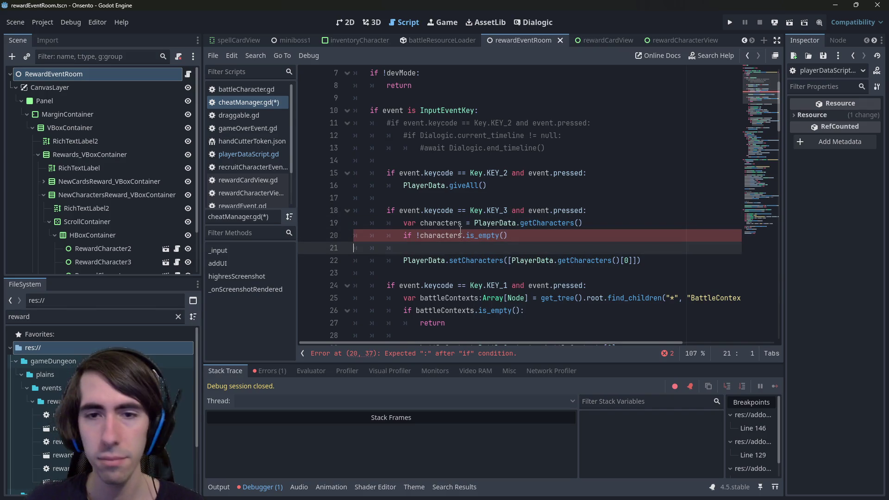
{"action": "key", "text": "Up"}
{"action": "key", "text": "End"}
{"action": "type", "text": ":"}
{"action": "key", "text": "Down"}
{"action": "key", "text": "Down"}
{"action": "key", "text": "Home"}
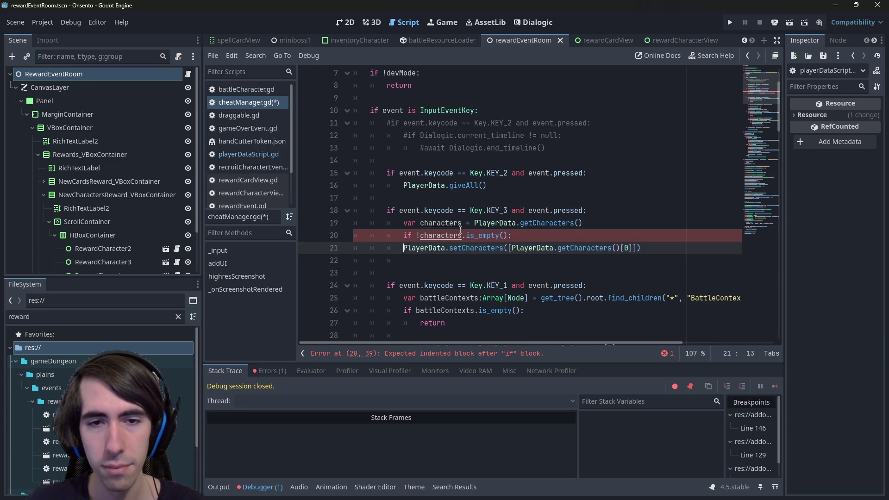
{"action": "key", "text": "Tab"}
{"action": "key", "text": "ctrl+s"}
- Replace the [0] index with .front() in the setCharacters call on line 21 and save
{"action": "left_click", "coordinate": [650, 248]}
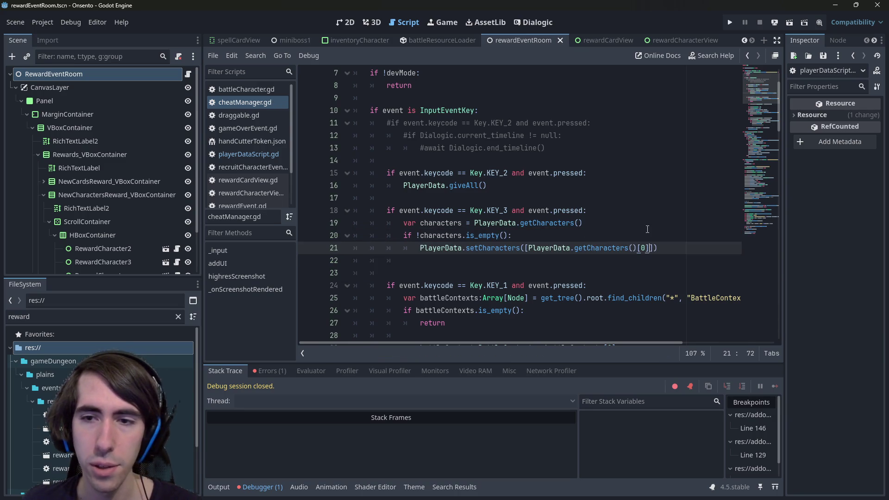
{"action": "key", "text": "BackSpace"}
{"action": "key", "text": "BackSpace"}
{"action": "key", "text": "BackSpace"}
{"action": "type", "text": ".front"}
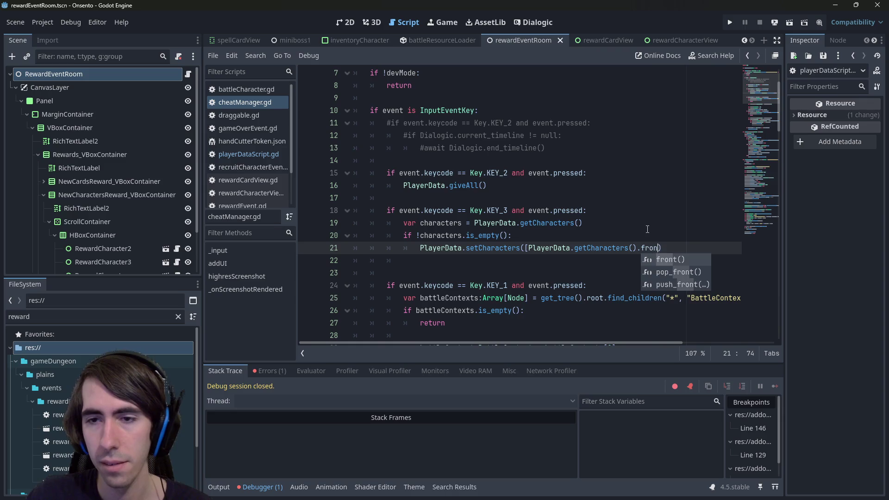
{"action": "key", "text": "Return"}
{"action": "type", "text": ")"}
{"action": "key", "text": "Delete"}
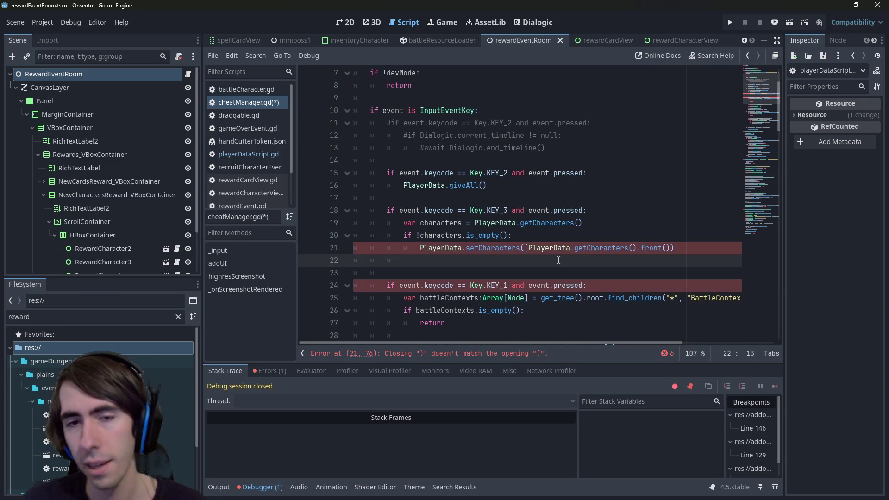
{"action": "key", "text": "ctrl+s"}
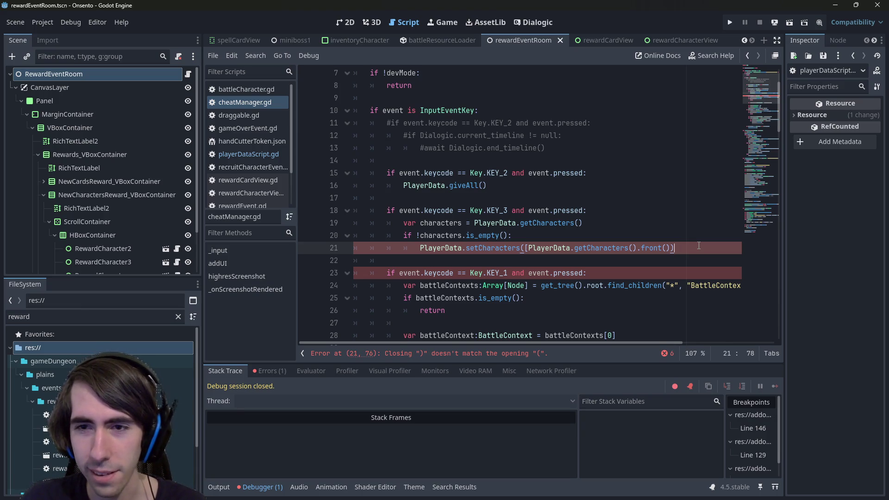
{"action": "key", "text": "Left"}
{"action": "type", "text": "]"}
{"action": "key", "text": "ctrl+s"}
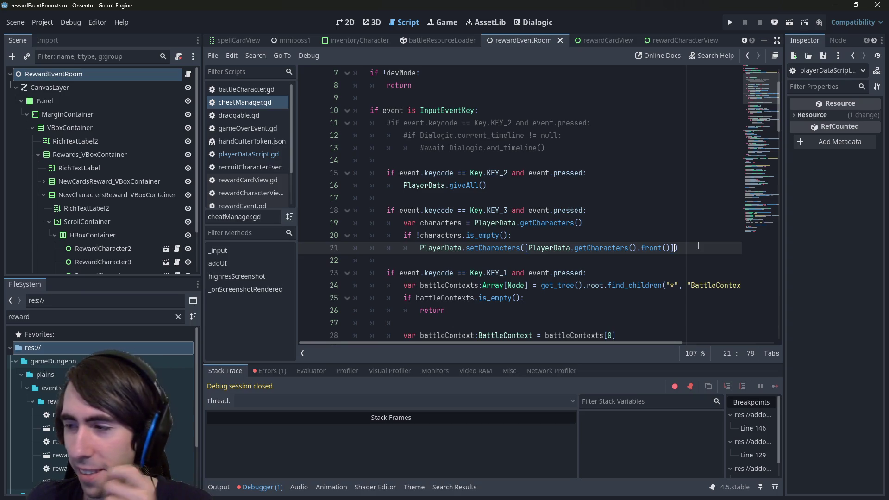
- Add a PlayerData.savePlayerData() call after setCharacters and save cheatManager.gd
{"action": "left_click", "coordinate": [692, 247]}
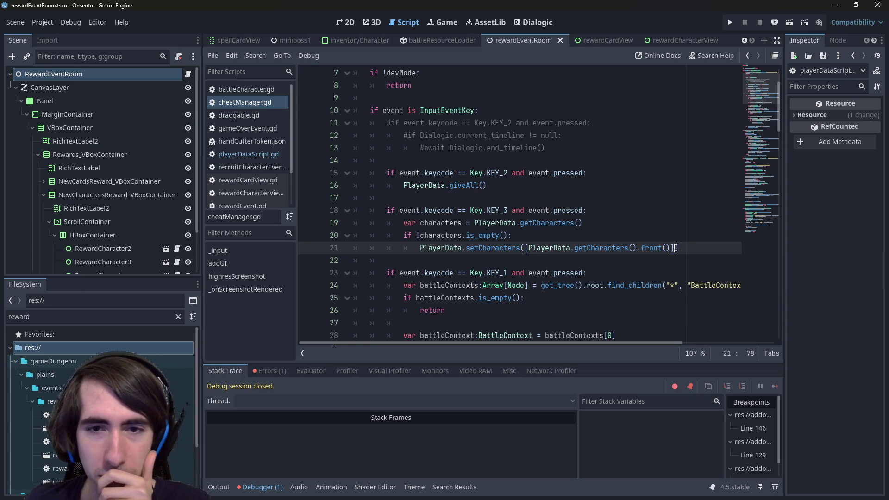
{"action": "type", "text": ")"}
{"action": "key", "text": "Return"}
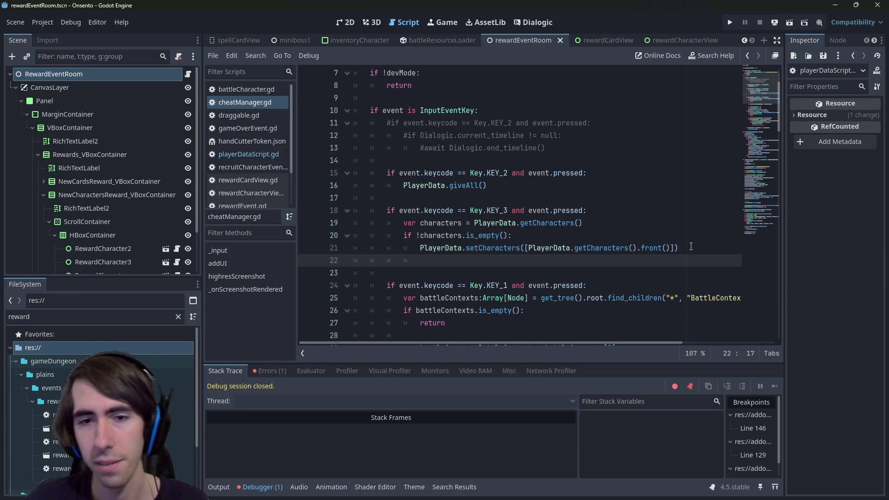
{"action": "type", "text": "PlayerData.save"}
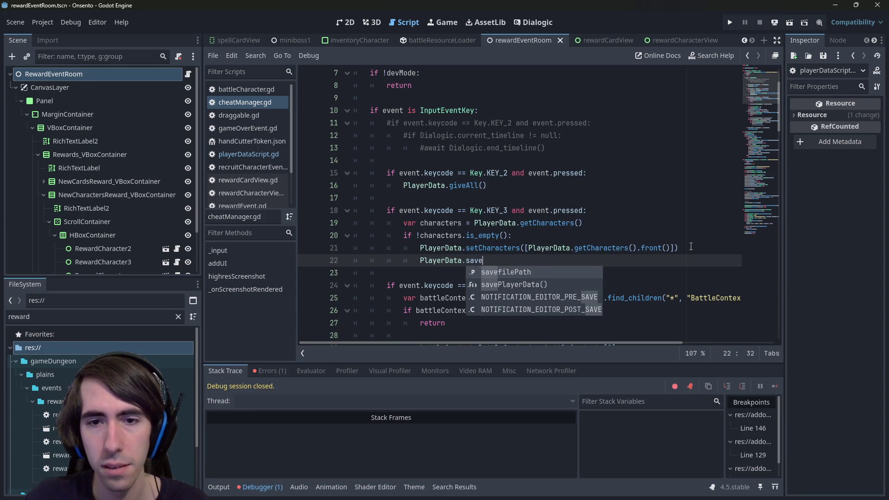
{"action": "key", "text": "Down"}
{"action": "key", "text": "Return"}
{"action": "key", "text": "ctrl+s"}
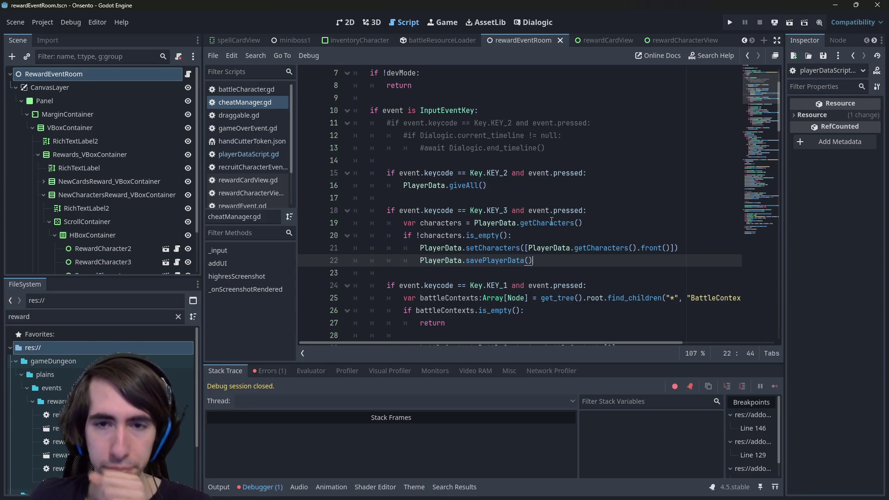
{"action": "left_click_drag", "start_coordinate": [542, 261], "coordinate": [326, 206]}
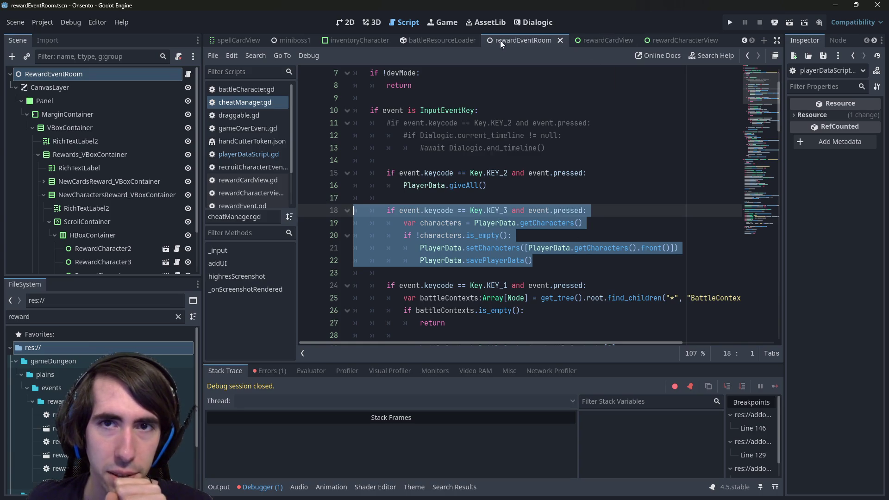
{"action": "key", "text": "shift+alt+o"}
- Open Lobby.tscn and select the VBoxContainer holding the Customize Deck button
{"action": "type", "text": "lobby"}
{"action": "key", "text": "Down"}
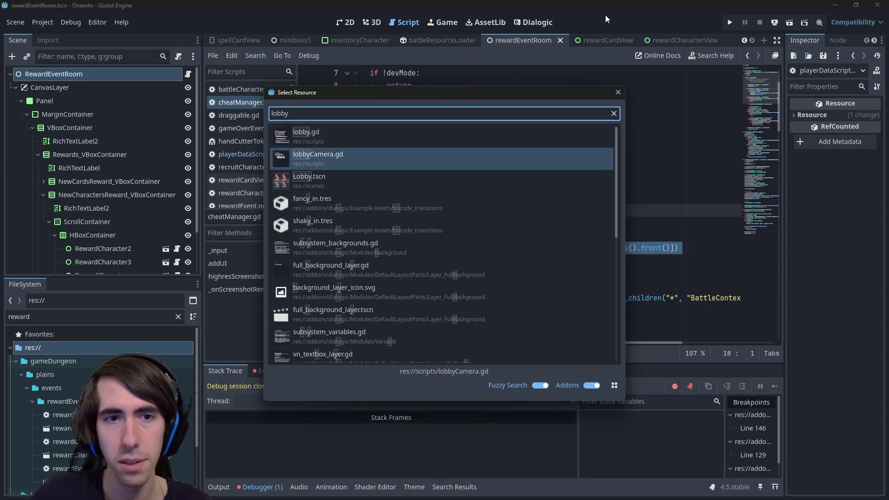
{"action": "key", "text": "Down"}
{"action": "key", "text": "Return"}
{"action": "left_click", "coordinate": [346, 22]}
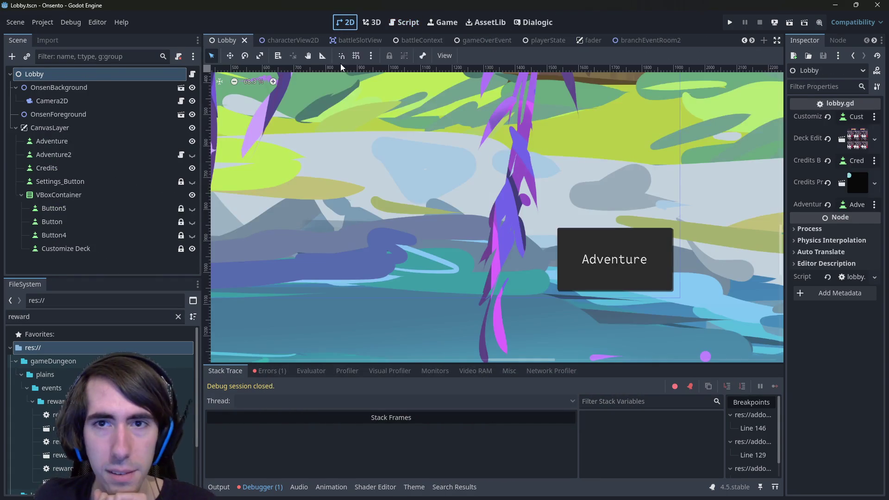
{"action": "scroll", "coordinate": [627, 121], "scroll_direction": "up", "scroll_amount": 5}
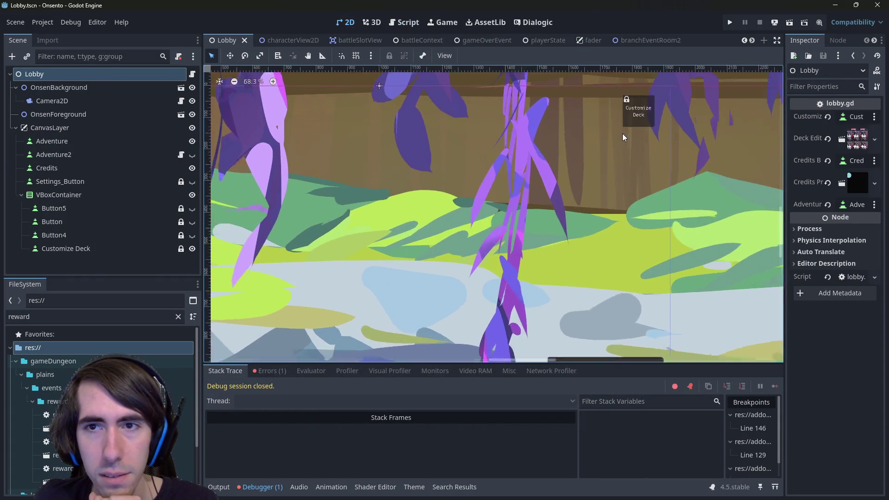
{"action": "scroll", "coordinate": [625, 136], "scroll_direction": "up", "scroll_amount": 1}
{"action": "left_click", "coordinate": [644, 121]}
{"action": "scroll", "coordinate": [644, 122], "scroll_direction": "right", "scroll_amount": 3}
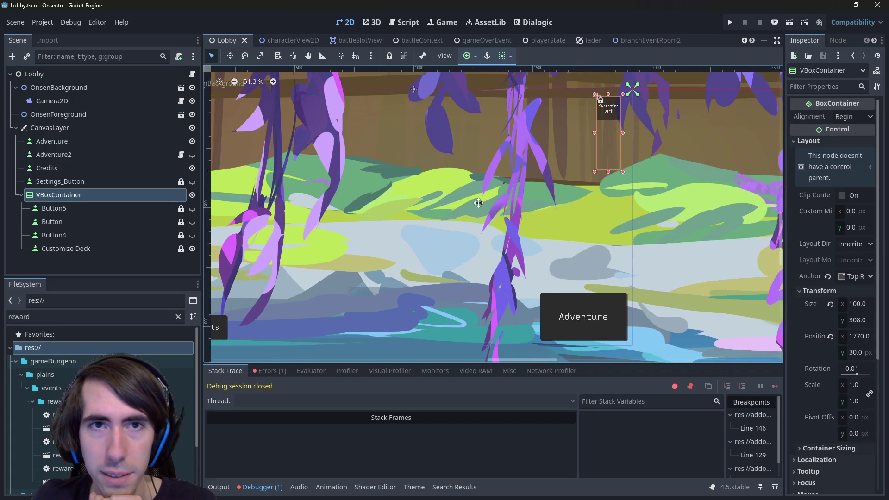
- Return to the cheatManager.gd script and show the Errors list
{"action": "left_click", "coordinate": [403, 23]}
{"action": "left_click", "coordinate": [535, 261]}
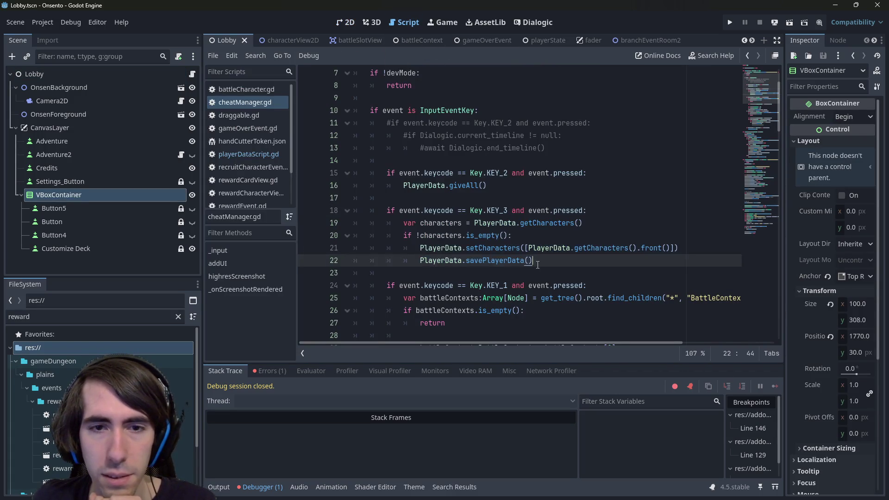
{"action": "left_click", "coordinate": [544, 275]}
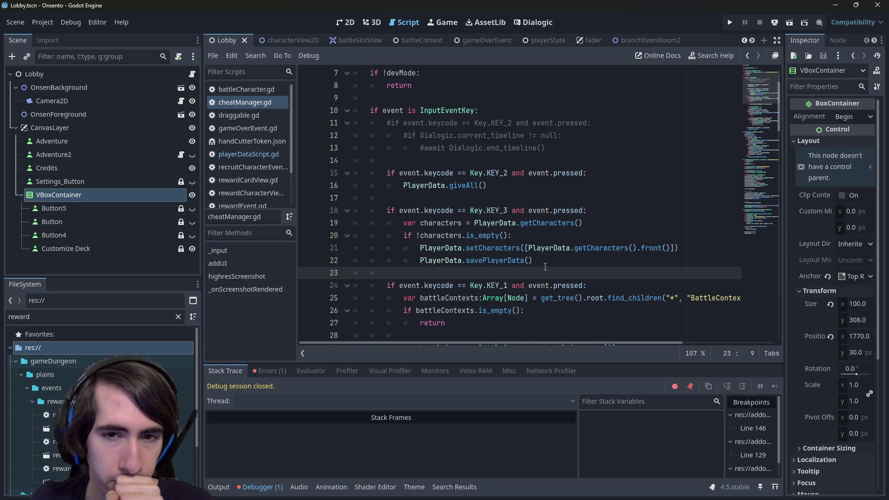
{"action": "left_click", "coordinate": [270, 371]}
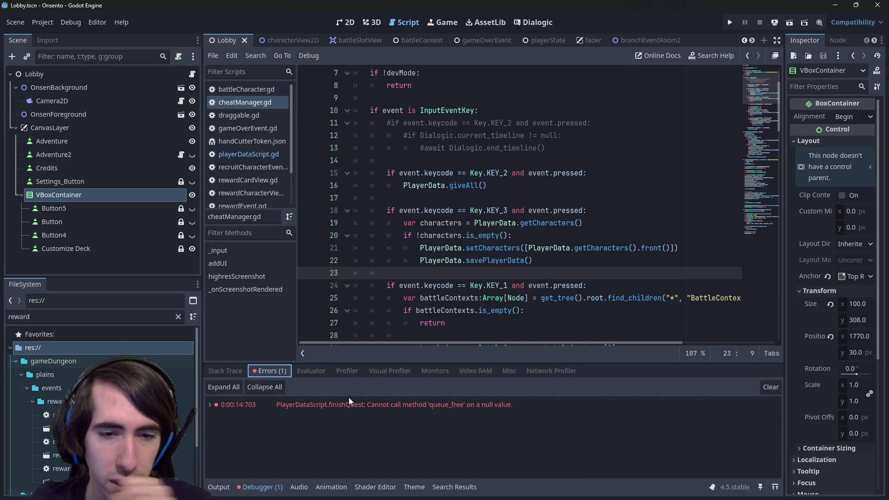
- Jump from the finishQuest null-value error to questPlayerData on line 304
{"action": "double_click", "coordinate": [365, 402]}
{"action": "scroll", "coordinate": [444, 223], "scroll_direction": "up", "scroll_amount": 1}
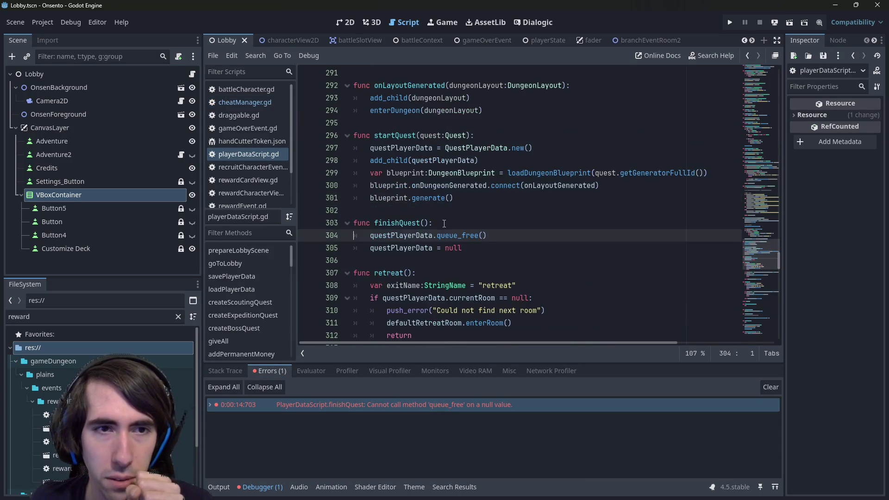
{"action": "double_click", "coordinate": [393, 234]}
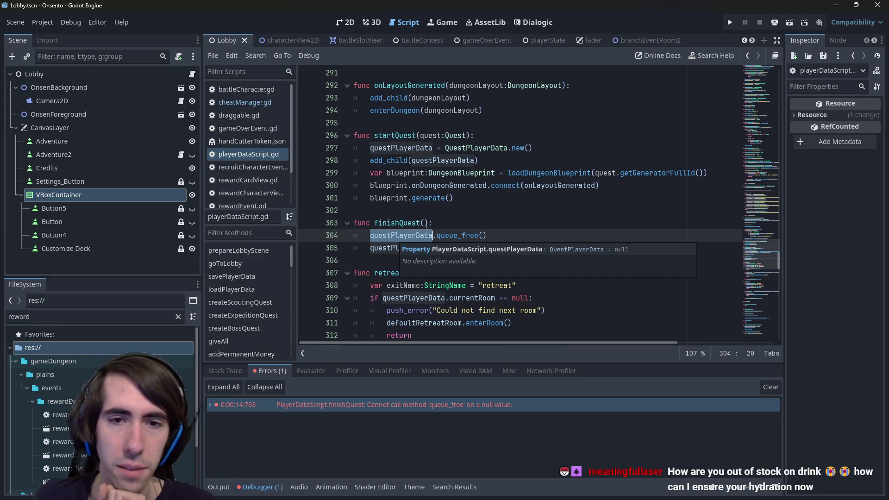
{"action": "left_click", "coordinate": [425, 225]}
{"action": "double_click", "coordinate": [401, 235]}
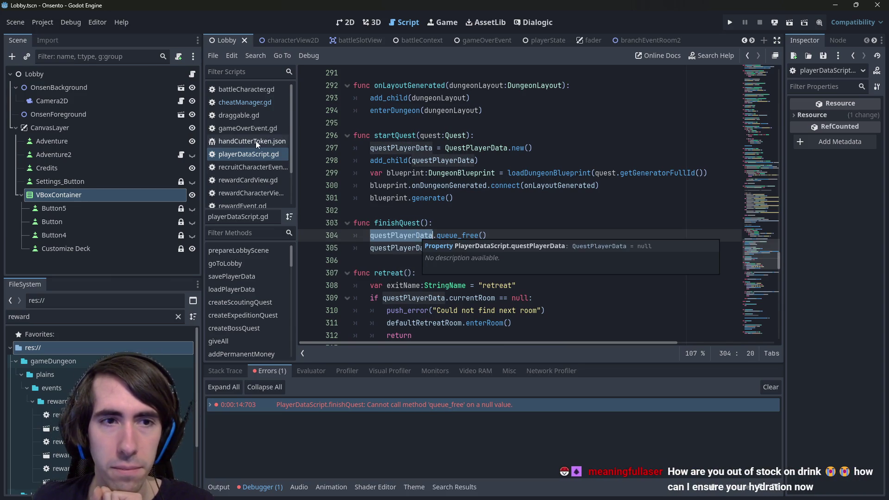
{"action": "double_click", "coordinate": [404, 235]}
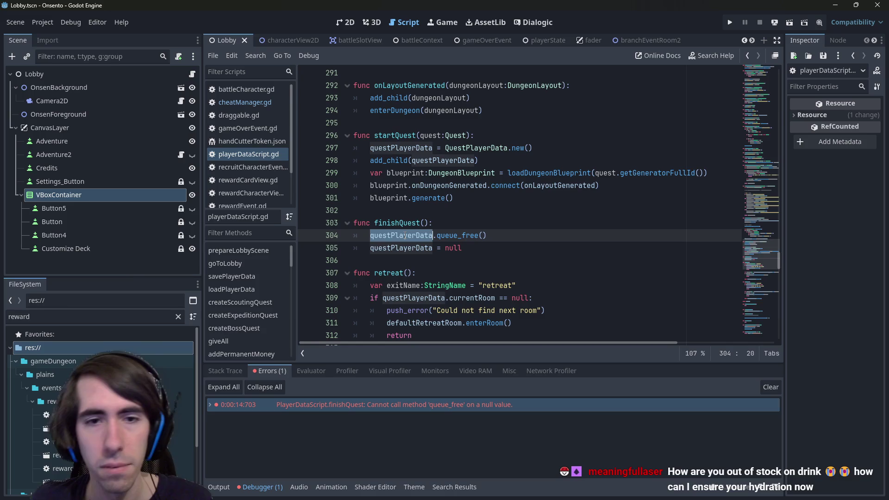
- Put the queue_free and clearing lines under 'if questPlayerData != null:' and save
{"action": "key", "text": "ctrl+c"}
{"action": "key", "text": "ctrl+shift+Return"}
{"action": "type", "text": "if"}
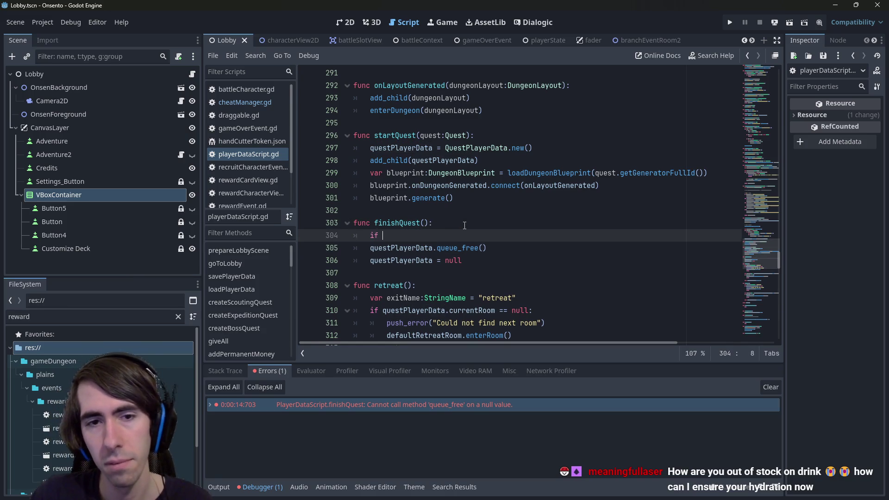
{"action": "key", "text": "ctrl+v"}
{"action": "type", "text": "!= null:"}
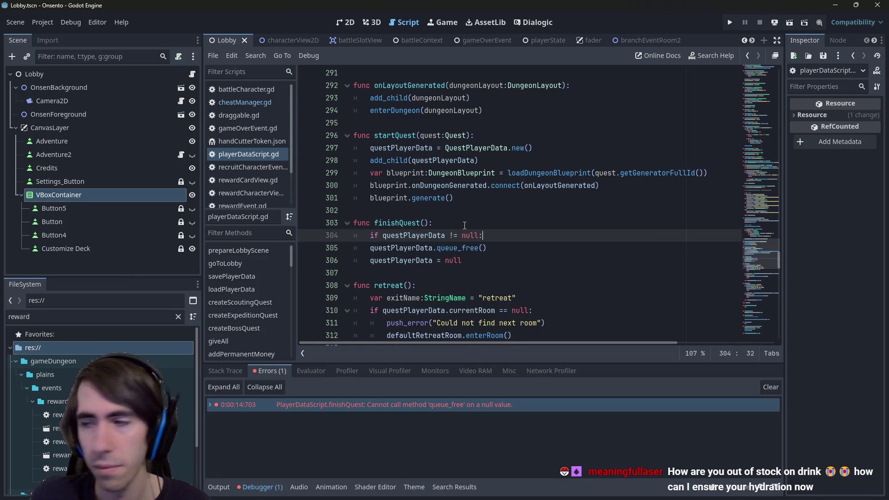
{"action": "mouse_move", "coordinate": [463, 261]}
{"action": "left_mouse_down"}
{"action": "mouse_move", "coordinate": [371, 237]}
{"action": "mouse_move", "coordinate": [324, 246]}
{"action": "left_mouse_up"}
{"action": "key", "text": "Tab"}
{"action": "key", "text": "ctrl+s"}
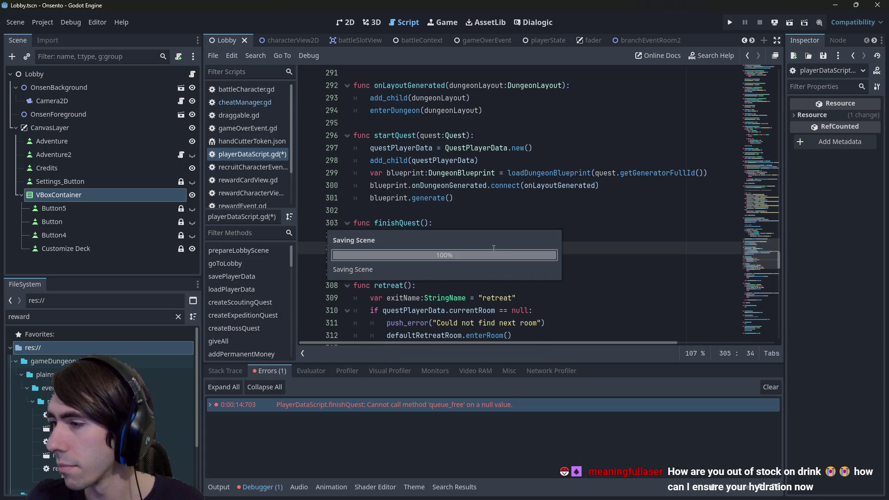
{"action": "left_click", "coordinate": [494, 248]}
{"action": "mouse_move", "coordinate": [494, 245]}
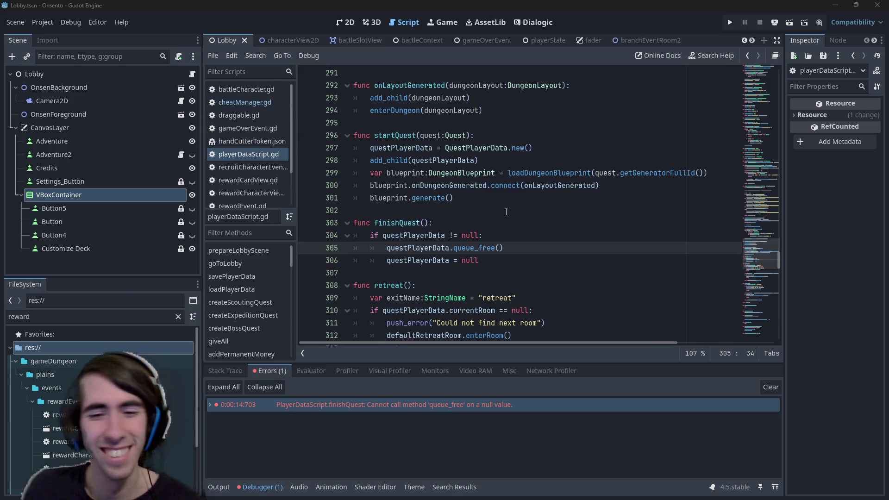
{"action": "left_click", "coordinate": [244, 102]}
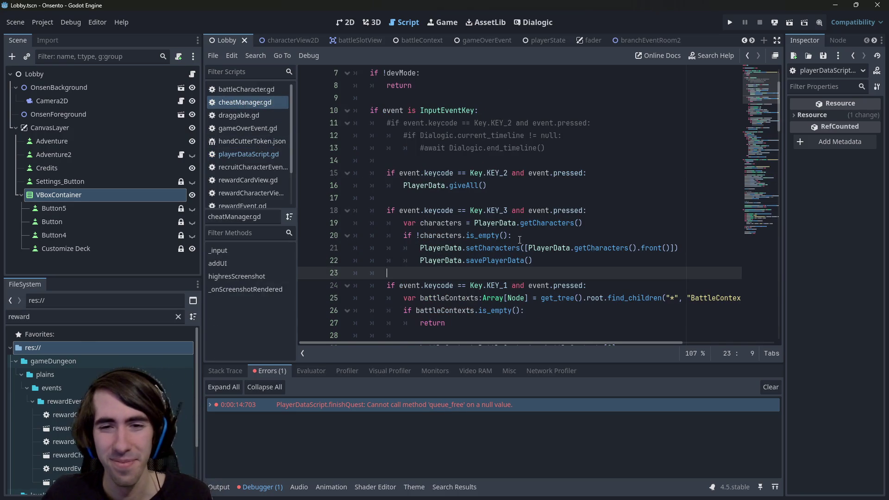
- Select and copy the four-line KEY_3 characters block, lines 19–22
{"action": "left_click_drag", "start_coordinate": [543, 260], "coordinate": [354, 223]}
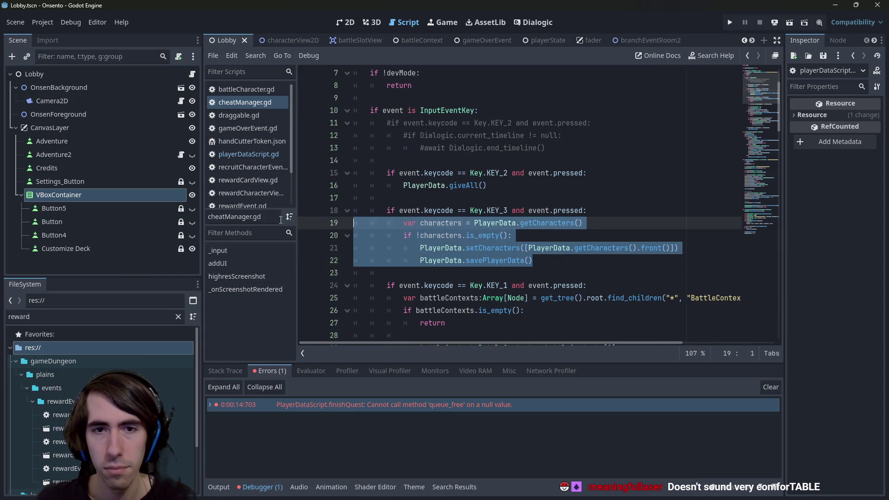
{"action": "left_click", "coordinate": [553, 263]}
{"action": "left_click", "coordinate": [344, 238], "text": "shift"}
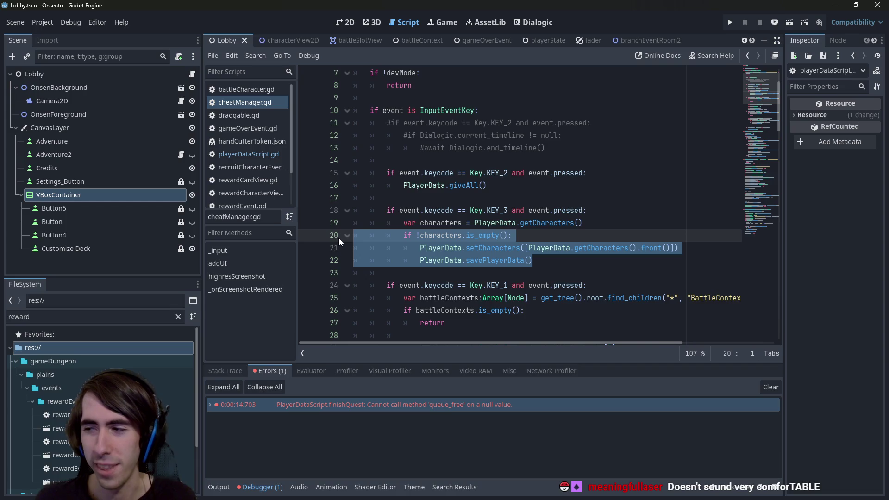
{"action": "key", "text": "ctrl+z"}
{"action": "key", "text": "ctrl+shift+z"}
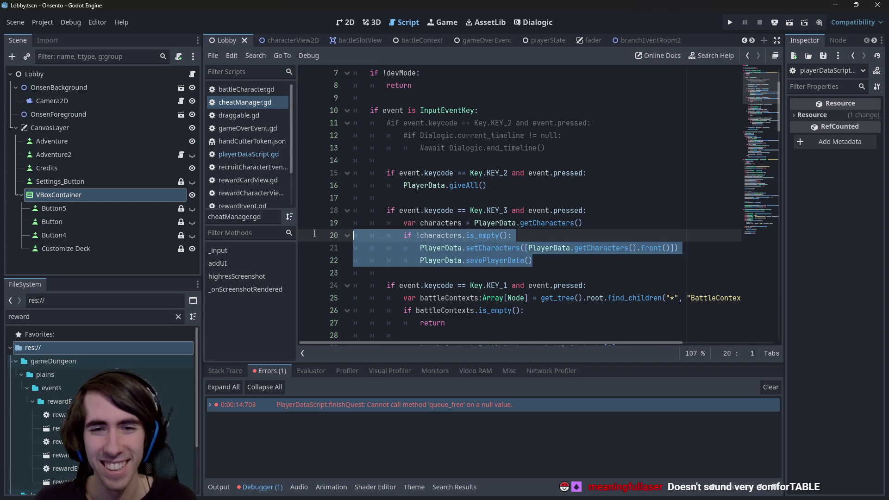
{"action": "key", "text": "ctrl+z"}
{"action": "key", "text": "ctrl+shift+z"}
{"action": "key", "text": "shift+Up"}
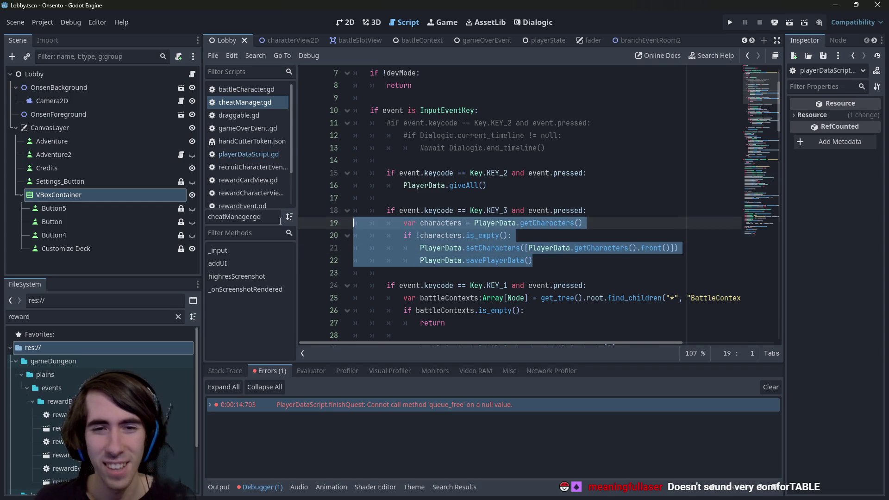
- Paste the copied block onto new lines 24–27 below the original
{"action": "key", "text": "ctrl+z"}
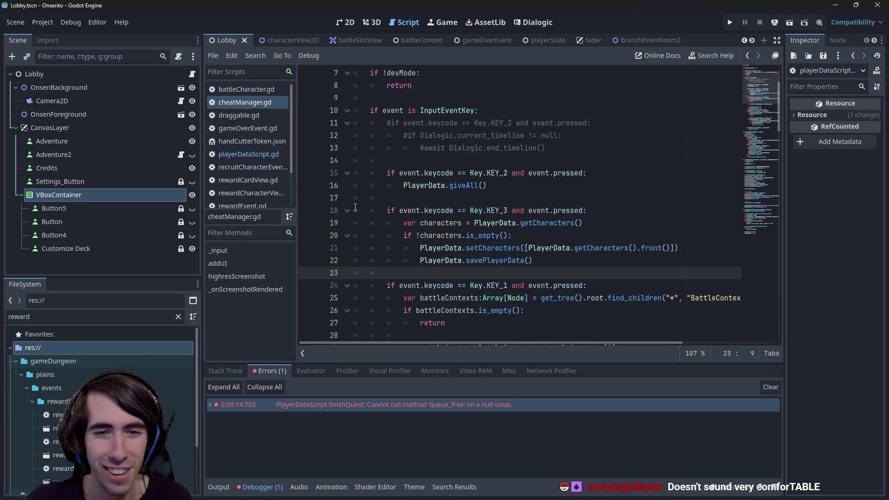
{"action": "key", "text": "Return"}
{"action": "key", "text": "ctrl+v"}
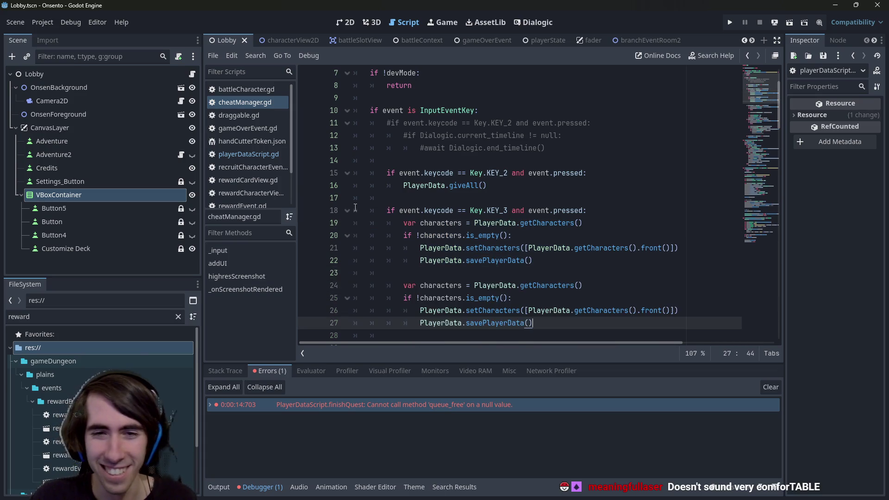
{"action": "scroll", "coordinate": [552, 249], "scroll_direction": "down", "scroll_amount": 1}
- Switch line 24 to PlayerData.getCards(), rename characters to cards on lines 24–25, and save
{"action": "double_click", "coordinate": [553, 248]}
{"action": "type", "text": "g"}
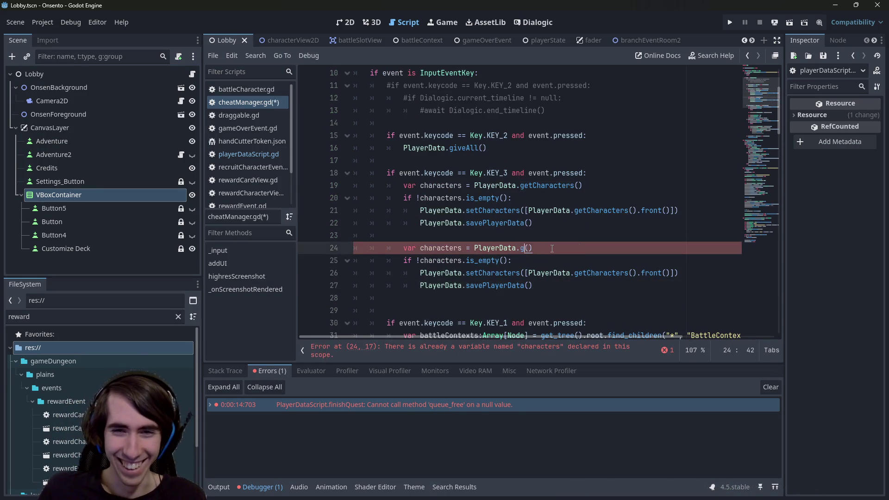
{"action": "type", "text": "etCr"}
{"action": "key", "text": "Return"}
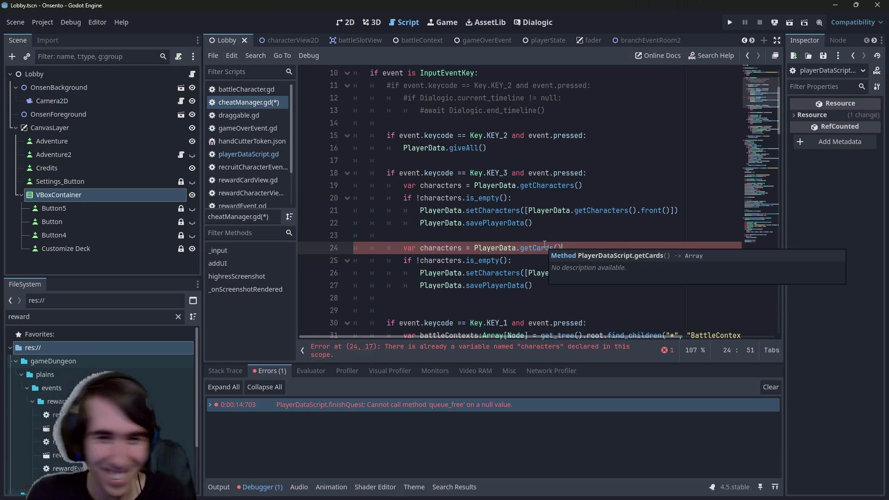
{"action": "double_click", "coordinate": [425, 246]}
{"action": "key", "text": "ctrl+d"}
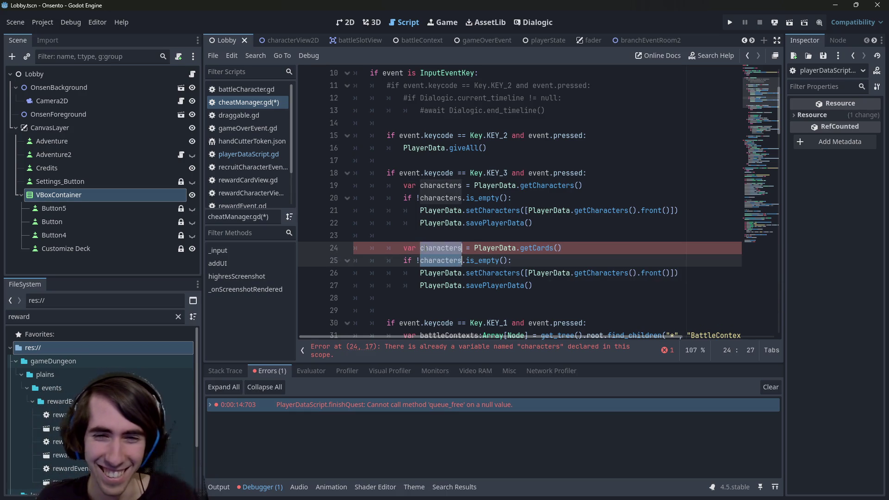
{"action": "type", "text": "cards"}
{"action": "key", "text": "ctrl+s"}
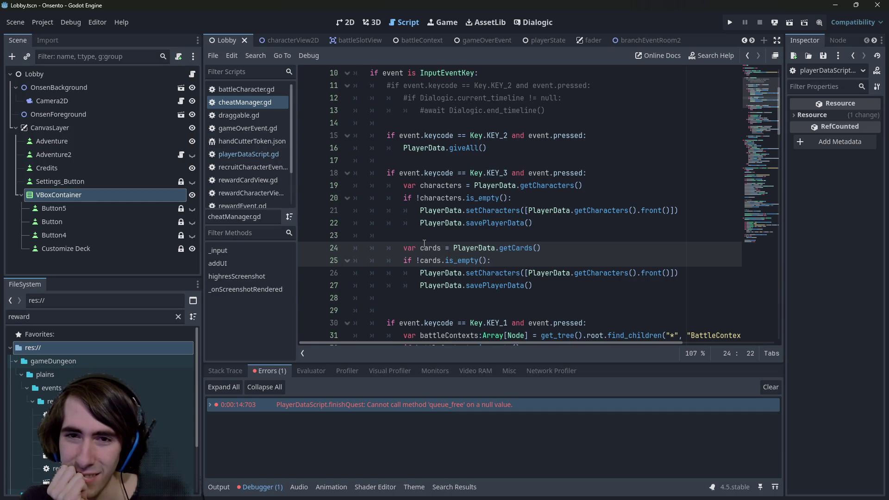
{"action": "double_click", "coordinate": [538, 189]}
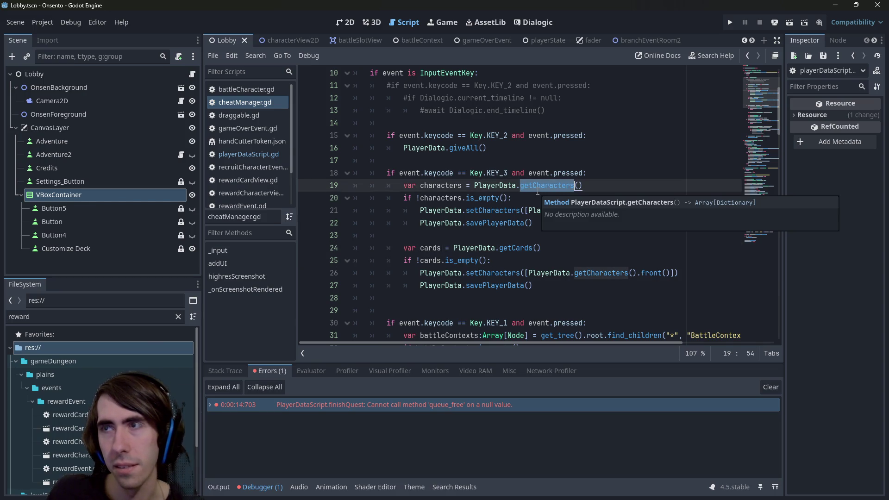
- Abandon the partial getPermanentCards rename on line 19 and undo back to the saved cheat code
{"action": "type", "text": "getPerm"}
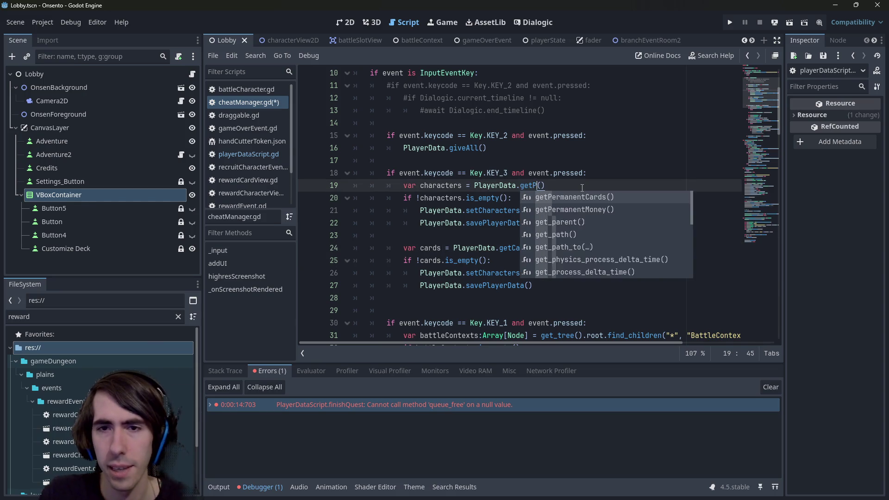
{"action": "key", "text": "Down"}
{"action": "key", "text": "Up"}
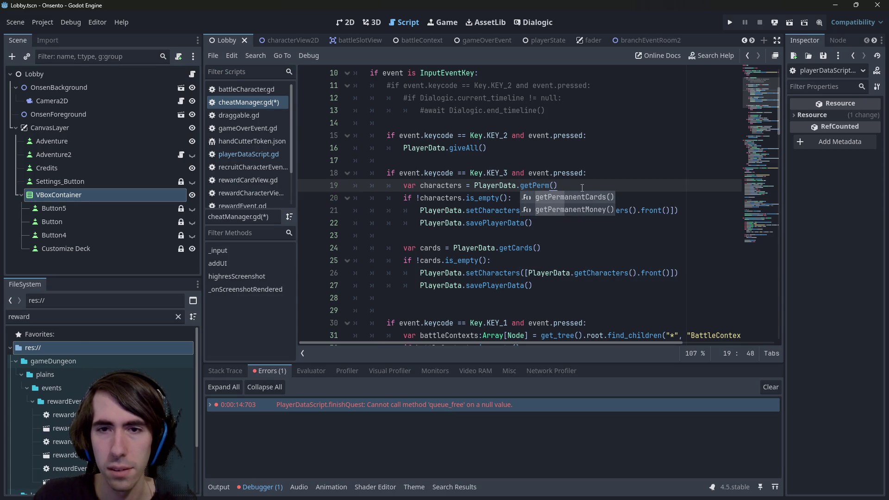
{"action": "key", "text": "BackSpace"}
{"action": "key", "text": "BackSpace"}
{"action": "key", "text": "BackSpace"}
{"action": "type", "text": "Re"}
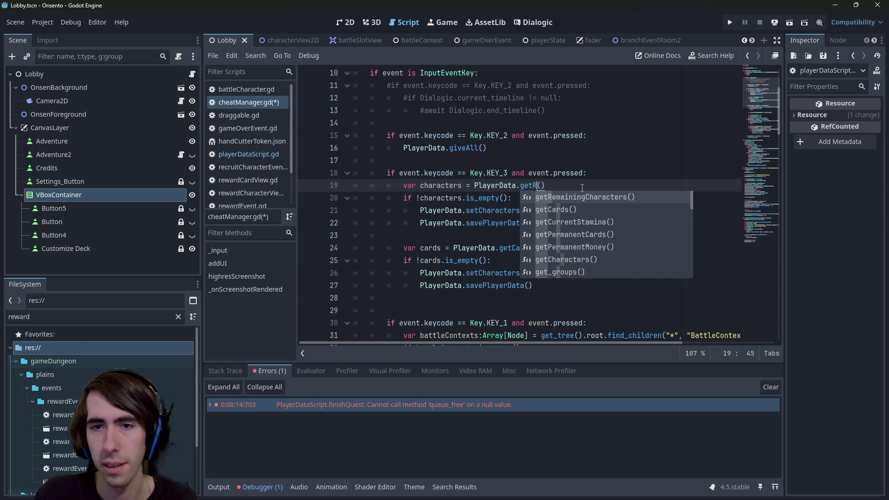
{"action": "key", "text": "ctrl+z"}
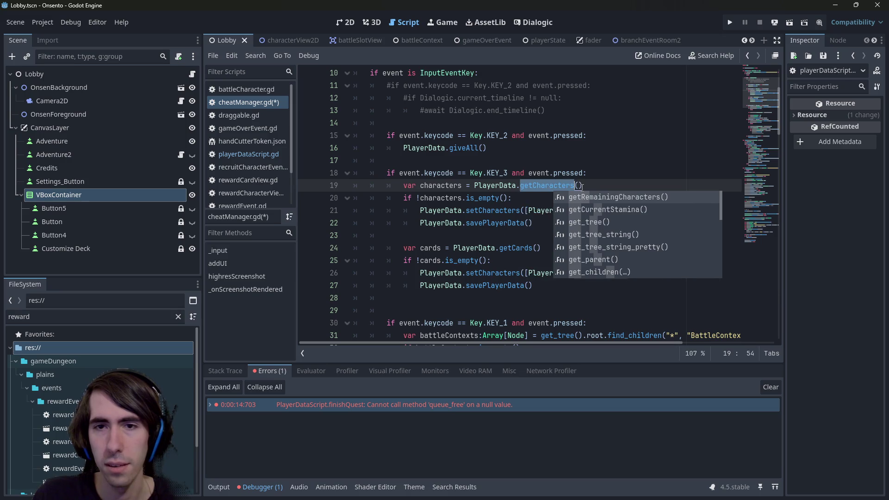
{"action": "key", "text": "ctrl+z"}
{"action": "key", "text": "ctrl+z"}
{"action": "key", "text": "ctrl+z"}
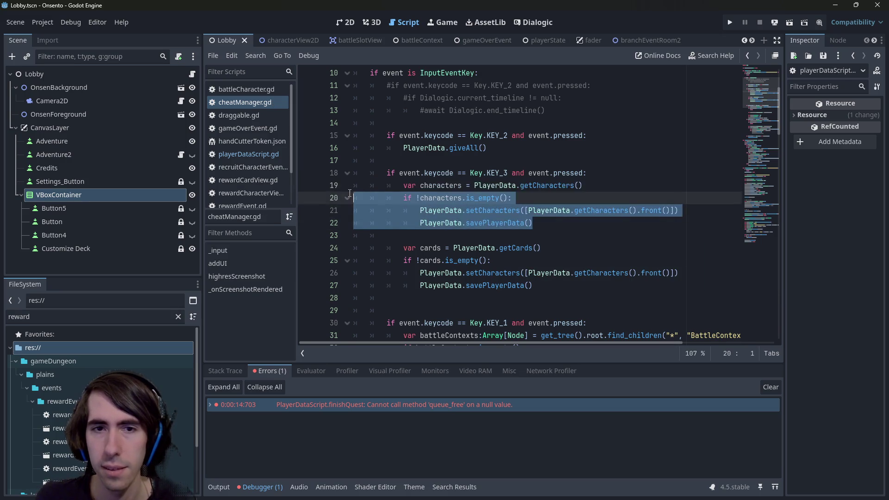
- Dedent savePlayerData() below the cards block and delete the one inside the characters block
{"action": "left_click", "coordinate": [555, 230]}
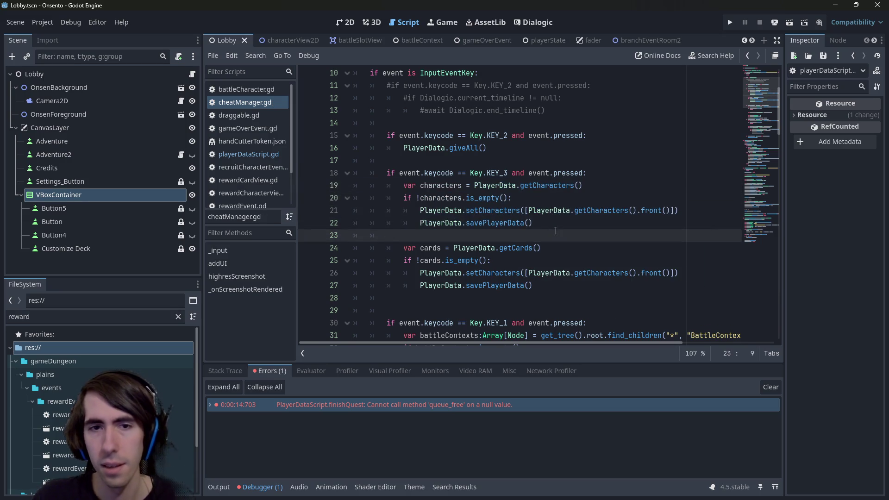
{"action": "left_click", "coordinate": [439, 285]}
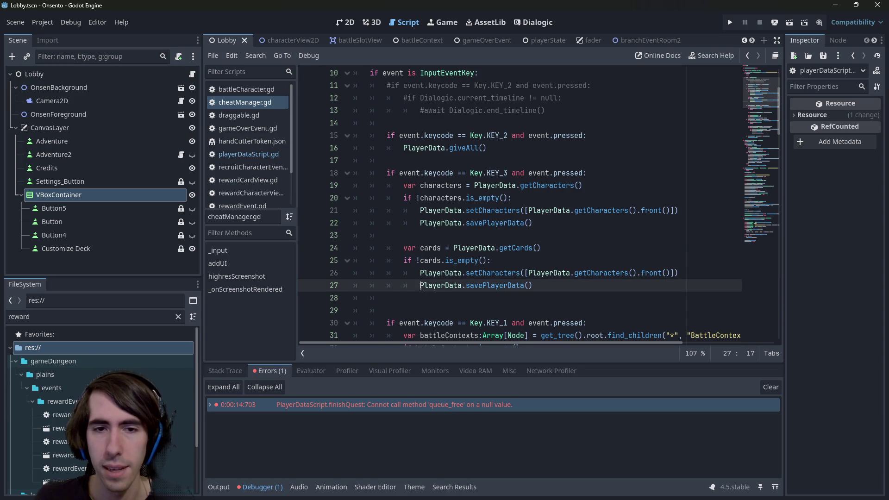
{"action": "key", "text": "shift+Tab"}
{"action": "key", "text": "Down"}
{"action": "key", "text": "Down"}
{"action": "key", "text": "Up"}
{"action": "key", "text": "BackSpace"}
{"action": "key", "text": "BackSpace"}
{"action": "key", "text": "BackSpace"}
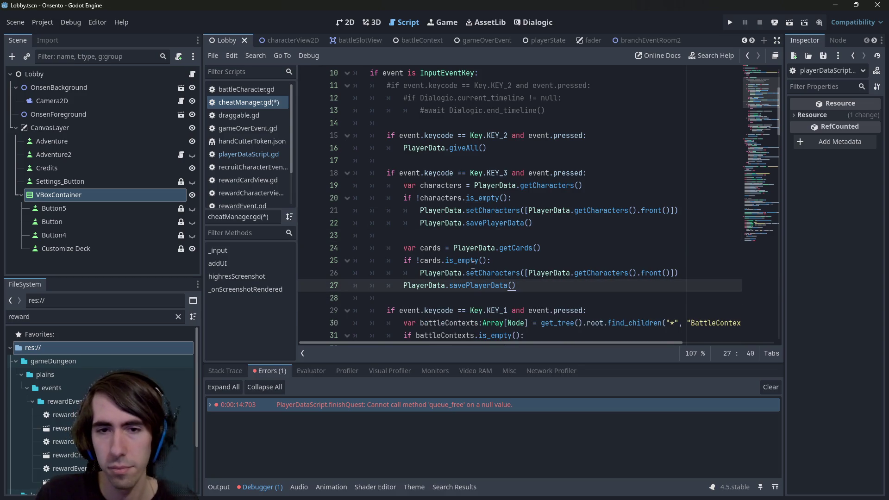
{"action": "key", "text": "ctrl+z"}
{"action": "key", "text": "ctrl+z"}
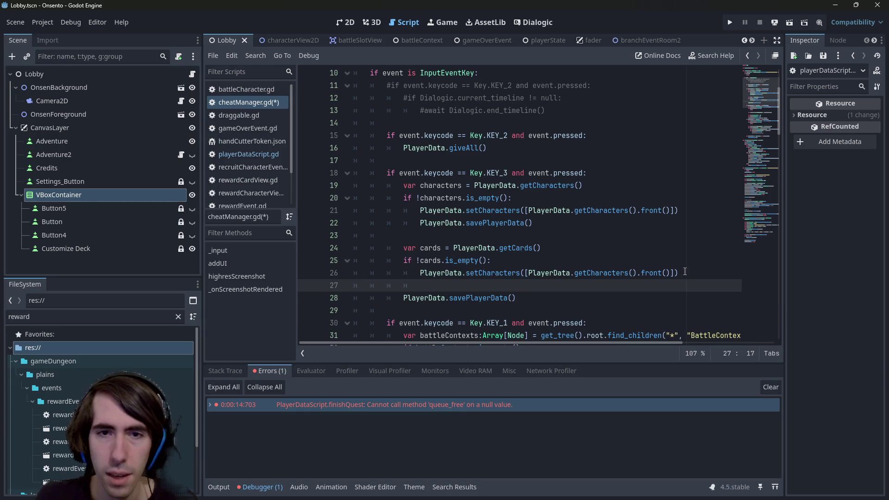
{"action": "left_click_drag", "start_coordinate": [537, 223], "coordinate": [309, 224]}
{"action": "key", "text": "BackSpace"}
{"action": "key", "text": "BackSpace"}
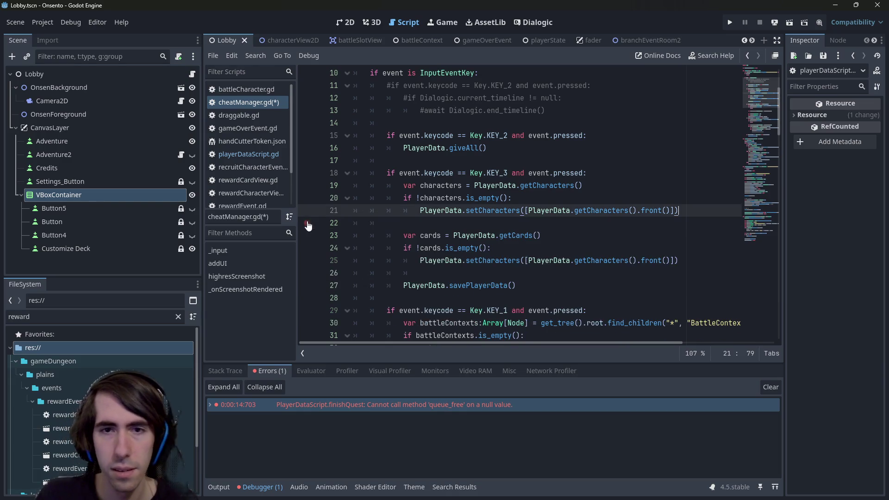
- Add PlayerData.setRemainingCharacters([]) on line 23 and check its definition
{"action": "left_click", "coordinate": [499, 183]}
{"action": "double_click", "coordinate": [499, 183]}
{"action": "key", "text": "ctrl+c"}
{"action": "left_click", "coordinate": [496, 223]}
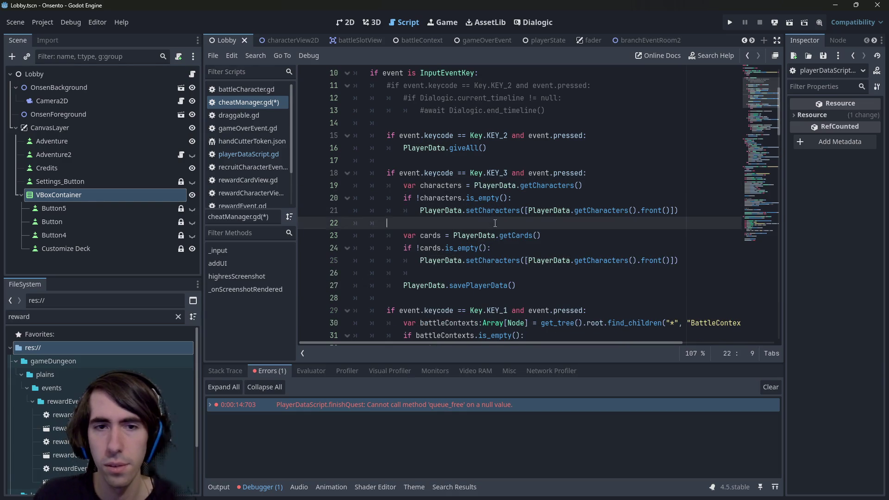
{"action": "key", "text": "Return"}
{"action": "key", "text": "Return"}
{"action": "key", "text": "ctrl+v"}
{"action": "type", "text": ".setrema"}
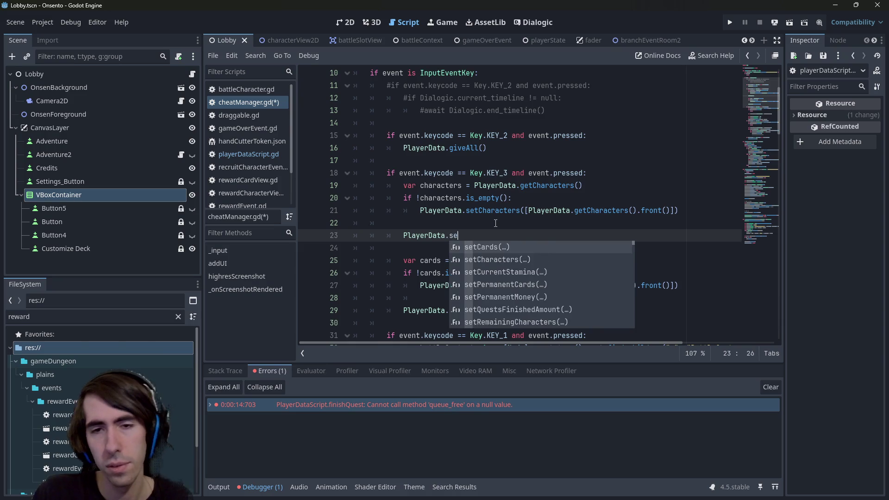
{"action": "key", "text": "Return"}
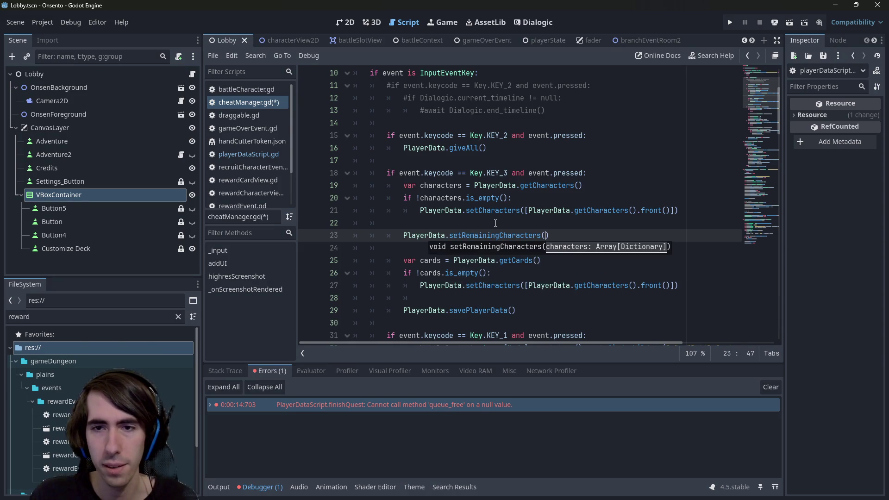
{"action": "type", "text": "[]"}
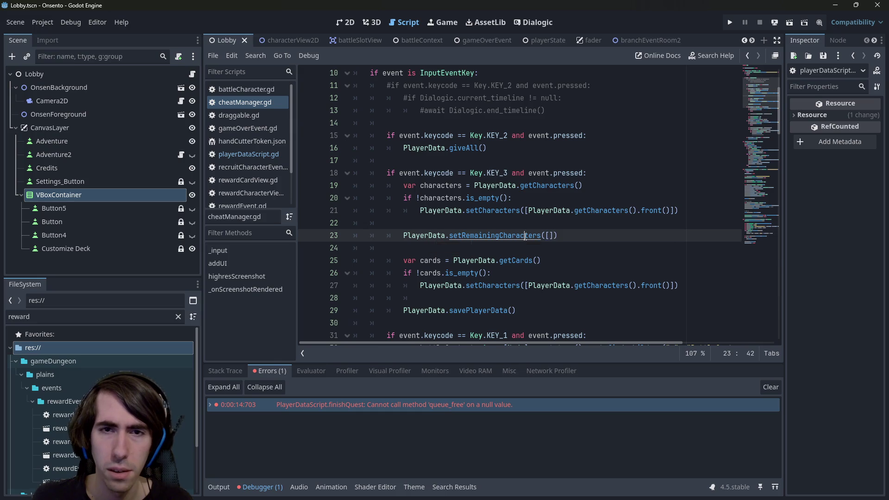
{"action": "left_click", "coordinate": [525, 236], "text": "ctrl"}
{"action": "key", "text": "Down"}
{"action": "key", "text": "Down"}
{"action": "key", "text": "alt+Left"}
{"action": "key", "text": "alt+Left"}
{"action": "key", "text": "alt+Left"}
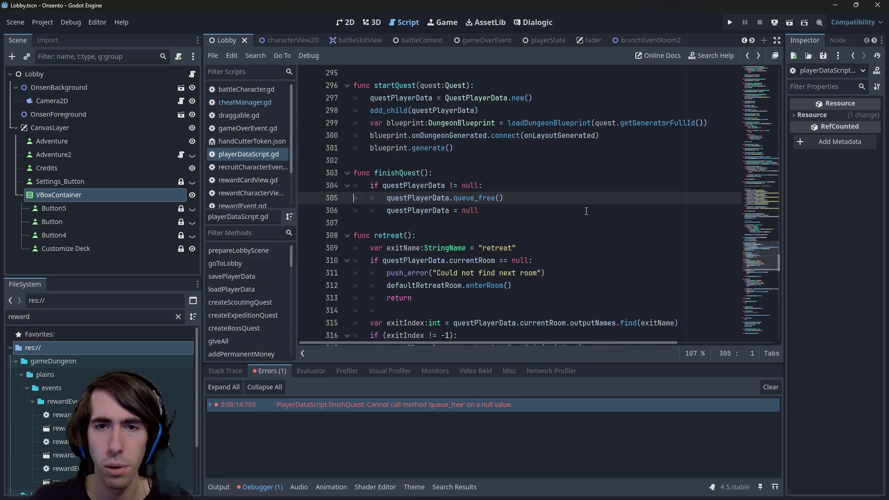
- Replace setCharacters in the cards block with setPermanentCards via autocomplete
{"action": "left_click", "coordinate": [554, 237]}
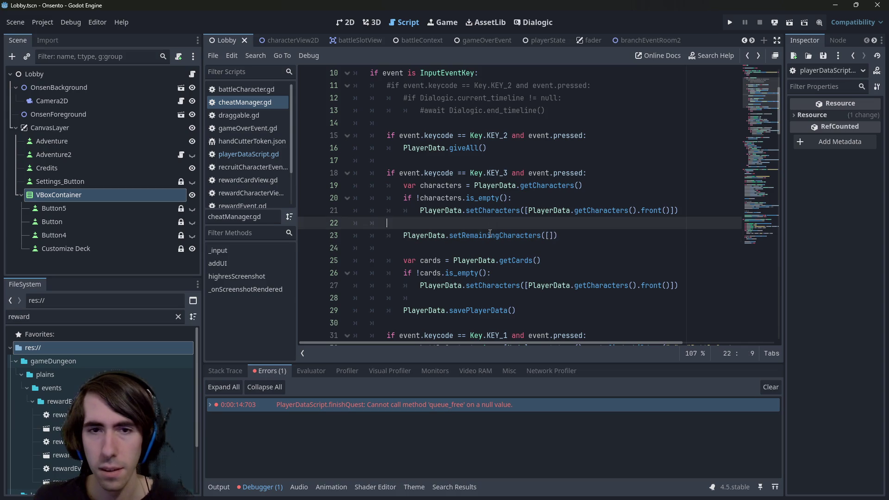
{"action": "double_click", "coordinate": [485, 239]}
{"action": "double_click", "coordinate": [487, 286]}
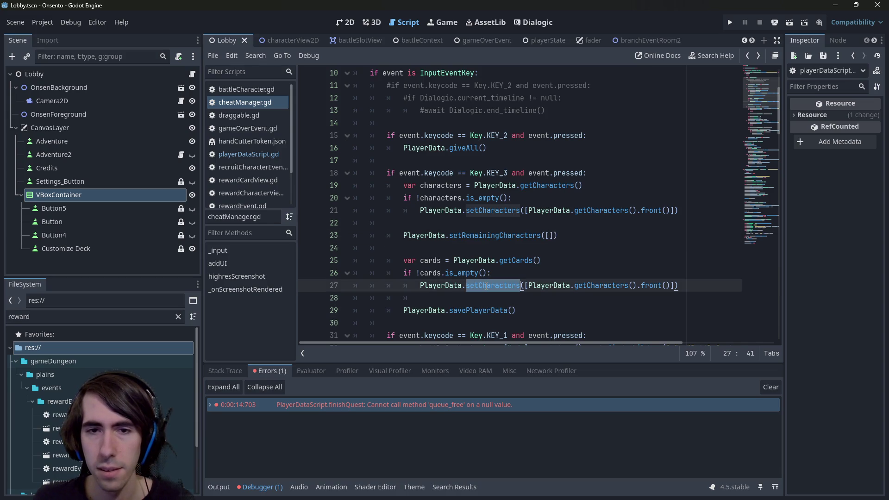
{"action": "double_click", "coordinate": [434, 261]}
{"action": "double_click", "coordinate": [477, 285]}
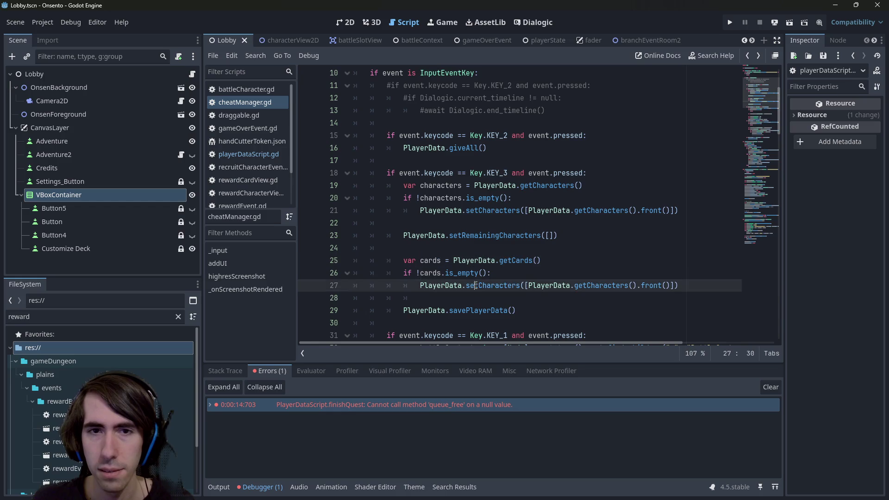
{"action": "type", "text": "setcard"}
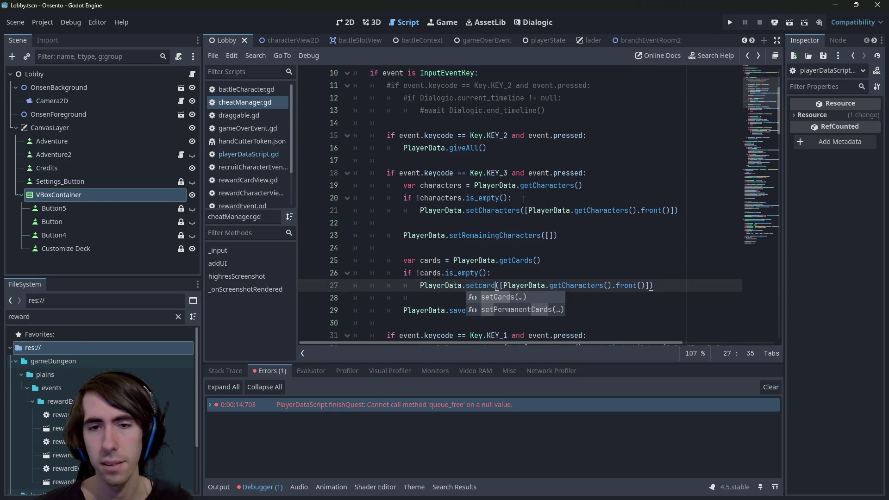
{"action": "key", "text": "Down"}
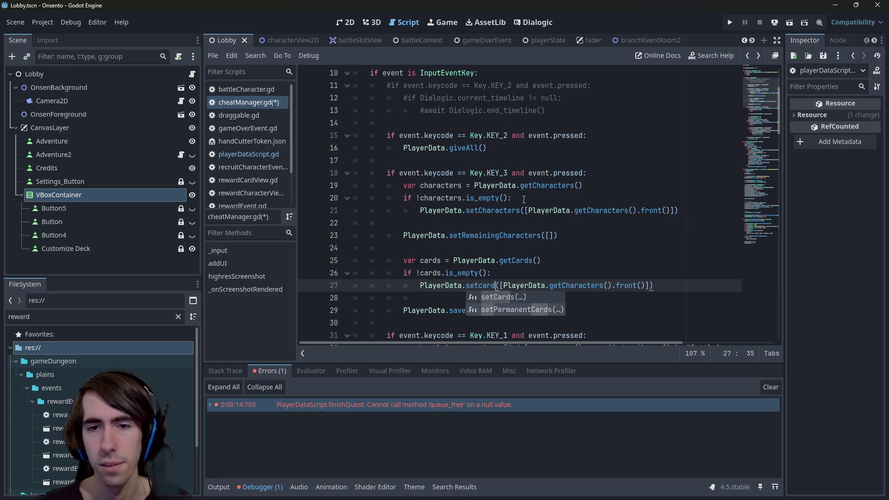
{"action": "key", "text": "Return"}
- Delete the 'if !cards.is_empty():' check above the setPermanentCards call
{"action": "key", "text": "Up"}
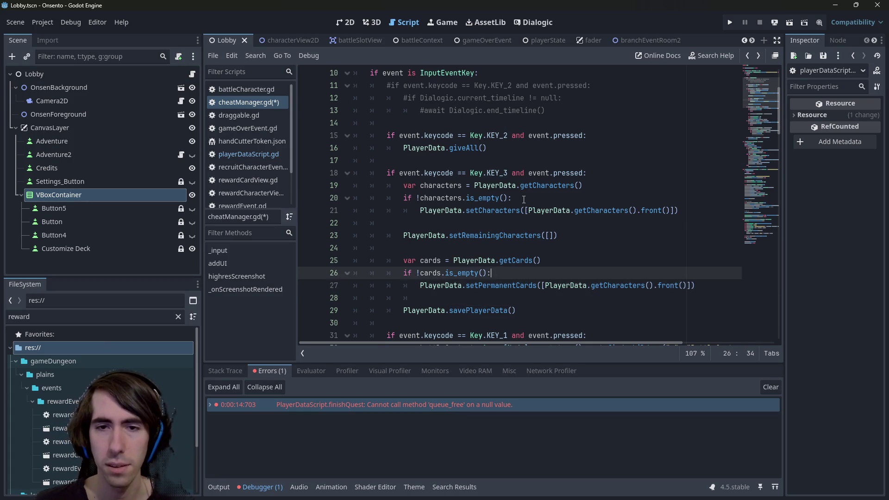
{"action": "key", "text": "ctrl+shift+Left"}
{"action": "key", "text": "ctrl+shift+Left"}
{"action": "key", "text": "ctrl+shift+Left"}
{"action": "key", "text": "BackSpace"}
{"action": "key", "text": "Down"}
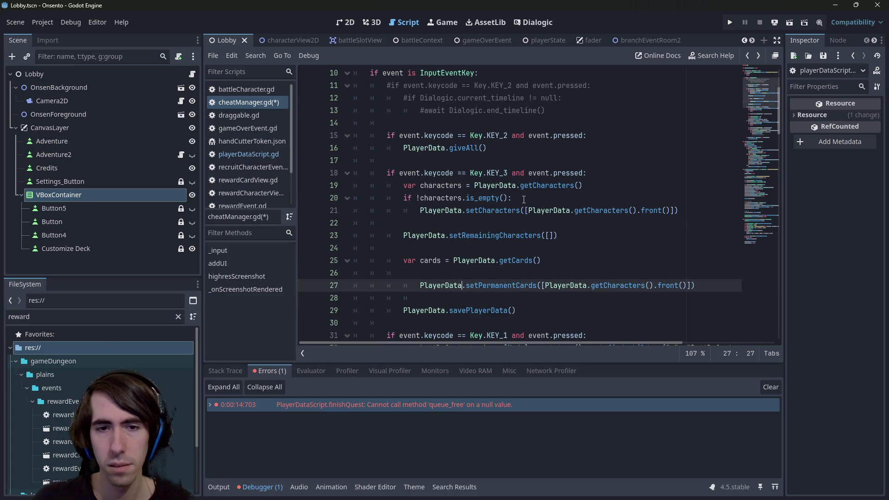
- Dedent setPermanentCards, comment out the characters check on lines 19–21, and save
{"action": "key", "text": "shift+Tab"}
{"action": "key", "text": "Up"}
{"action": "key", "text": "Up"}
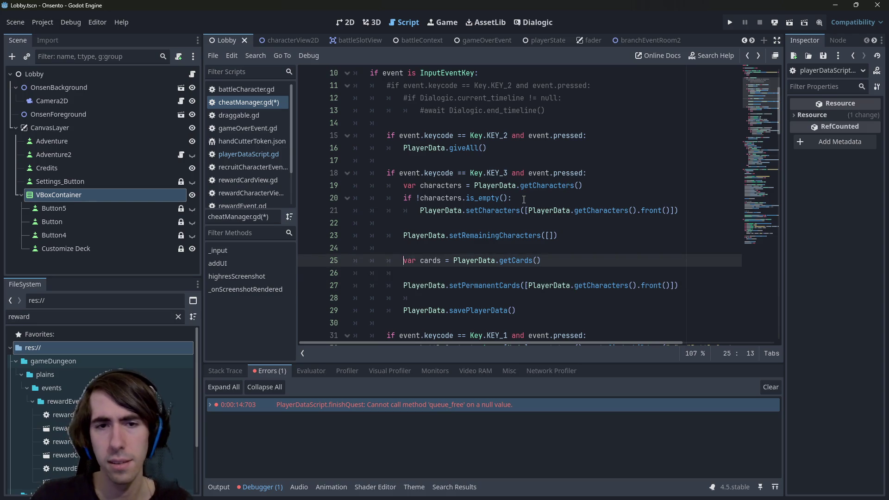
{"action": "key", "text": "End"}
{"action": "key", "text": "Delete"}
{"action": "left_click_drag", "start_coordinate": [637, 222], "coordinate": [321, 184]}
{"action": "key", "text": "ctrl+k"}
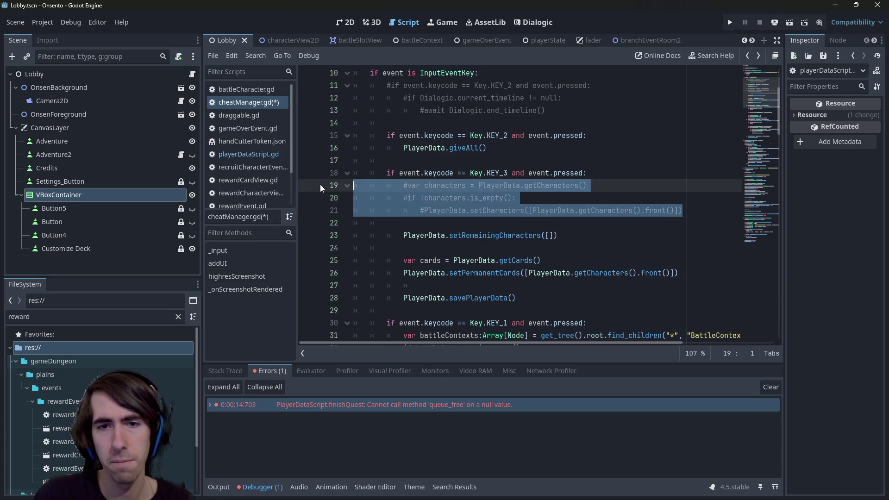
{"action": "key", "text": "ctrl+s"}
- Pass [] to setPermanentCards, group setRemainingCharacters with the other calls, remove the blank line, save
{"action": "left_click", "coordinate": [579, 235]}
{"action": "left_click", "coordinate": [548, 272]}
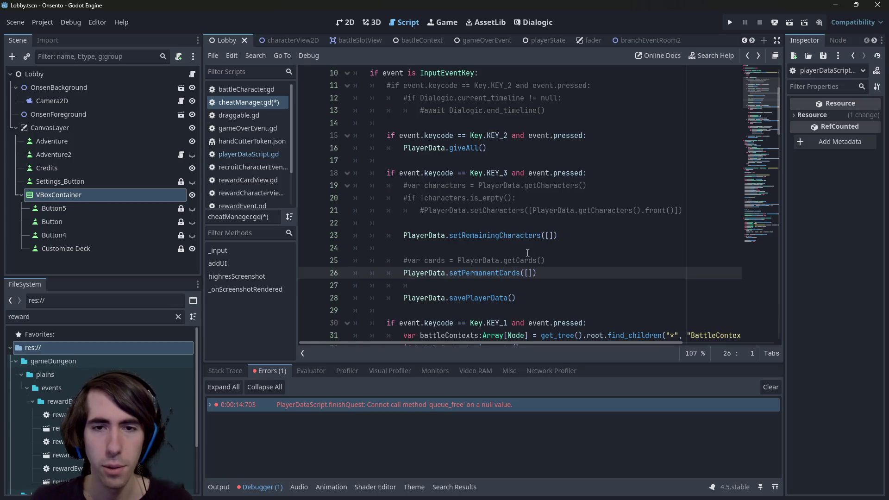
{"action": "key", "text": "alt+Up"}
{"action": "key", "text": "alt+Up"}
{"action": "key", "text": "alt+Down"}
{"action": "key", "text": "alt+Down"}
{"action": "key", "text": "alt+Down"}
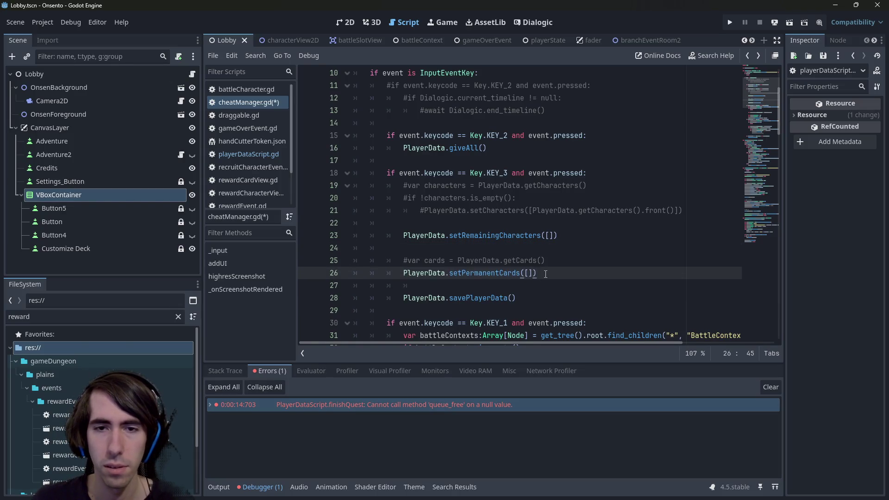
{"action": "key", "text": "Up"}
{"action": "key", "text": "Up"}
{"action": "key", "text": "Up"}
{"action": "key", "text": "alt+Down"}
{"action": "key", "text": "alt+Down"}
{"action": "key", "text": "alt+Down"}
{"action": "key", "text": "Up"}
{"action": "key", "text": "Up"}
{"action": "key", "text": "Up"}
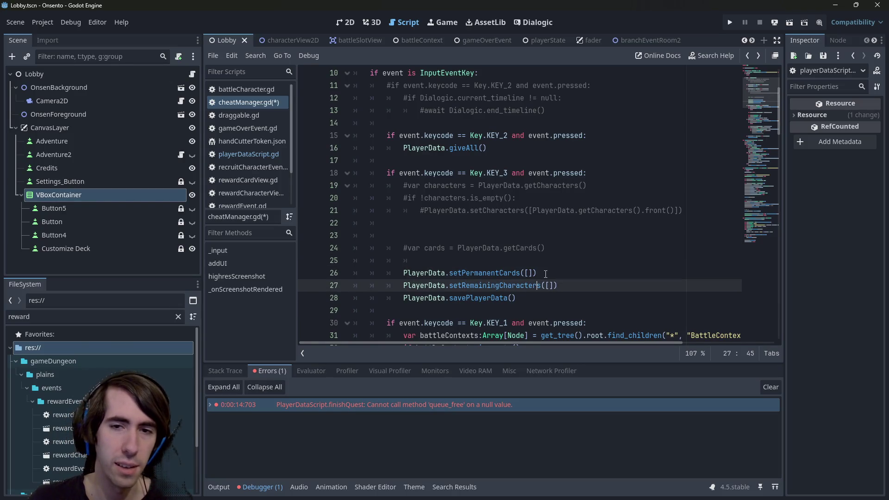
{"action": "key", "text": "BackSpace"}
{"action": "key", "text": "ctrl+s"}
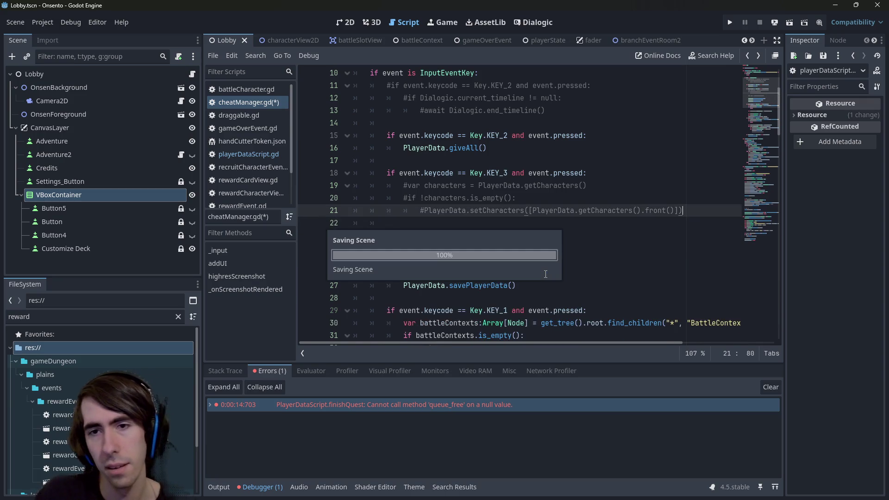
{"action": "left_click", "coordinate": [558, 262]}
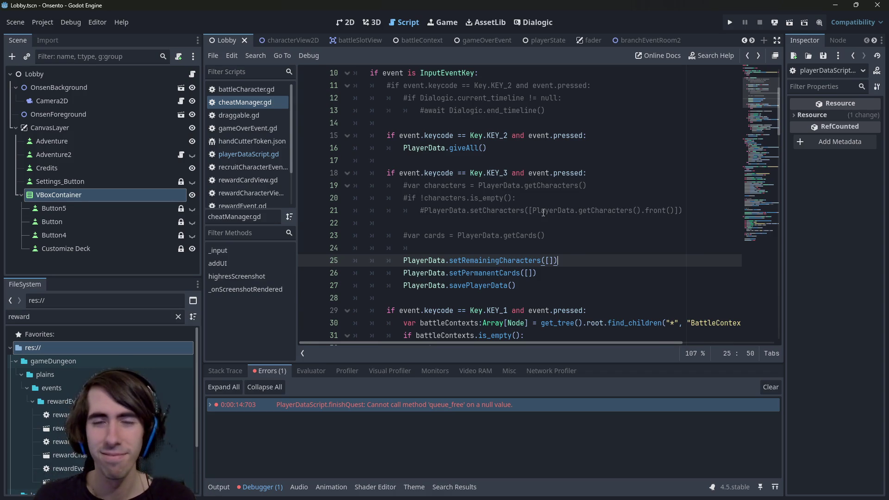
{"action": "left_click", "coordinate": [537, 286]}
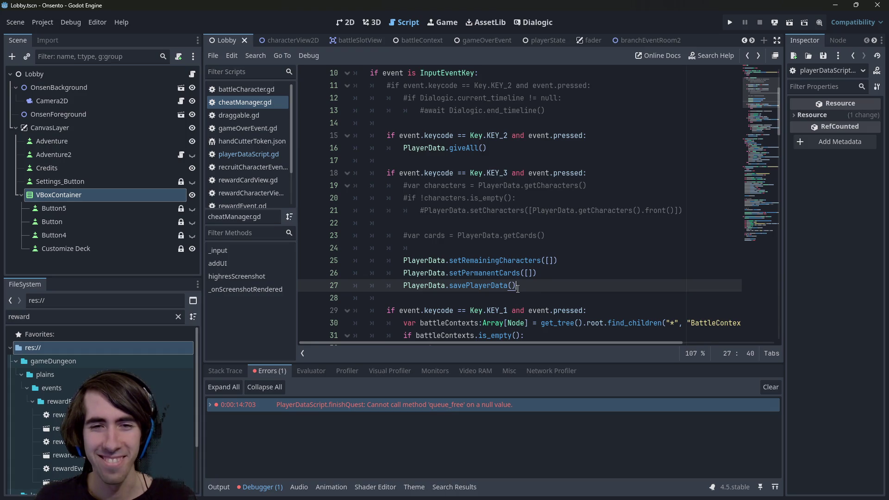
{"action": "left_click", "coordinate": [457, 223]}
- Save the cheat script and display the Lobby scene in the 2D workspace
{"action": "key", "text": "ctrl+s"}
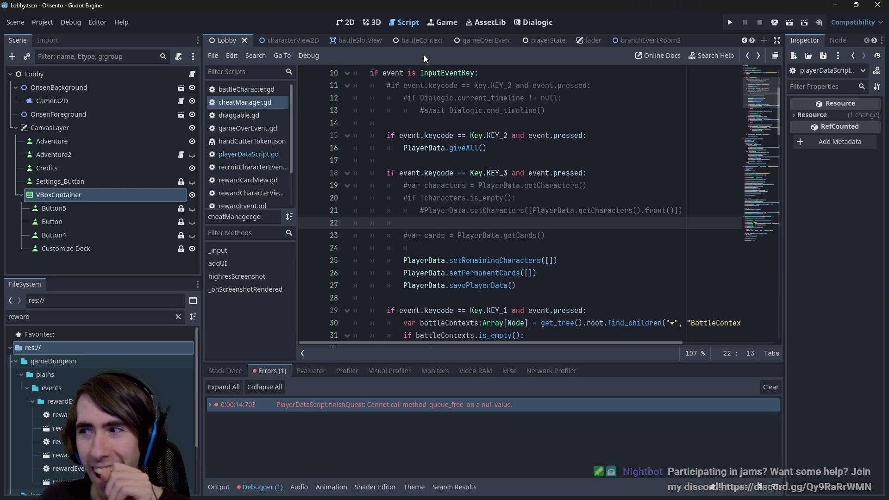
{"action": "left_click", "coordinate": [351, 21]}
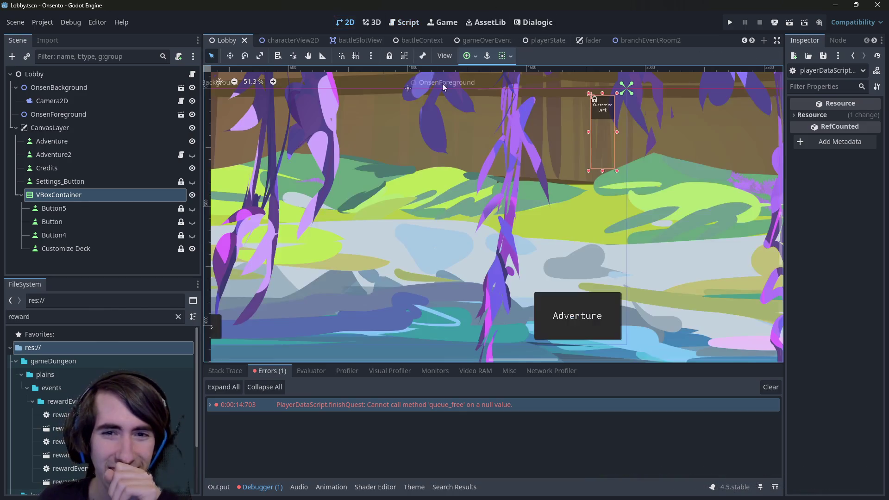
- Run the game, press 3 for the clear cheat, and inspect setRemainingCharacters' Array[Dictionary] parameter
{"action": "scroll", "coordinate": [492, 162], "scroll_direction": "down", "scroll_amount": 2}
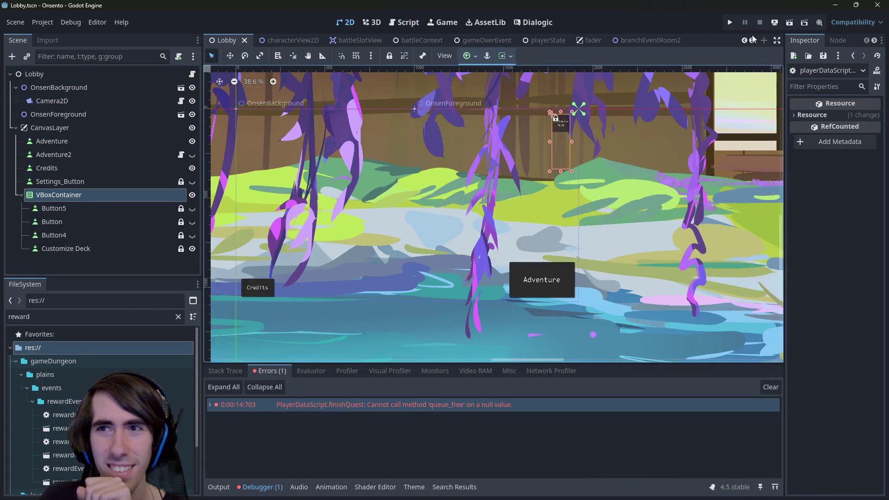
{"action": "key", "text": "F5"}
{"action": "key", "text": "ctrl+F3"}
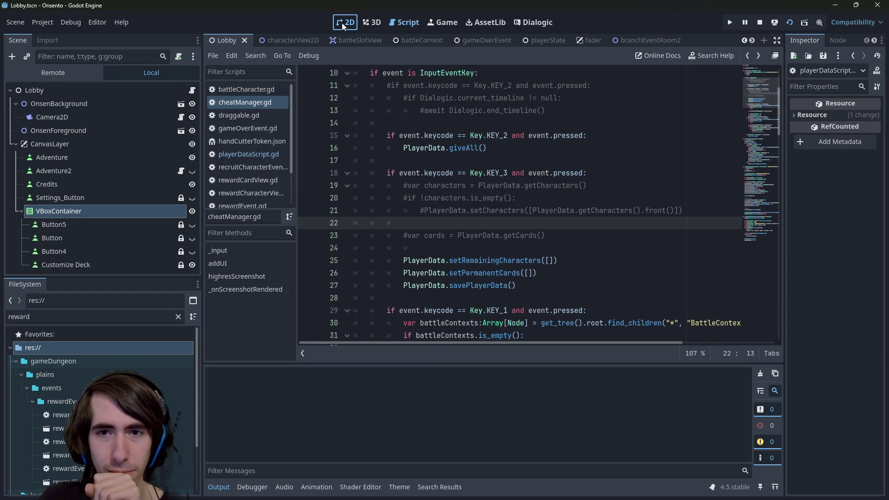
{"action": "left_click", "coordinate": [343, 23]}
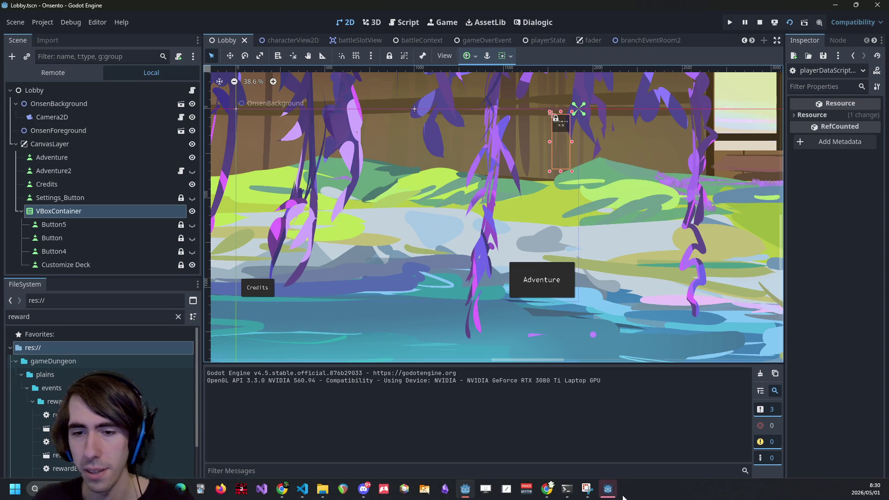
{"action": "key", "text": "3"}
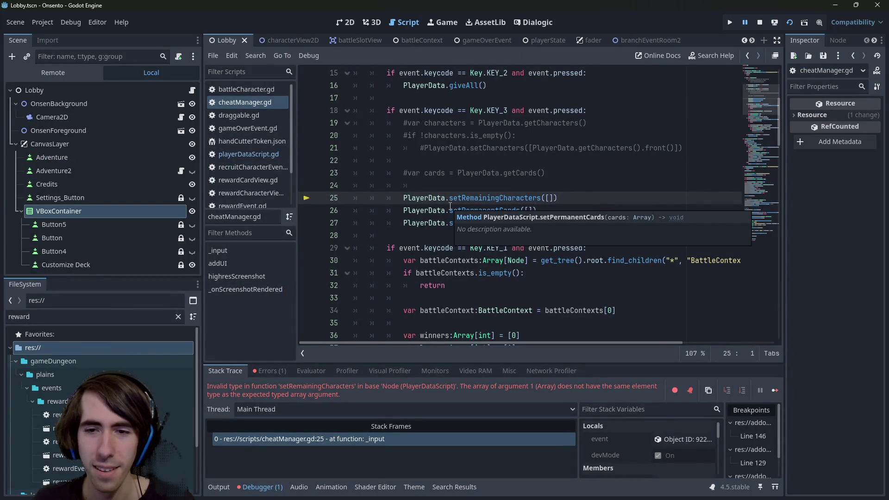
{"action": "left_click", "coordinate": [499, 198], "text": "ctrl"}
- Declare characters: Array[Dictionary] = [] on line 24, pass it to setRemainingCharacters, and save
{"action": "left_click_drag", "start_coordinate": [471, 197], "coordinate": [587, 197]}
{"action": "key", "text": "ctrl+c"}
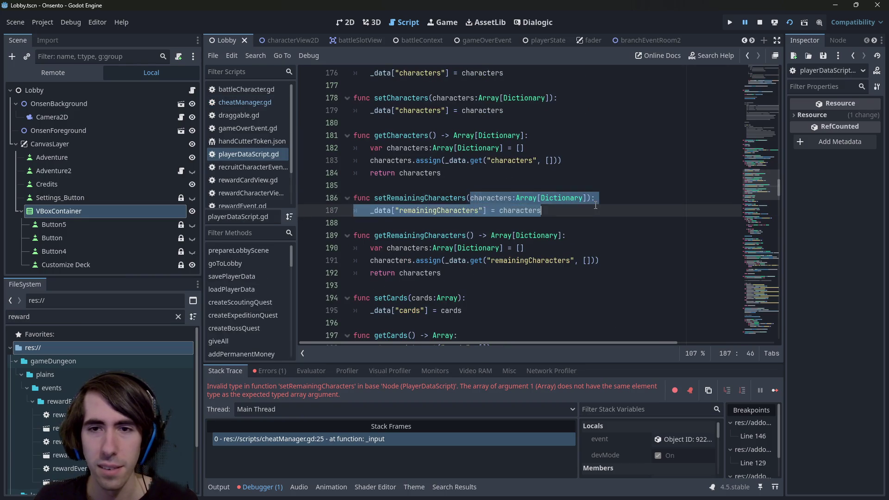
{"action": "key", "text": "alt+Left"}
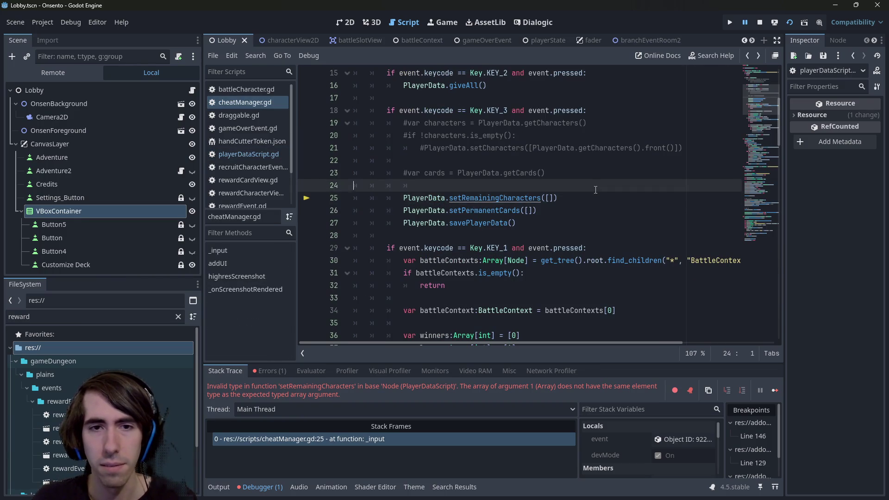
{"action": "key", "text": "ctrl+v"}
{"action": "key", "text": "ctrl+Left"}
{"action": "key", "text": "ctrl+Left"}
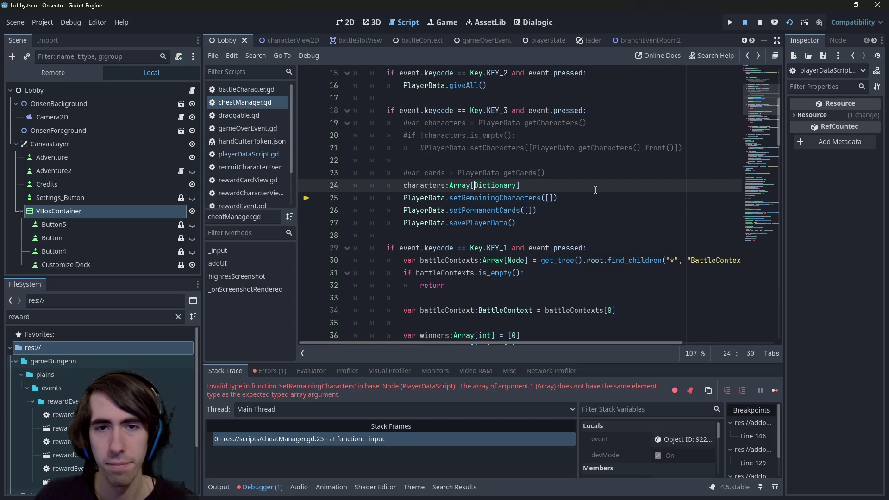
{"action": "type", "text": "var"}
{"action": "key", "text": "End"}
{"action": "type", "text": "= []"}
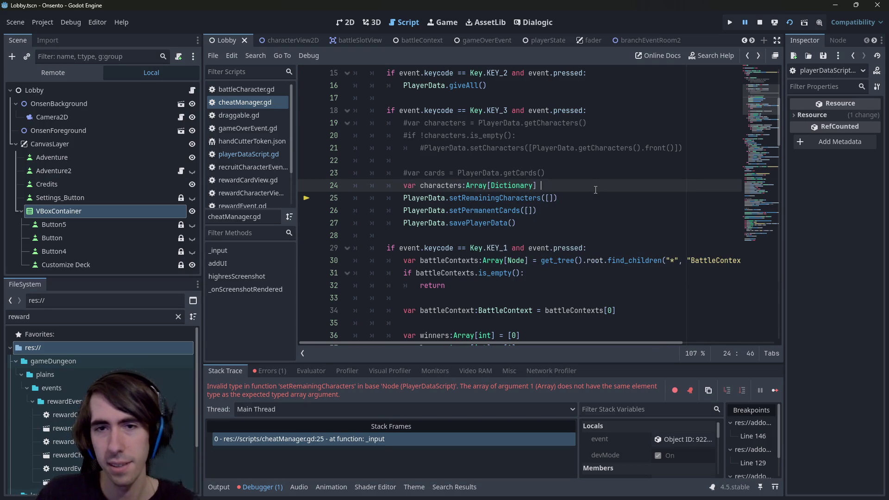
{"action": "double_click", "coordinate": [437, 186]}
{"action": "key", "text": "ctrl+c"}
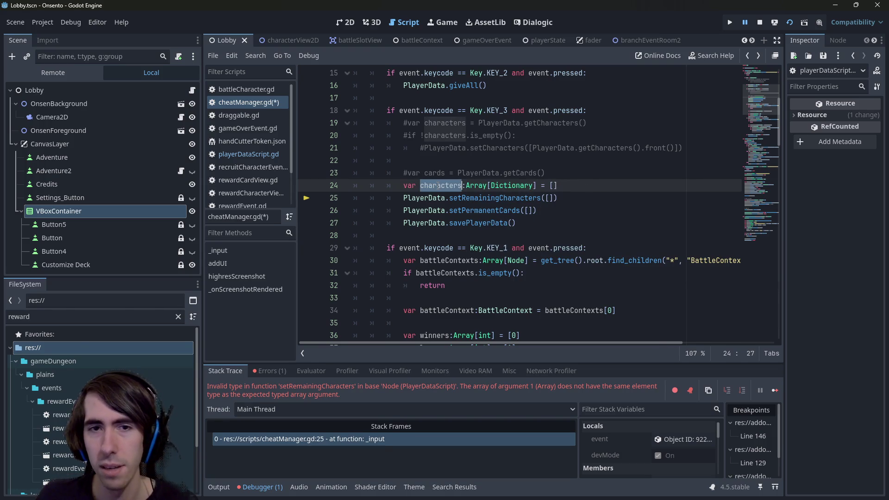
{"action": "double_click", "coordinate": [551, 198]}
{"action": "key", "text": "ctrl+v"}
{"action": "key", "text": "ctrl+s"}
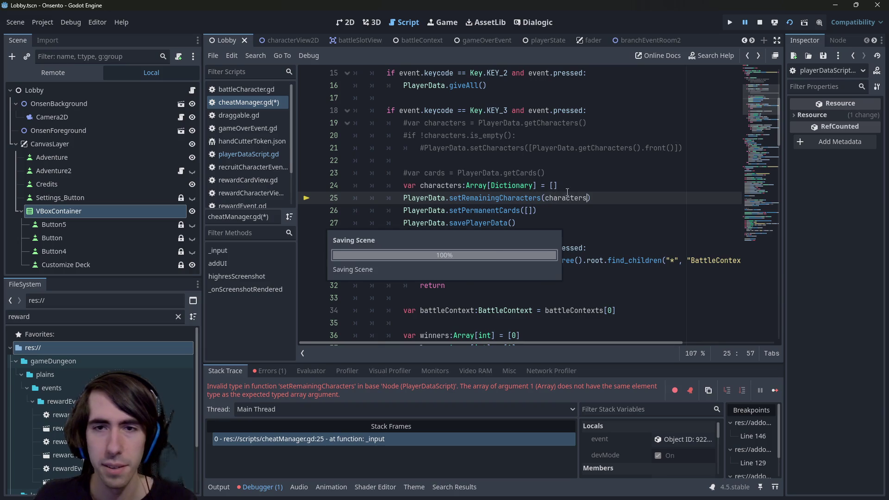
- Duplicate the declaration as line 26 and rename the variable to cards
{"action": "left_click_drag", "start_coordinate": [353, 198], "coordinate": [391, 198]}
{"action": "left_click_drag", "start_coordinate": [559, 185], "coordinate": [320, 189]}
{"action": "key", "text": "ctrl+c"}
{"action": "left_click", "coordinate": [602, 197]}
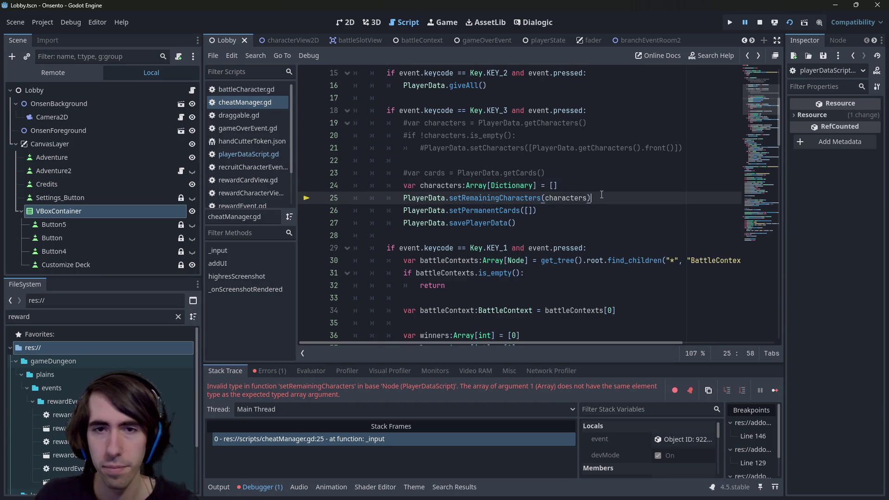
{"action": "key", "text": "Return"}
{"action": "key", "text": "ctrl+v"}
{"action": "left_click", "coordinate": [436, 211]}
{"action": "left_click_drag", "start_coordinate": [437, 211], "coordinate": [475, 210]}
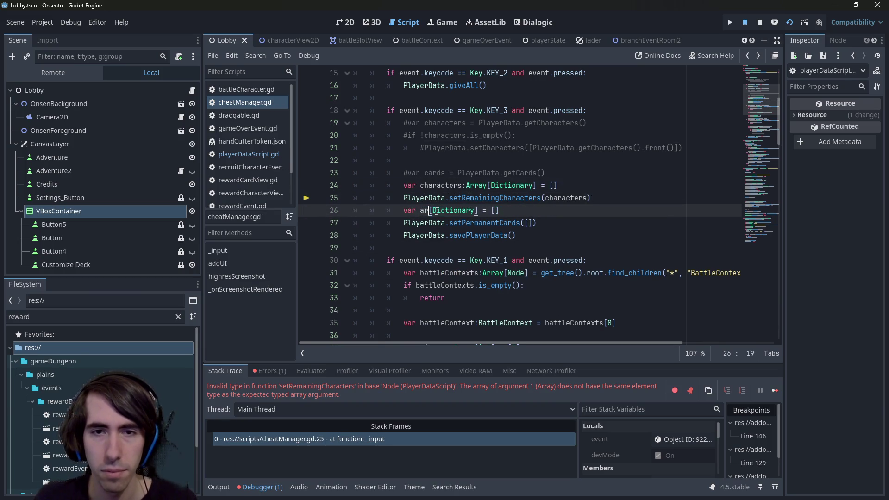
{"action": "type", "text": "ards"}
{"action": "key", "text": "ctrl+Left"}
{"action": "type", "text": "c"}
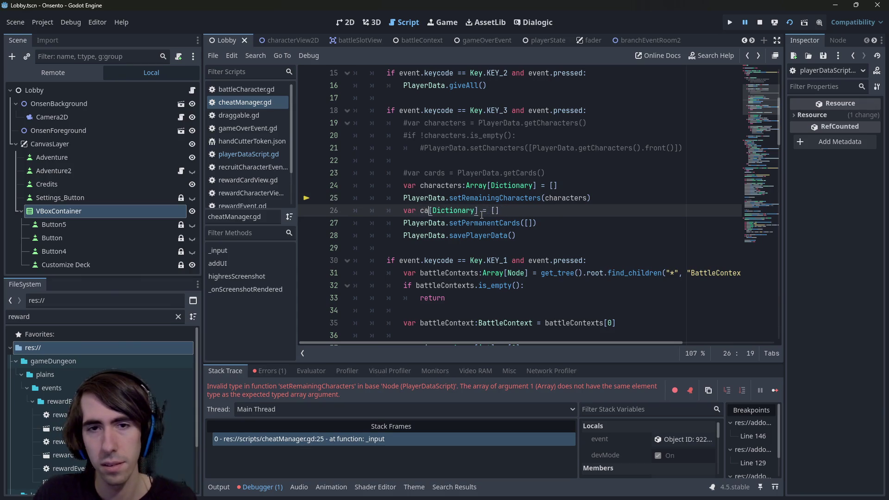
{"action": "key", "text": "ctrl+Right"}
{"action": "type", "text": ":"}
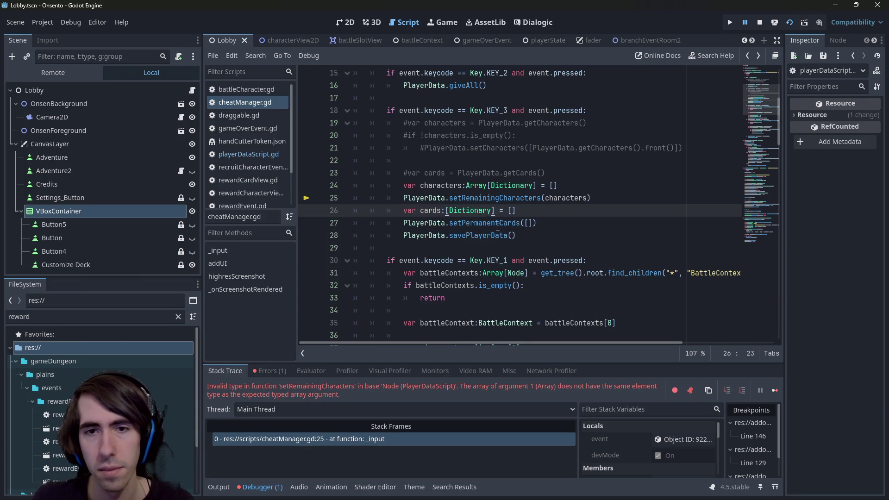
- Change the cards variable's type to Array[StringName], matching setPermanentCards' parameter
{"action": "left_click", "coordinate": [498, 226], "text": "ctrl"}
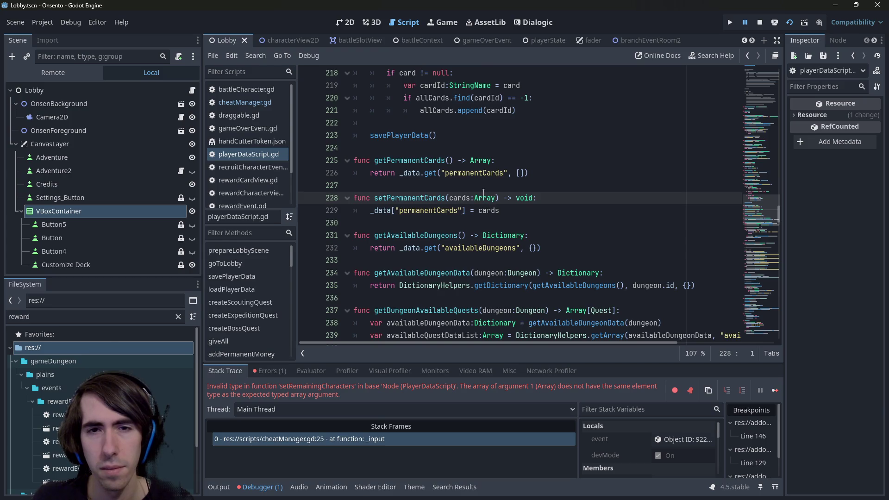
{"action": "key", "text": "alt+Left"}
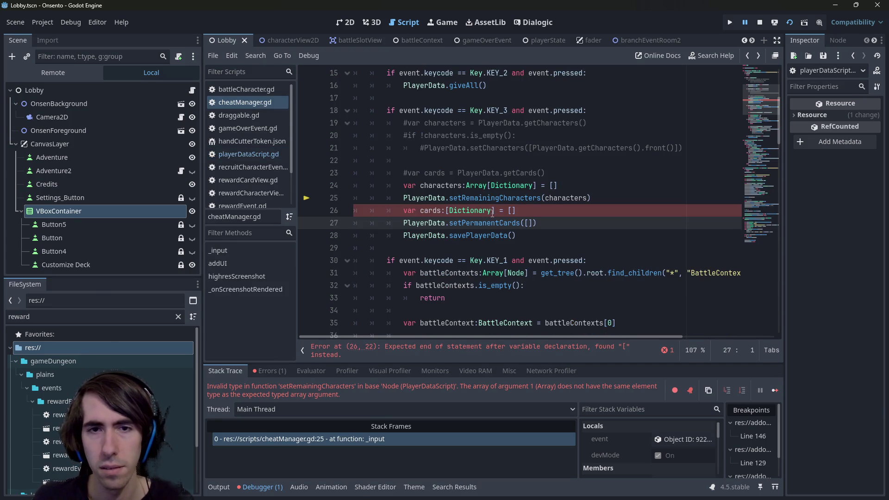
{"action": "left_click", "coordinate": [444, 211]}
{"action": "type", "text": "Array"}
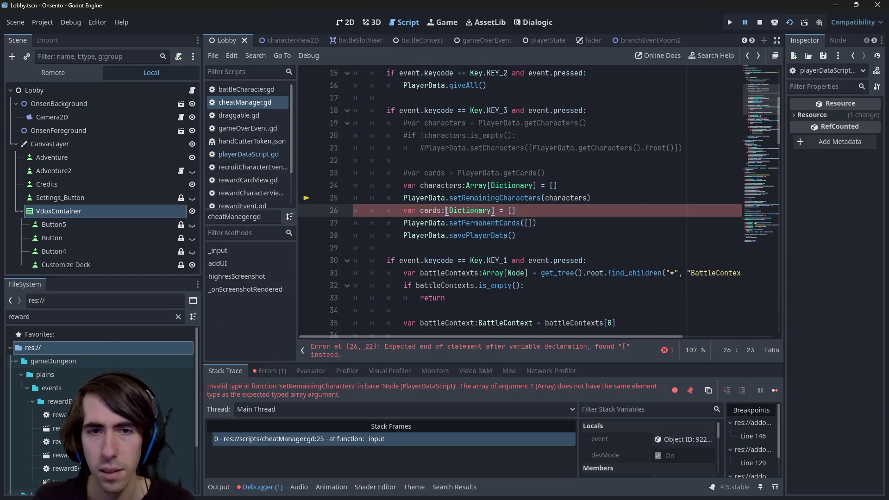
{"action": "left_click", "coordinate": [495, 210]}
{"action": "double_click", "coordinate": [495, 210]}
{"action": "type", "text": "StringN"}
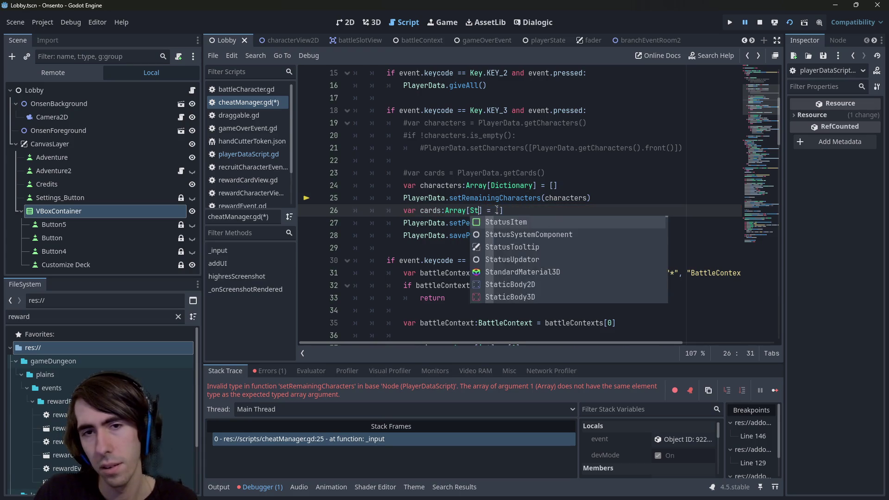
{"action": "key", "text": "Return"}
{"action": "key", "text": "End"}
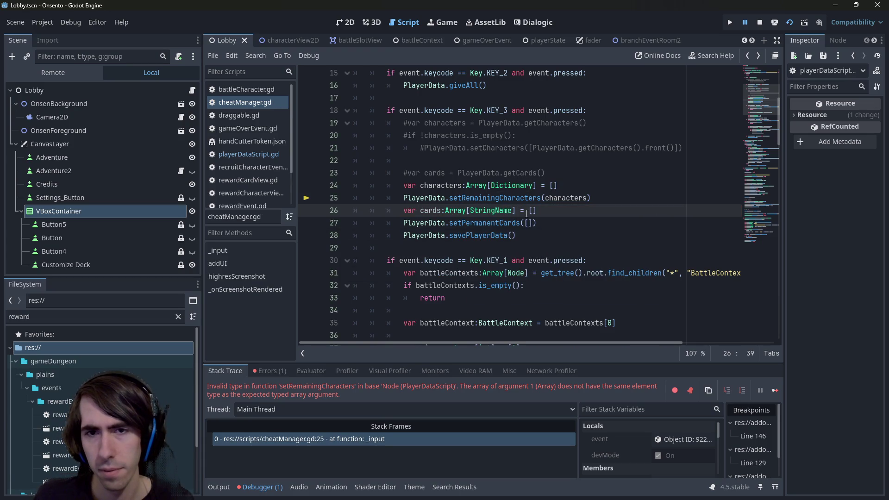
- Stop the game, pass cards to setPermanentCards on line 27, and relaunch the current scene
{"action": "left_click", "coordinate": [759, 22]}
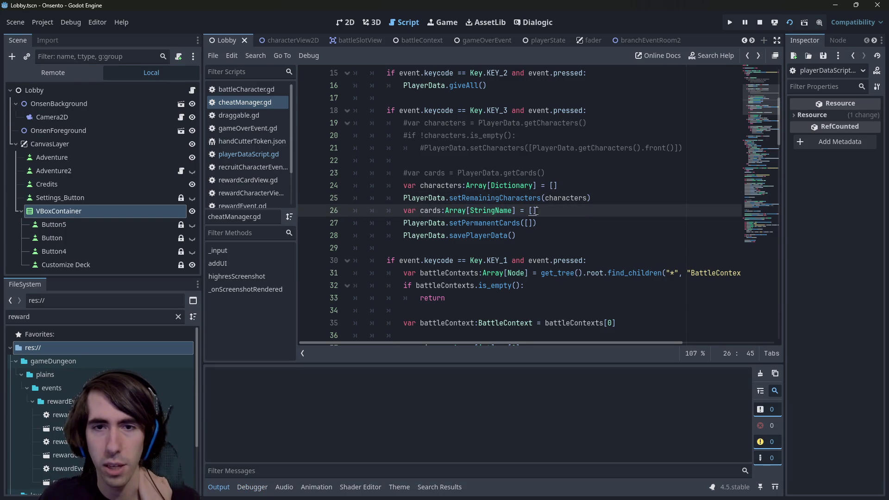
{"action": "left_click", "coordinate": [759, 23]}
{"action": "double_click", "coordinate": [438, 211]}
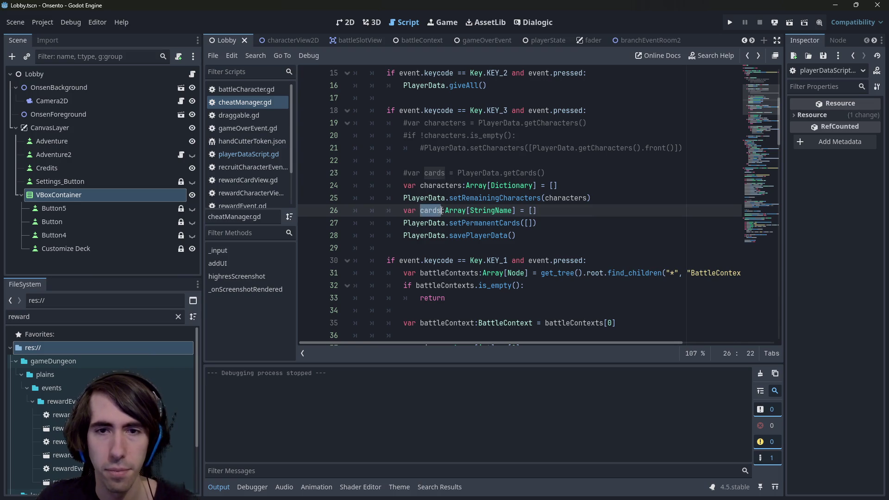
{"action": "left_click", "coordinate": [524, 223]}
{"action": "key", "text": "BackSpace"}
{"action": "type", "text": "cards"}
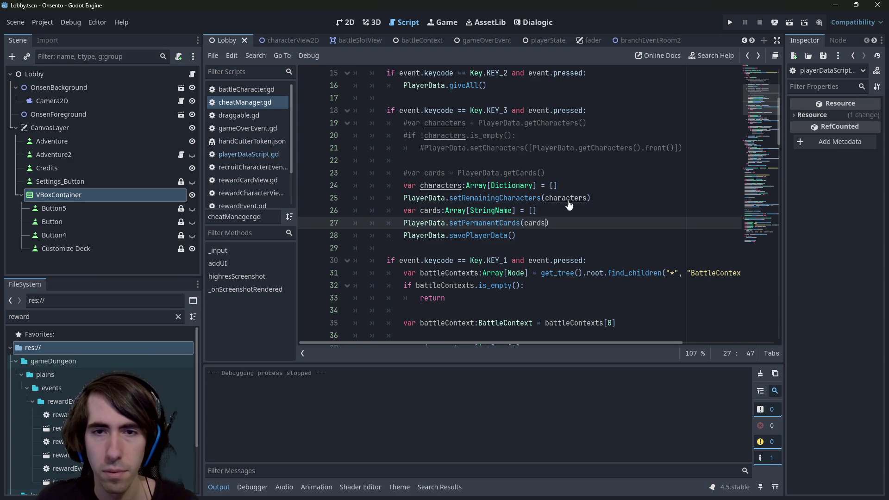
{"action": "left_click", "coordinate": [575, 198]}
{"action": "left_click", "coordinate": [789, 24]}
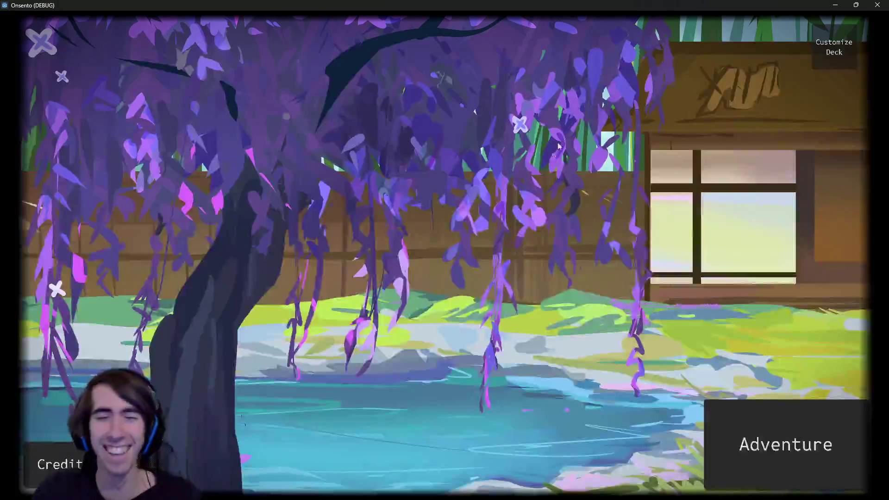
- Open Customize Deck, show the stored units and scroll through them, then minimize the game
{"action": "left_click", "coordinate": [817, 67]}
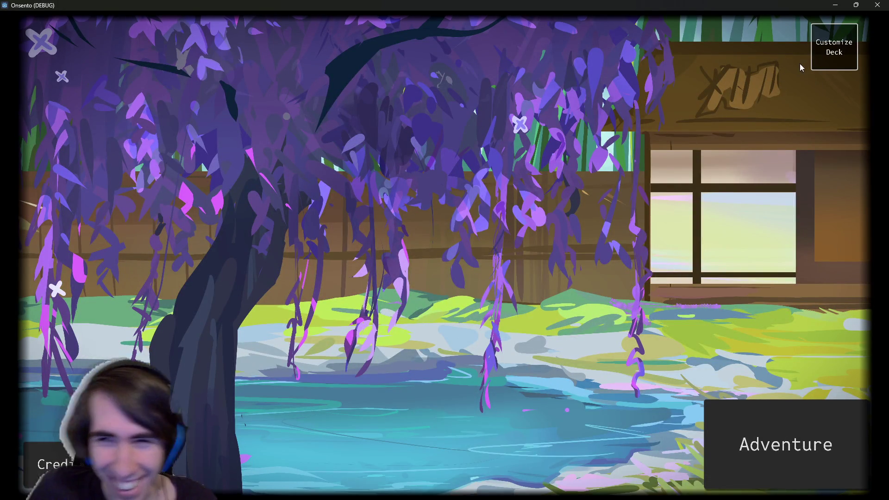
{"action": "left_click", "coordinate": [802, 68]}
{"action": "scroll", "coordinate": [585, 190], "scroll_direction": "down", "scroll_amount": 5}
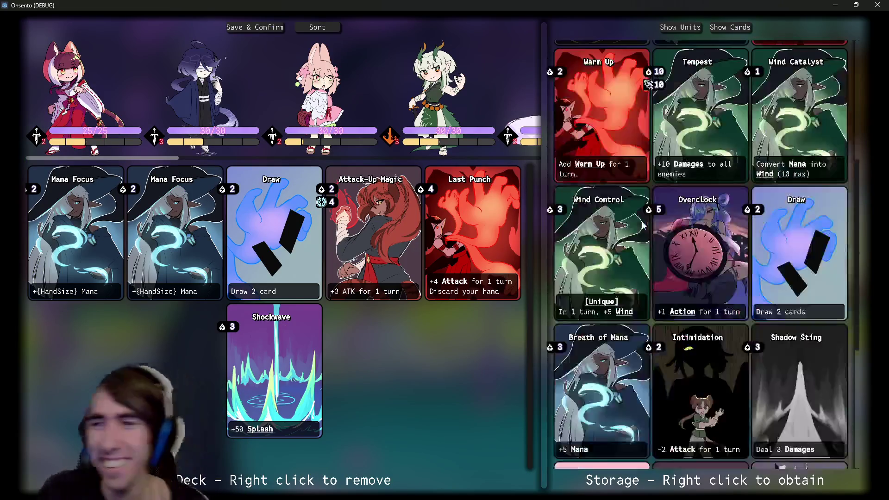
{"action": "scroll", "coordinate": [602, 138], "scroll_direction": "up", "scroll_amount": 4}
{"action": "left_click", "coordinate": [688, 29]}
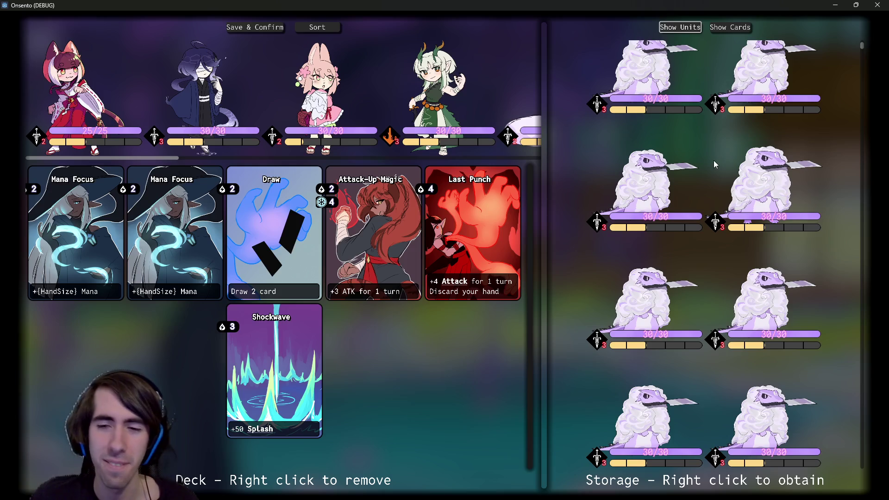
{"action": "mouse_move", "coordinate": [862, 45]}
{"action": "left_mouse_down"}
{"action": "mouse_move", "coordinate": [847, 357]}
{"action": "mouse_move", "coordinate": [860, 448]}
{"action": "left_mouse_up"}
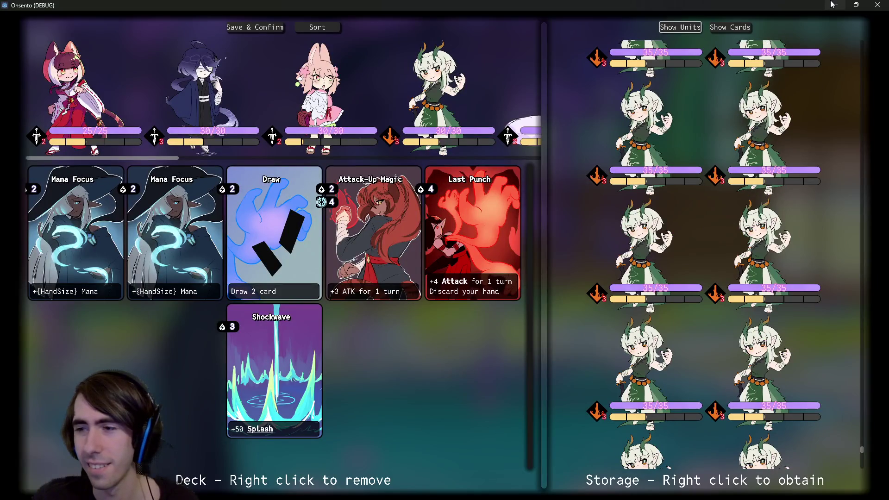
{"action": "left_click", "coordinate": [833, 5]}
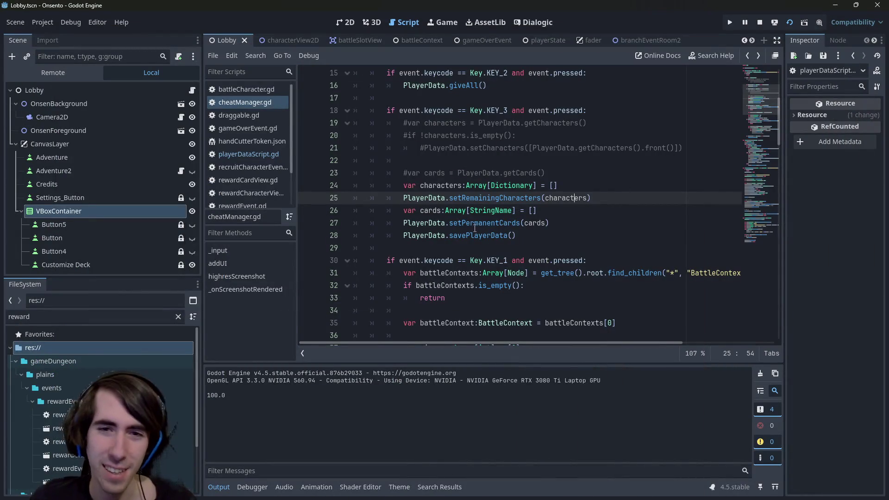
- Set a breakpoint on line 25 (setRemainingCharacters), stop the game, and run the current scene again
{"action": "left_click", "coordinate": [487, 202]}
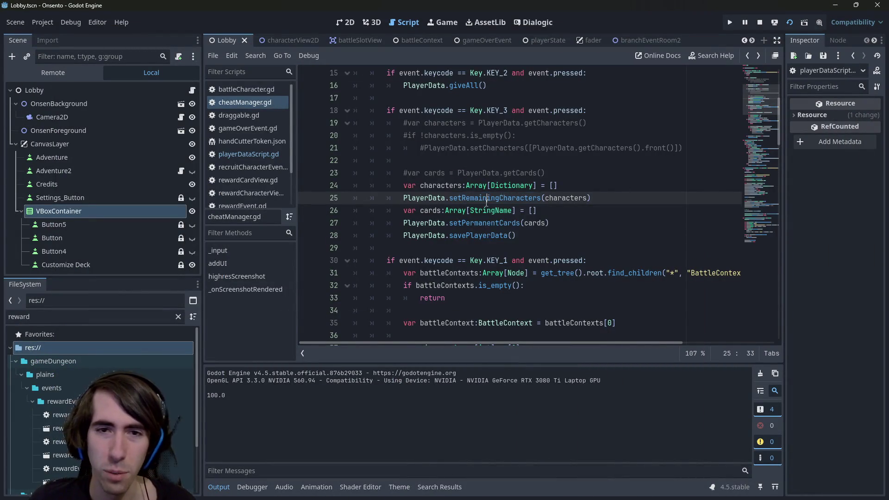
{"action": "left_click", "coordinate": [491, 236]}
{"action": "left_click", "coordinate": [309, 200]}
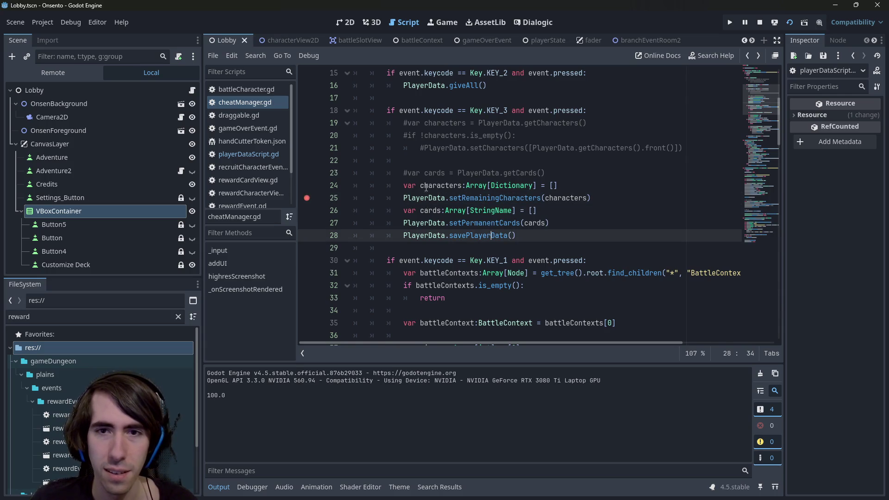
{"action": "left_click", "coordinate": [763, 27]}
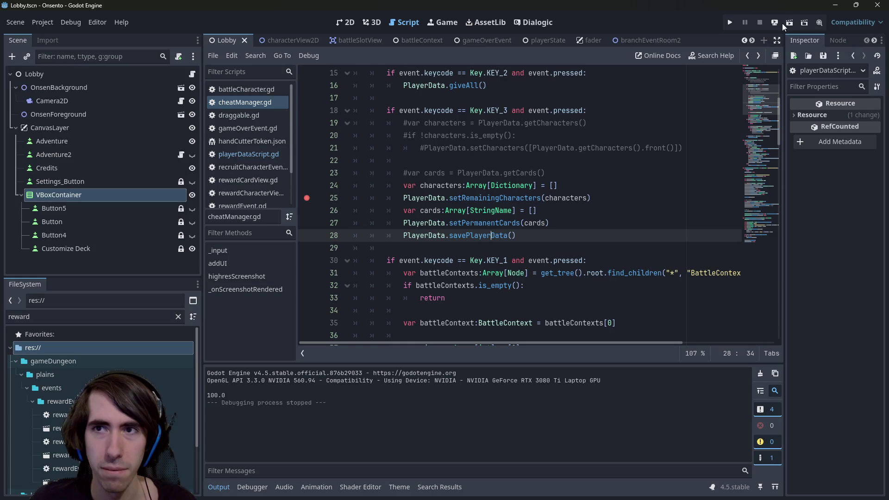
{"action": "left_click", "coordinate": [785, 23]}
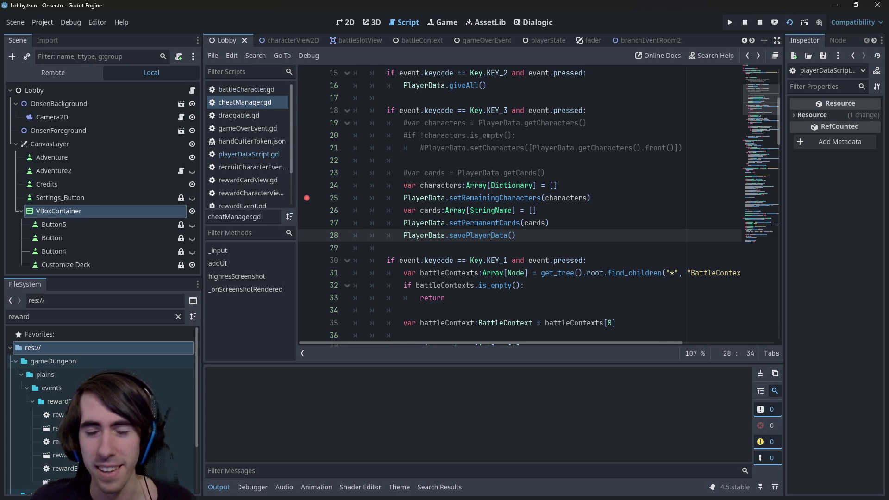
- Press 3 in the game to hit the line-25 breakpoint, then continue execution
{"action": "mouse_move", "coordinate": [490, 191]}
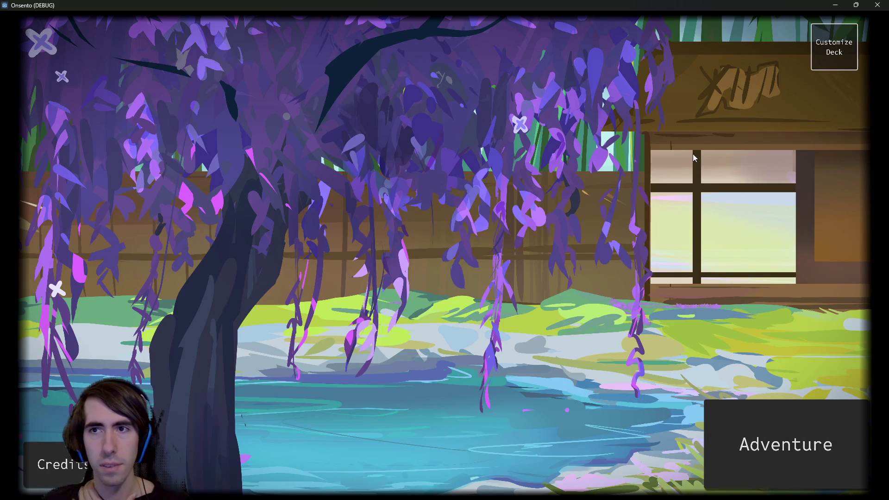
{"action": "left_click", "coordinate": [835, 5]}
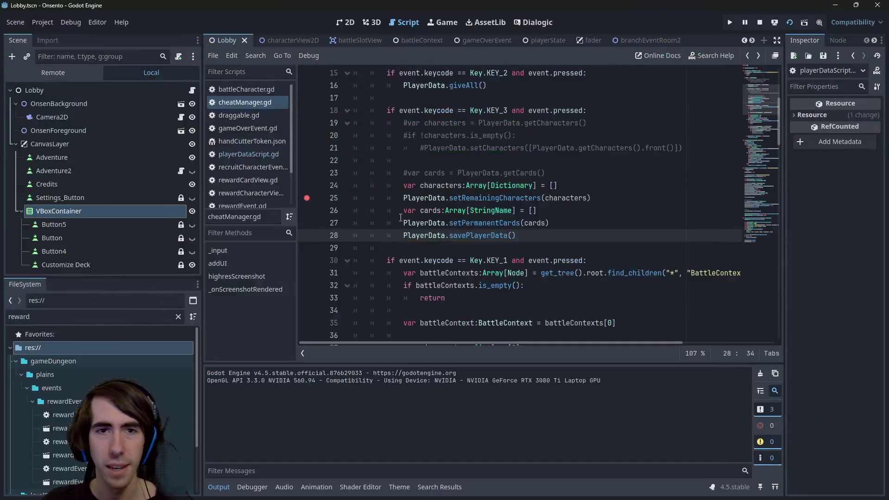
{"action": "scroll", "coordinate": [433, 199], "scroll_direction": "up", "scroll_amount": 2}
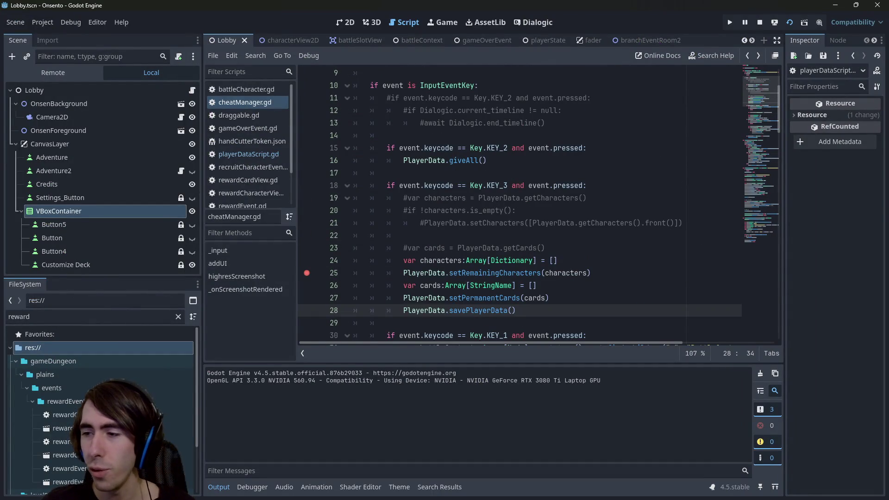
{"action": "key", "text": "alt+Tab"}
{"action": "key", "text": "3"}
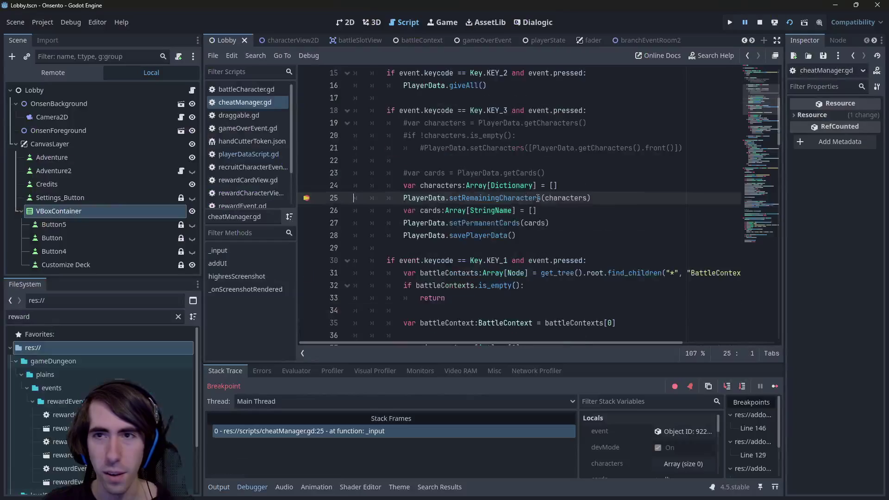
{"action": "left_click", "coordinate": [775, 386]}
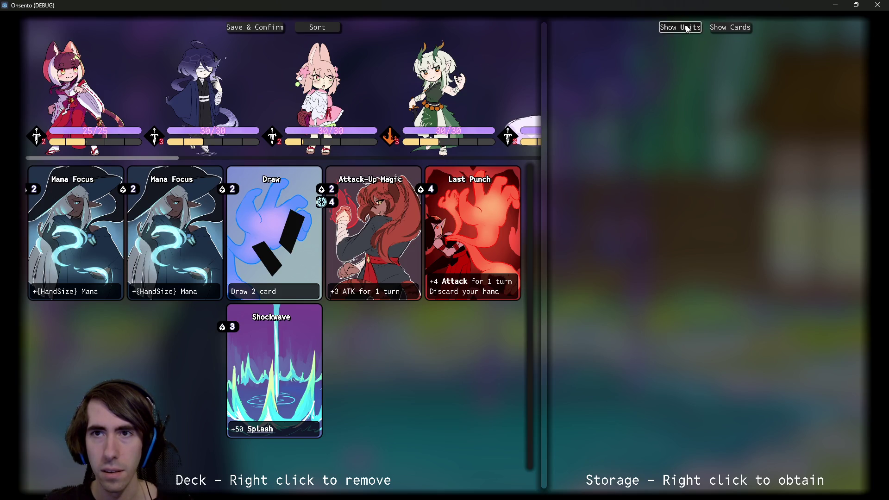
- Remove three units from the deck into storage, list the stored units, and close the game
{"action": "scroll", "coordinate": [359, 105], "scroll_direction": "down", "scroll_amount": 10}
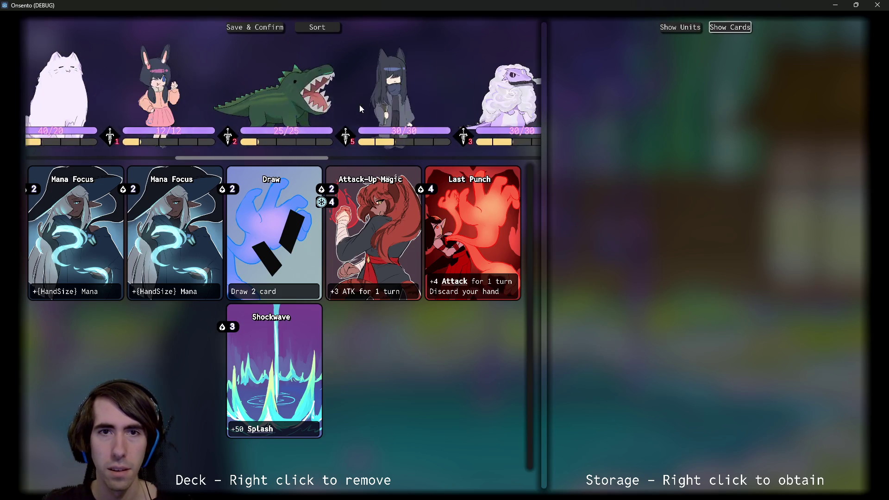
{"action": "scroll", "coordinate": [359, 105], "scroll_direction": "up", "scroll_amount": 10}
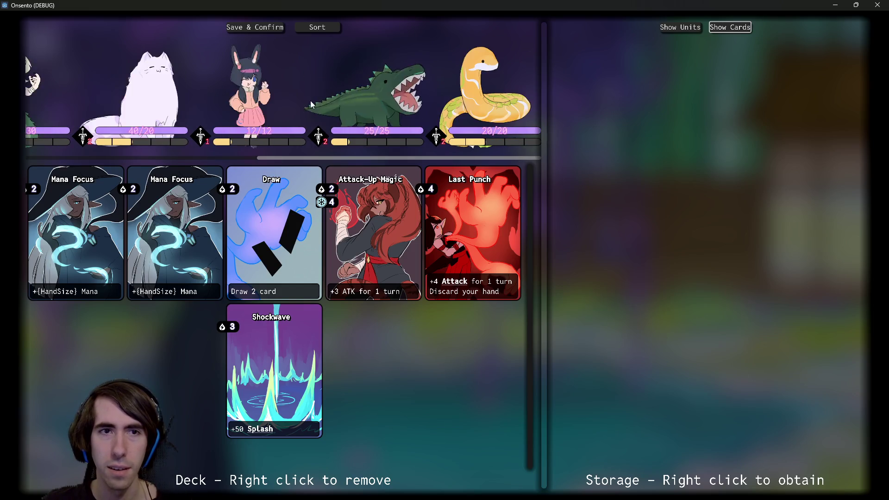
{"action": "right_click", "coordinate": [363, 106]}
{"action": "right_click", "coordinate": [387, 103]}
{"action": "right_click", "coordinate": [404, 97]}
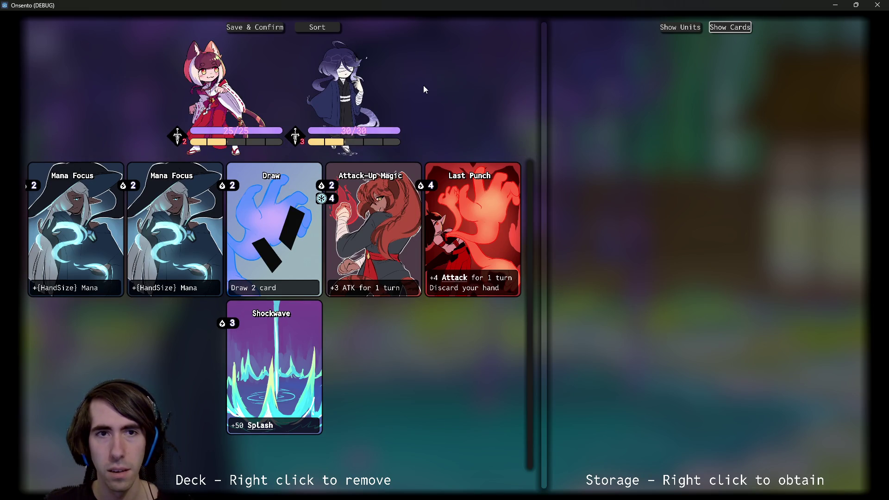
{"action": "left_click", "coordinate": [690, 27]}
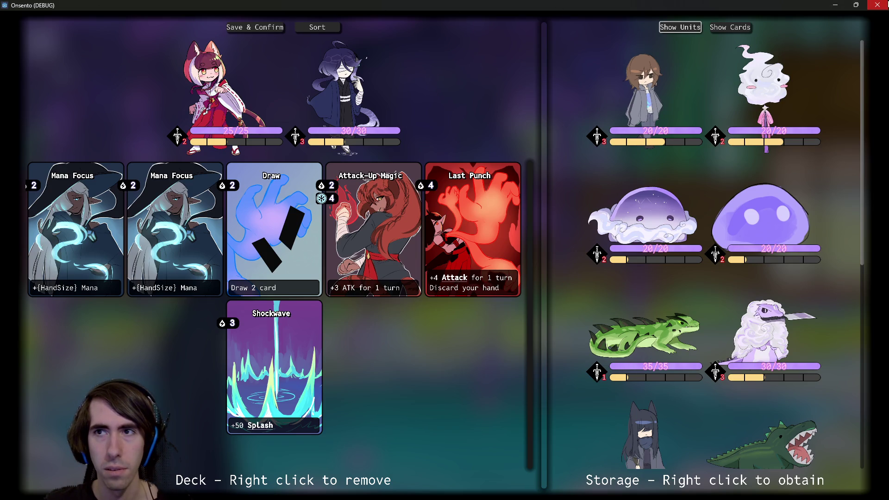
{"action": "left_click", "coordinate": [878, 4]}
{"action": "scroll", "coordinate": [556, 135], "scroll_direction": "up", "scroll_amount": 2}
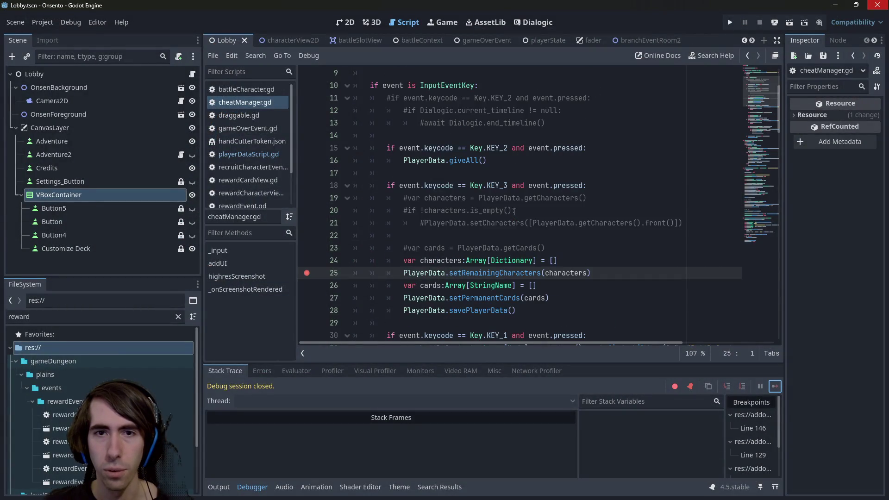
{"action": "left_click", "coordinate": [466, 163], "text": "ctrl"}
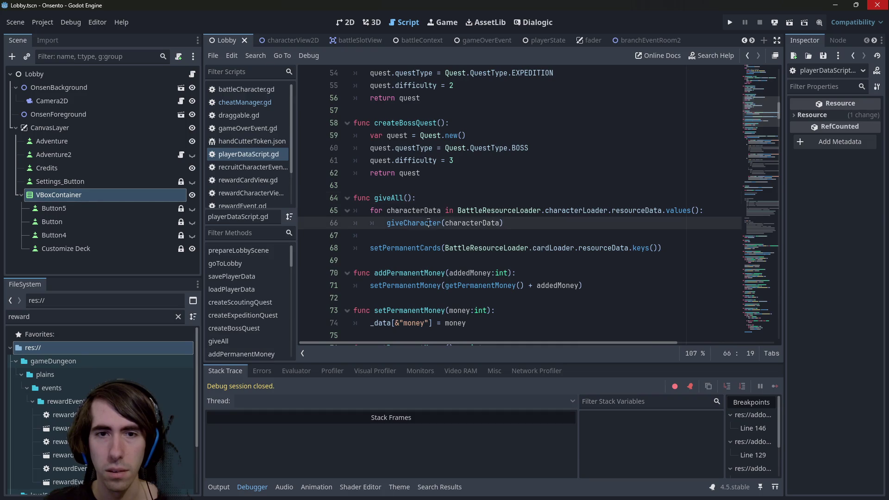
{"action": "double_click", "coordinate": [413, 222]}
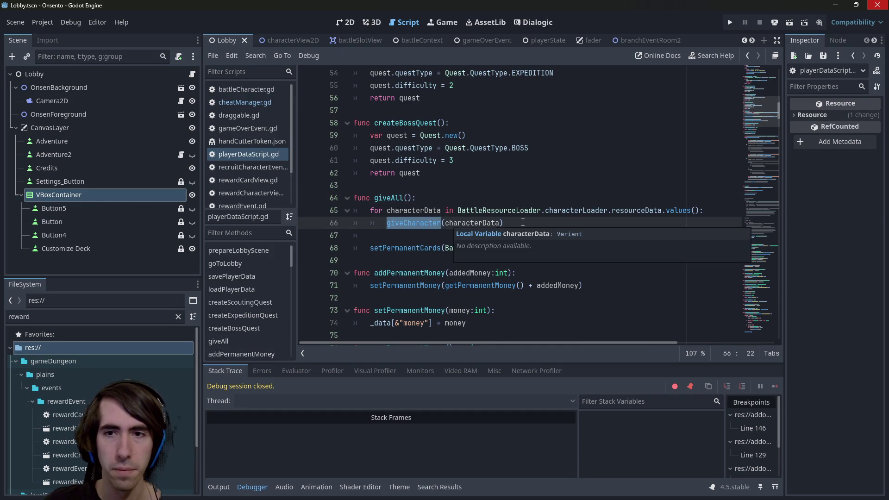
{"action": "left_click", "coordinate": [526, 218]}
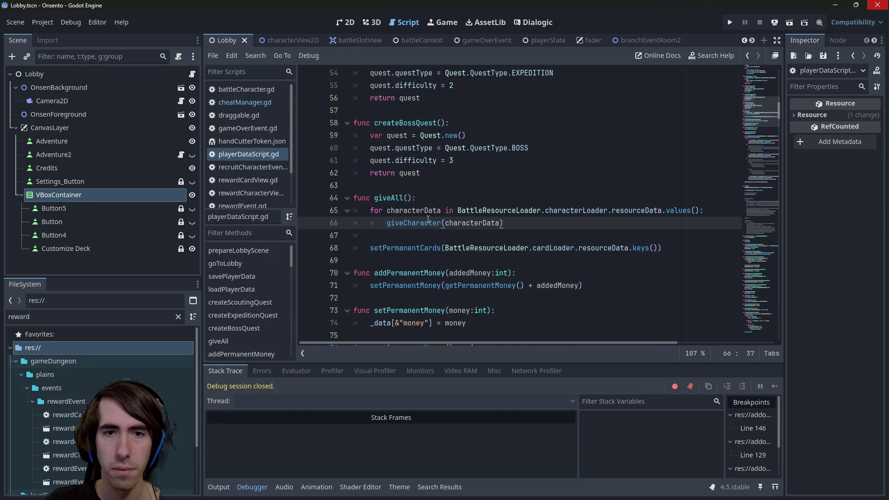
{"action": "double_click", "coordinate": [441, 223]}
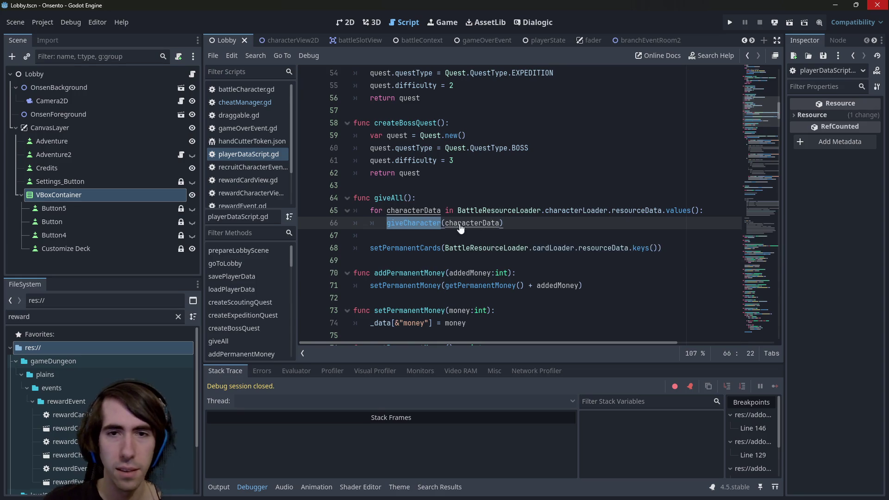
{"action": "left_click", "coordinate": [436, 223], "text": "ctrl"}
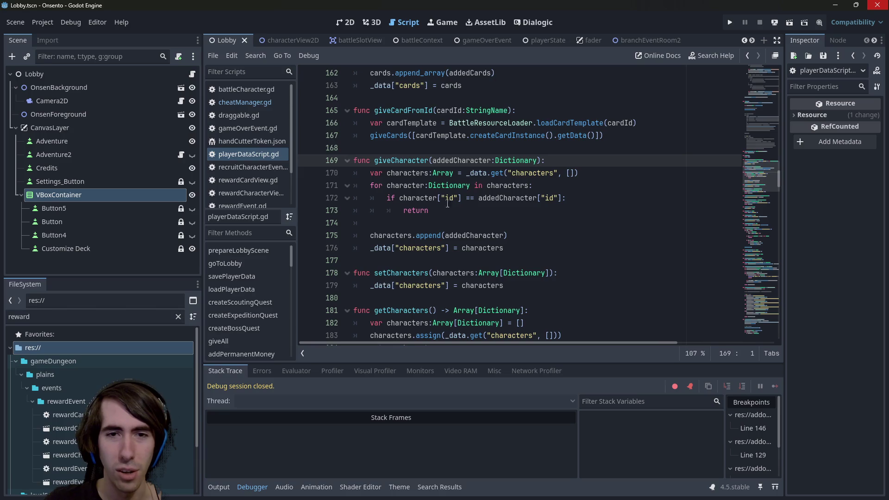
{"action": "scroll", "coordinate": [447, 202], "scroll_direction": "down", "scroll_amount": 2}
{"action": "scroll", "coordinate": [456, 208], "scroll_direction": "up", "scroll_amount": 2}
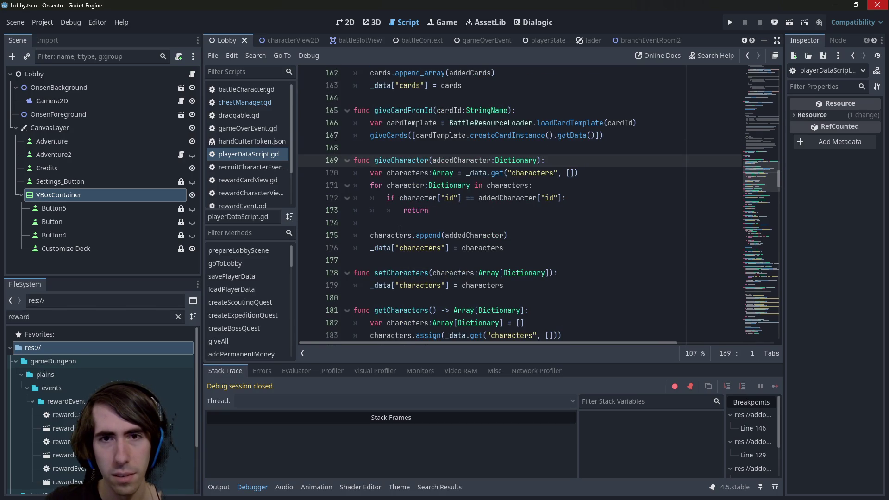
{"action": "scroll", "coordinate": [399, 229], "scroll_direction": "up", "scroll_amount": 2}
{"action": "scroll", "coordinate": [401, 227], "scroll_direction": "down", "scroll_amount": 1}
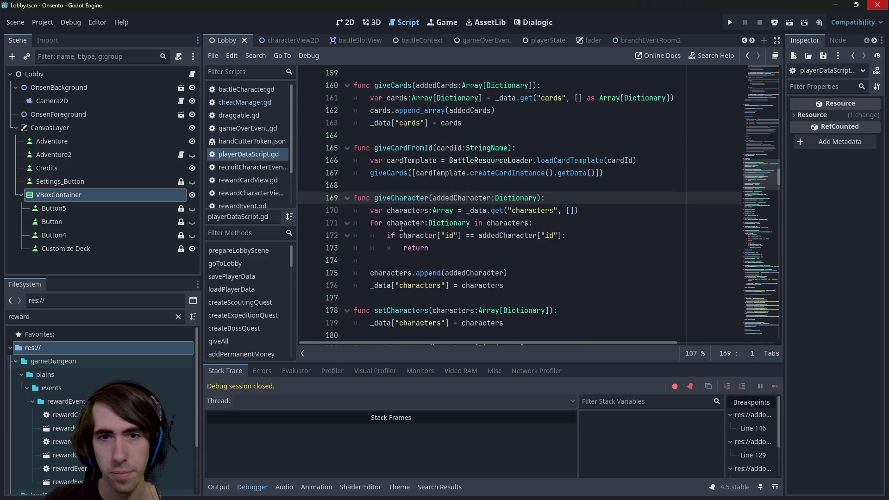
{"action": "key", "text": "alt+Left"}
{"action": "key", "text": "alt+Left"}
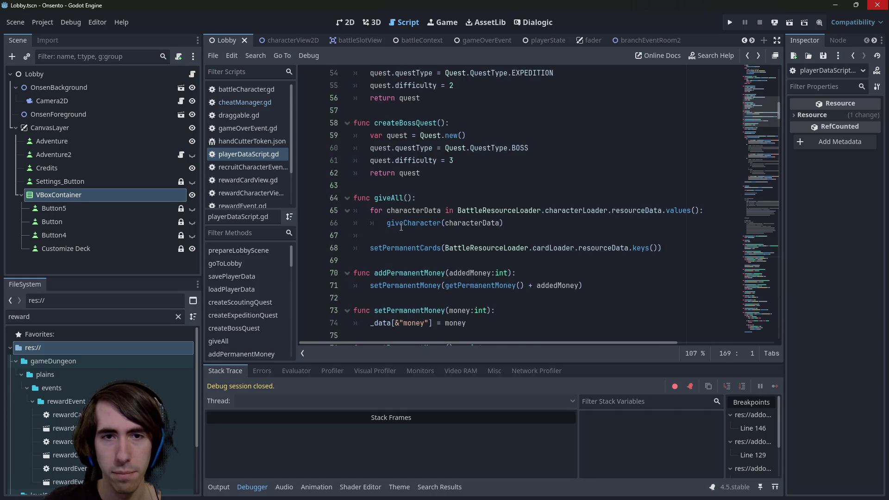
{"action": "key", "text": "alt+Left"}
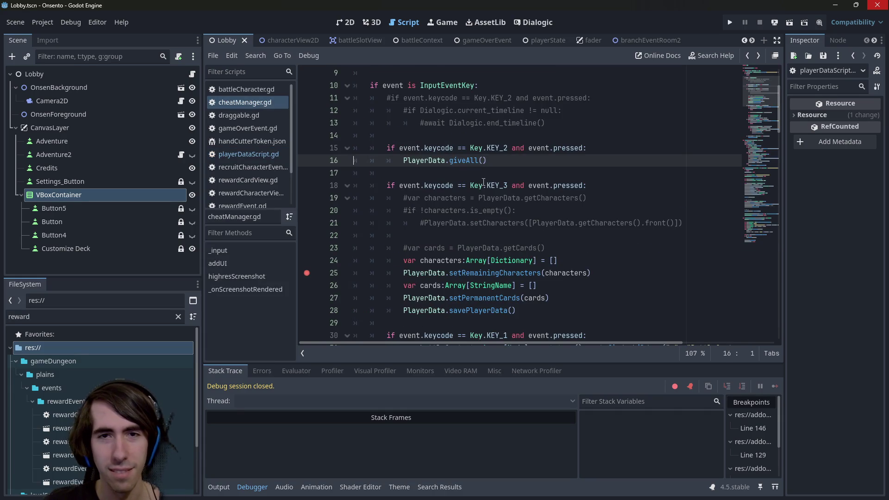
{"action": "left_click", "coordinate": [464, 160], "text": "ctrl"}
- Comment out the giveCharacter loop and add setRemainingCharacters() with the characterLoader resourceData values
{"action": "left_click_drag", "start_coordinate": [531, 223], "coordinate": [313, 210]}
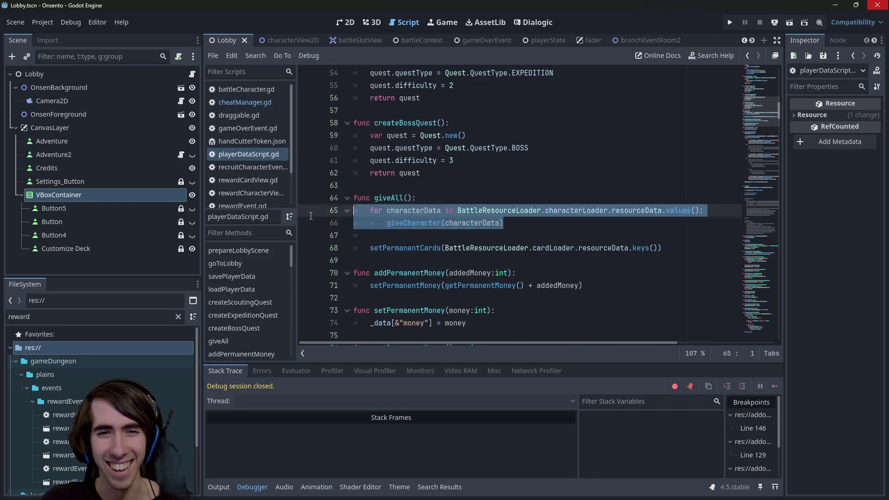
{"action": "key", "text": "ctrl+k"}
{"action": "left_click", "coordinate": [525, 225]}
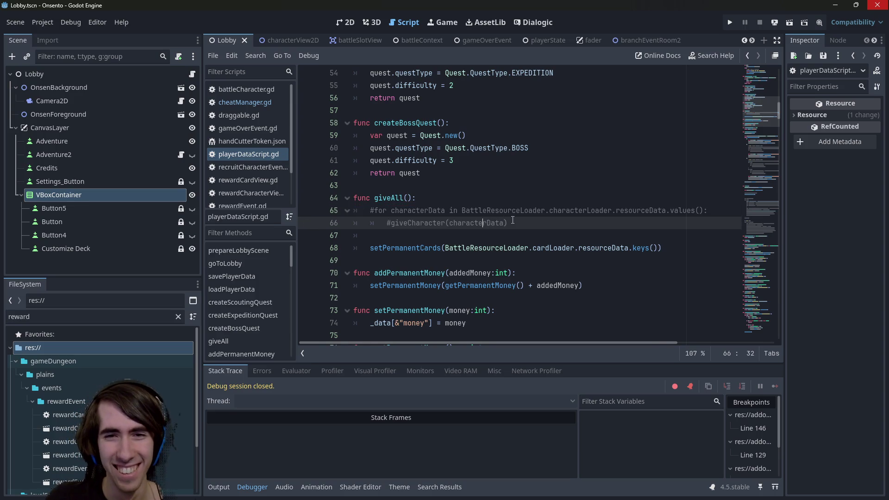
{"action": "key", "text": "Down"}
{"action": "type", "text": "set"}
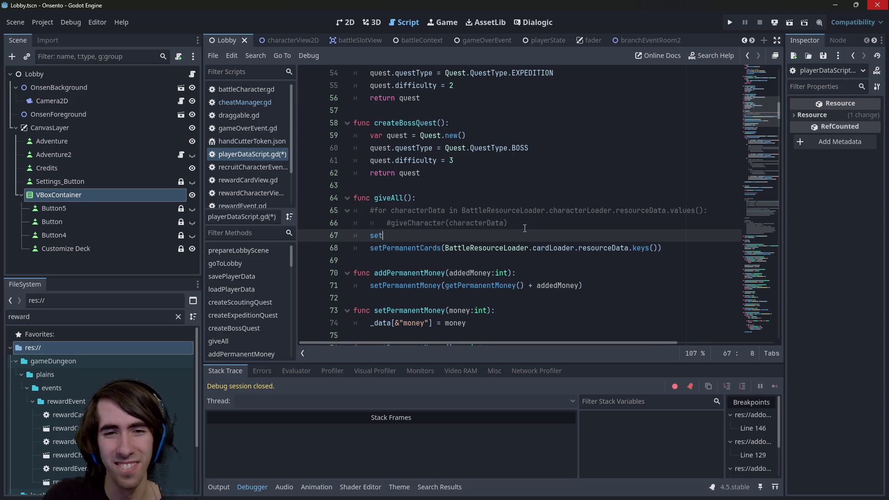
{"action": "type", "text": "Rem"}
{"action": "key", "text": "Return"}
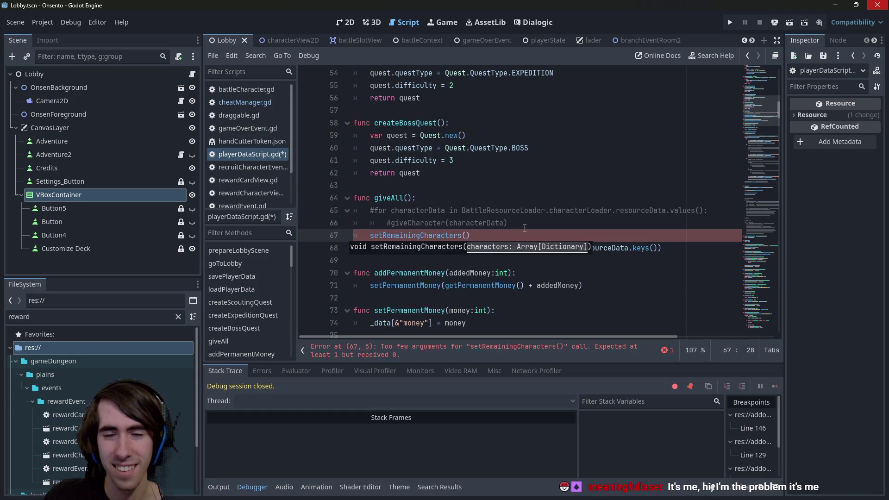
{"action": "key", "text": "Up"}
{"action": "key", "text": "Up"}
{"action": "key", "text": "ctrl+shift+Right"}
{"action": "key", "text": "ctrl+shift+Right"}
{"action": "key", "text": "ctrl+shift+Right"}
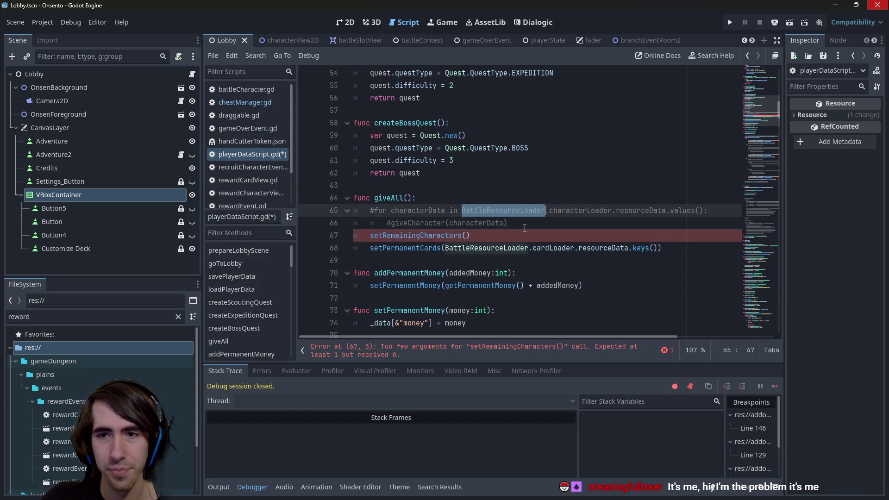
{"action": "key", "text": "ctrl+c"}
{"action": "key", "text": "Down"}
{"action": "key", "text": "Down"}
{"action": "key", "text": "ctrl+v"}
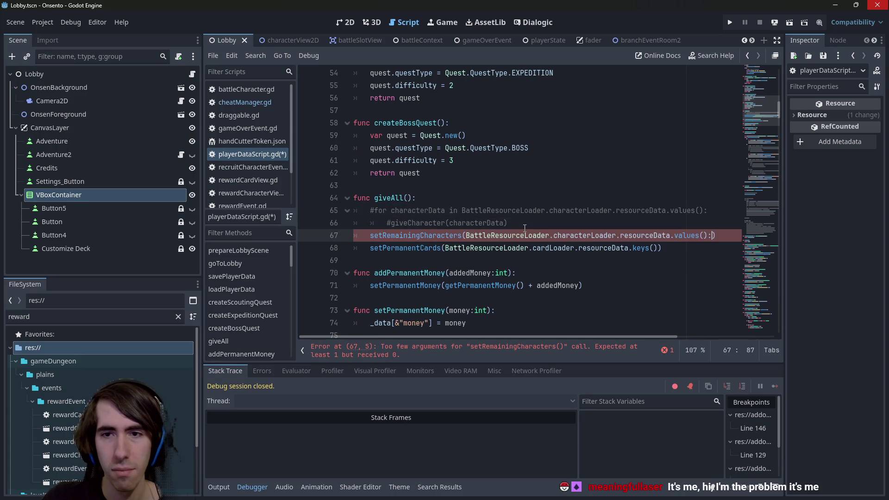
{"action": "key", "text": "BackSpace"}
- Save cheatManager.gd with Ctrl+S and relaunch the project to test the change
{"action": "key", "text": "ctrl+s"}
{"action": "left_click", "coordinate": [524, 228]}
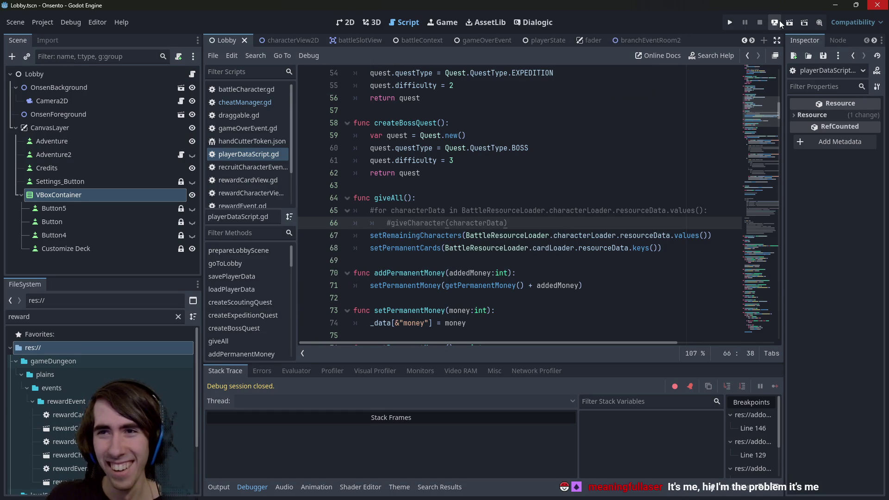
{"action": "left_click", "coordinate": [730, 22]}
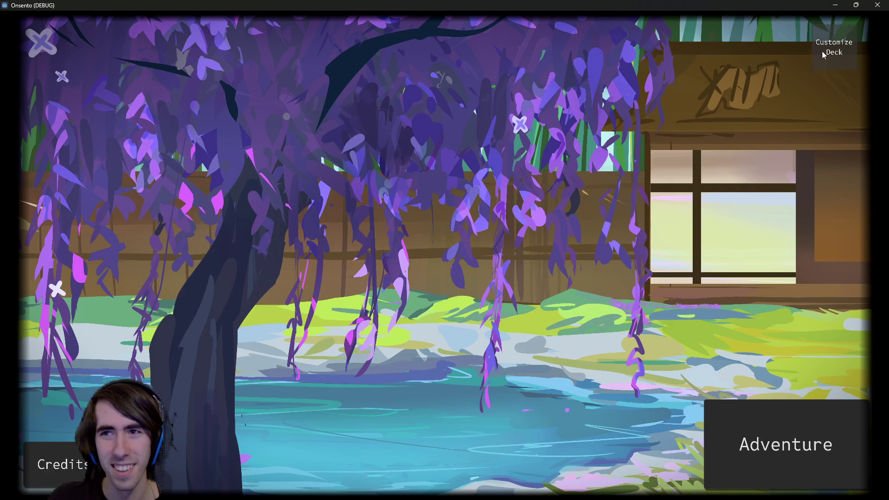
- Repeatedly open Customize Deck and return to the main menu with Save & Confirm
{"action": "left_click", "coordinate": [834, 47]}
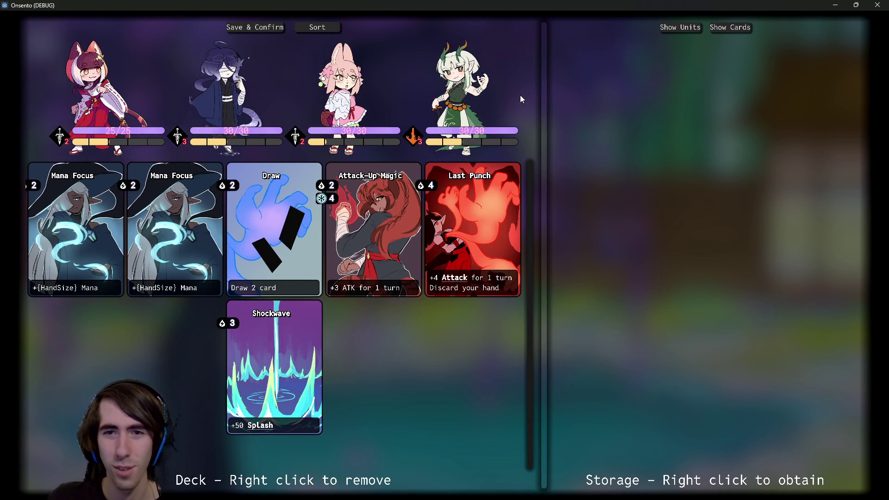
{"action": "left_click", "coordinate": [251, 27]}
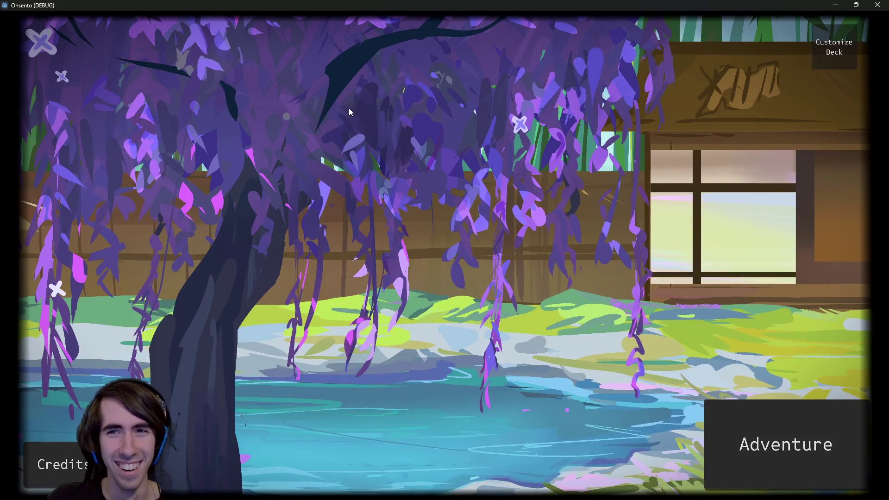
{"action": "left_click", "coordinate": [820, 40]}
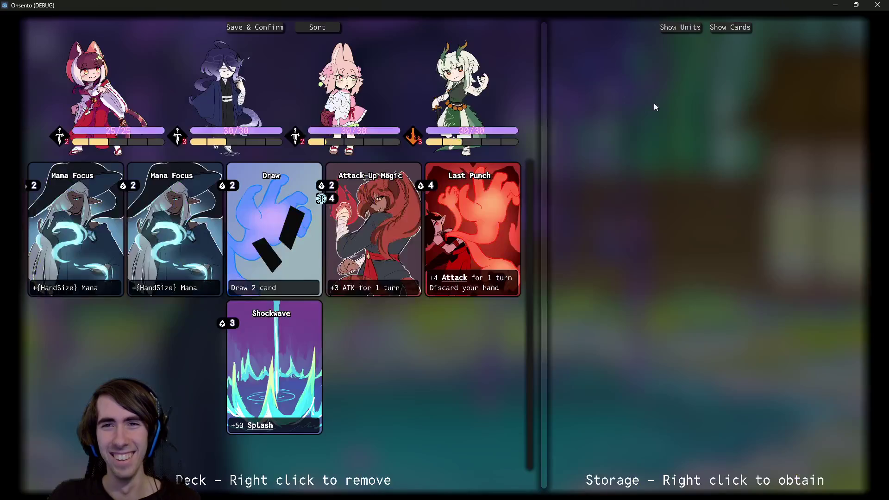
{"action": "left_click", "coordinate": [260, 29]}
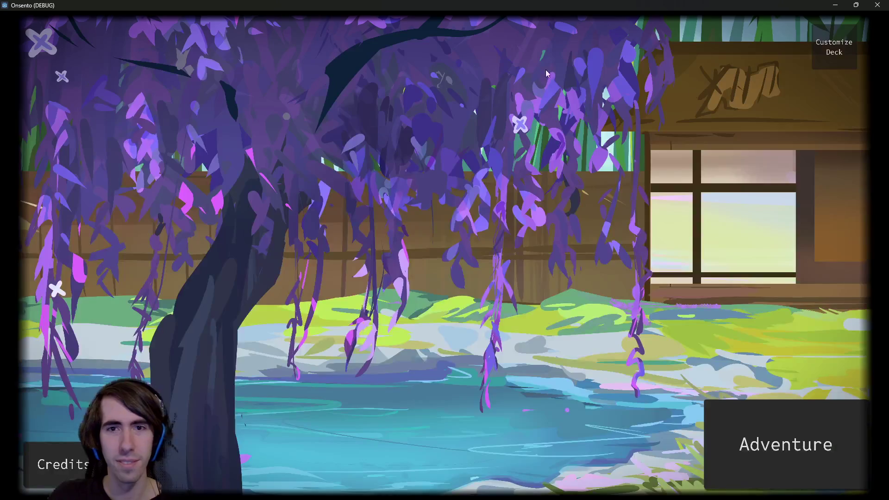
{"action": "left_click", "coordinate": [822, 44]}
{"action": "left_click", "coordinate": [260, 29]}
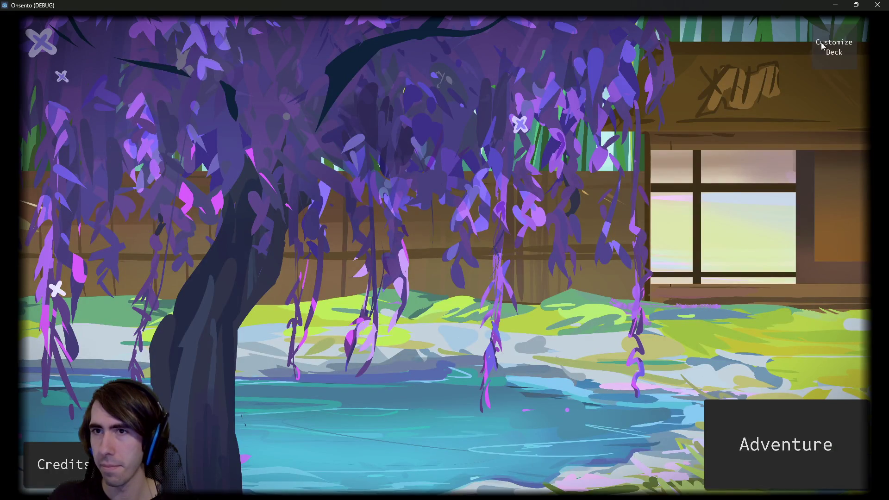
{"action": "left_click", "coordinate": [822, 44]}
{"action": "left_click", "coordinate": [260, 29]}
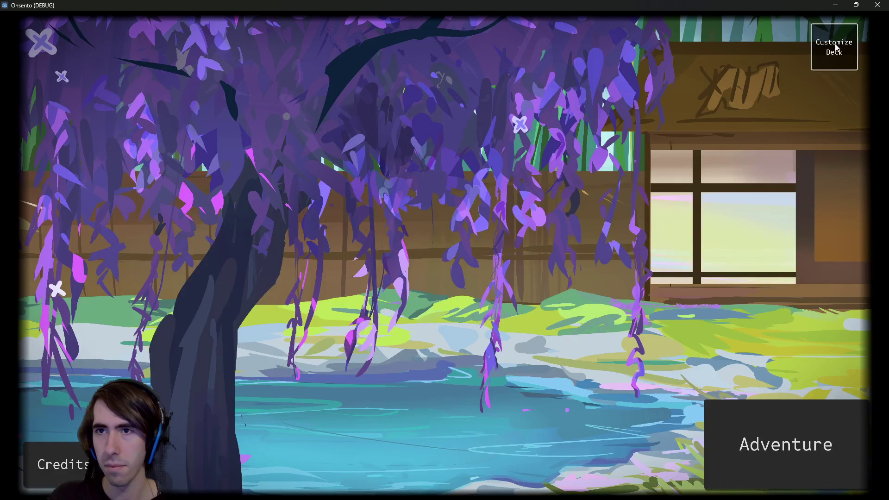
{"action": "left_click", "coordinate": [836, 46]}
{"action": "left_click", "coordinate": [287, 28]}
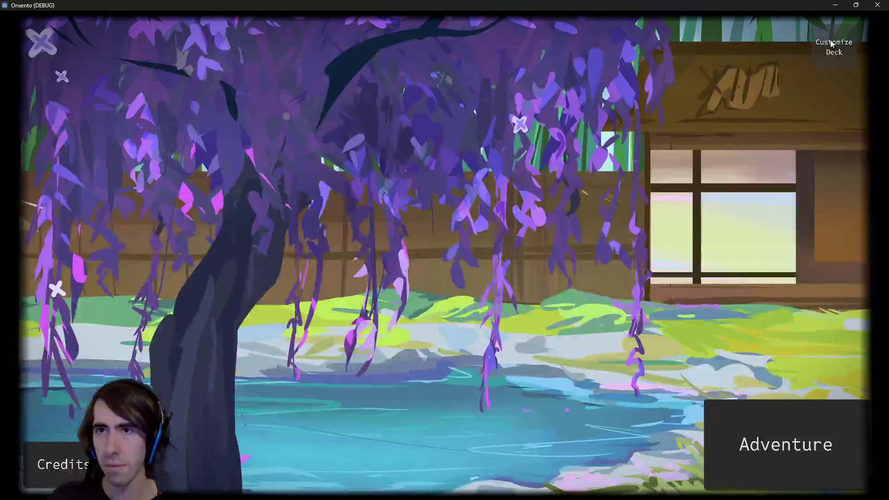
{"action": "left_click", "coordinate": [834, 46]}
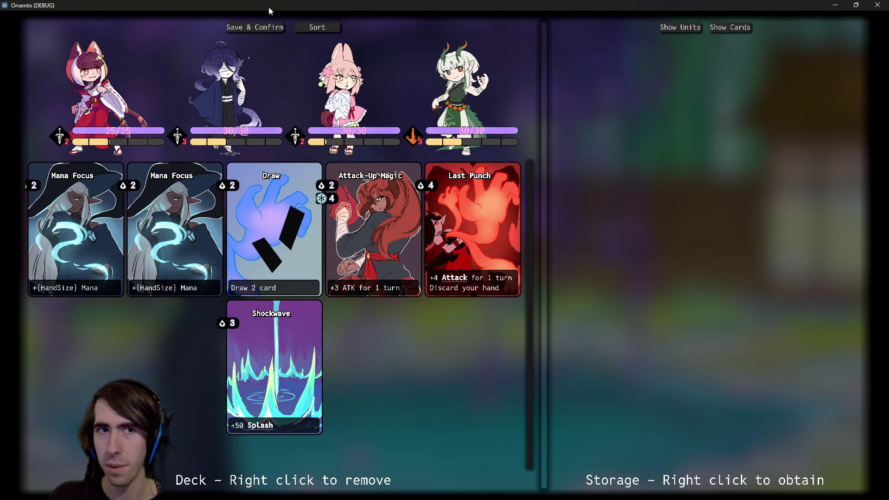
{"action": "left_click", "coordinate": [259, 28]}
{"action": "left_click", "coordinate": [834, 46]}
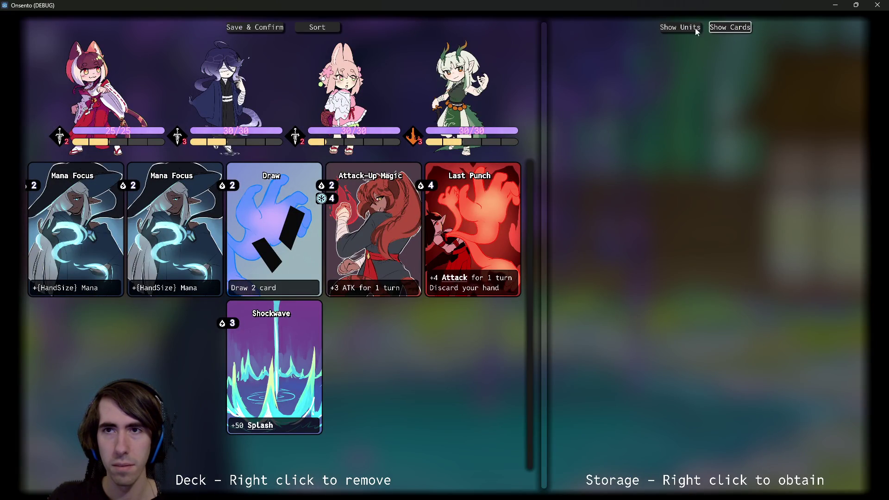
- List the storage units, then save the deck and reopen the customization screen
{"action": "left_click", "coordinate": [680, 28]}
{"action": "scroll", "coordinate": [664, 87], "scroll_direction": "down", "scroll_amount": 3}
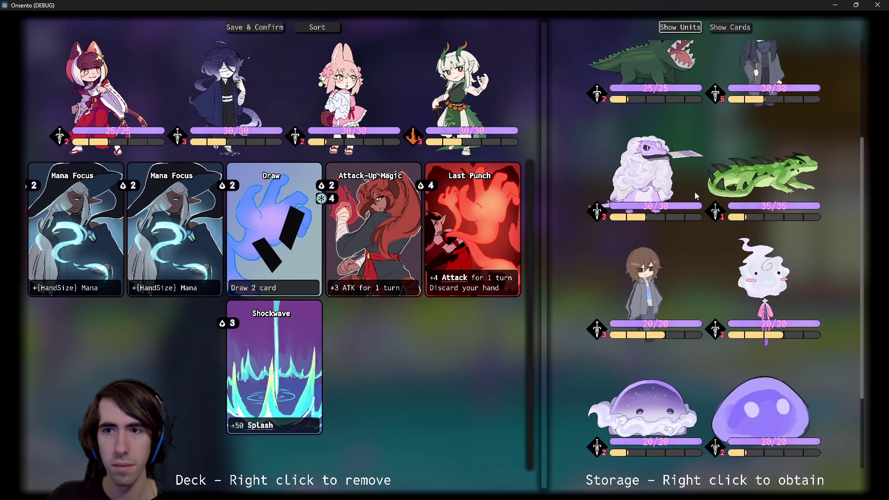
{"action": "left_click", "coordinate": [255, 27]}
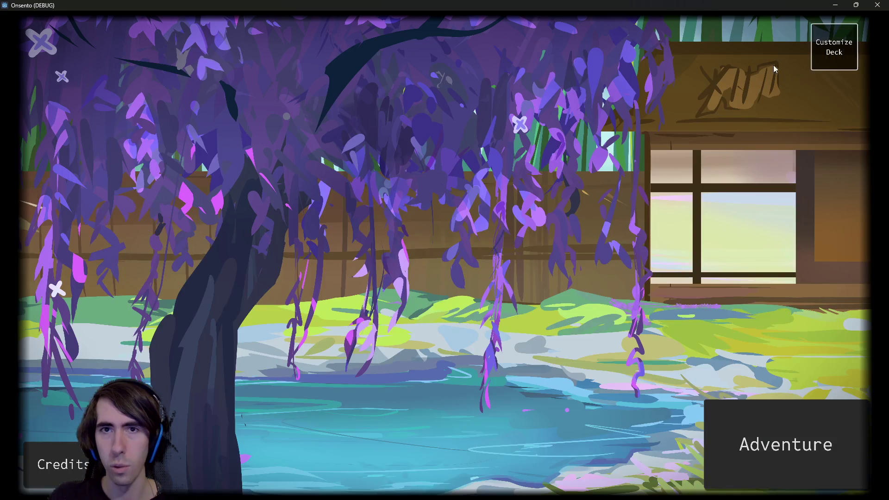
{"action": "left_click", "coordinate": [834, 47]}
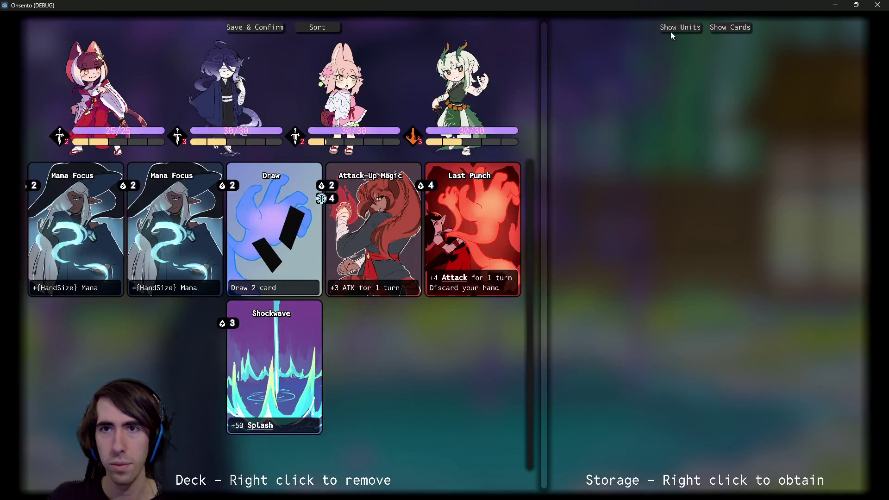
{"action": "left_click", "coordinate": [244, 27]}
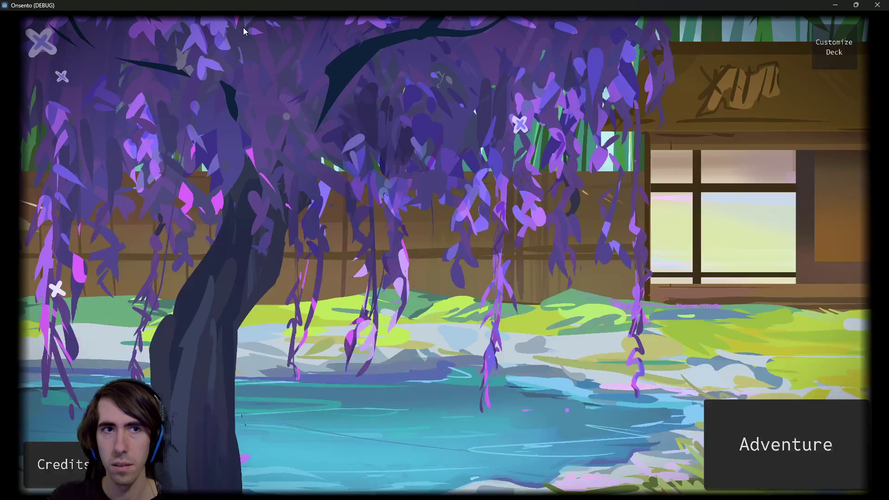
{"action": "left_click", "coordinate": [831, 45]}
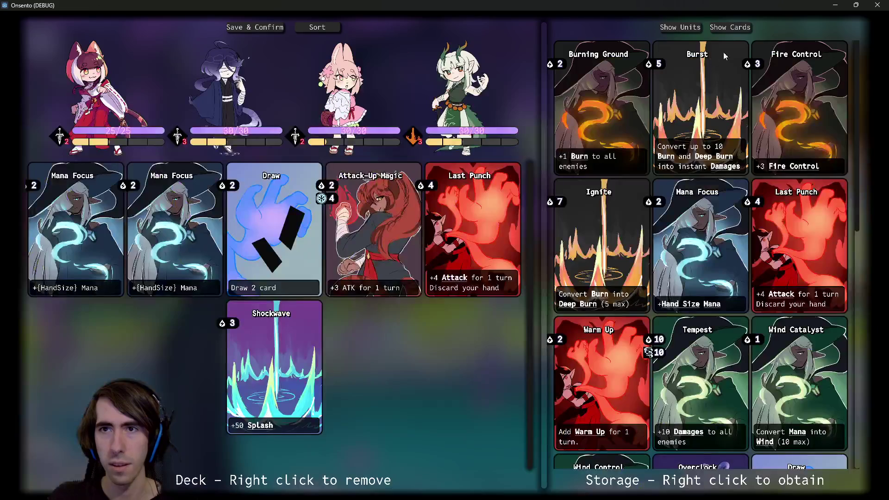
- Browse the Storage panel's cards and units lists, then close the game window
{"action": "scroll", "coordinate": [712, 125], "scroll_direction": "down", "scroll_amount": 10}
{"action": "scroll", "coordinate": [712, 125], "scroll_direction": "up", "scroll_amount": 10}
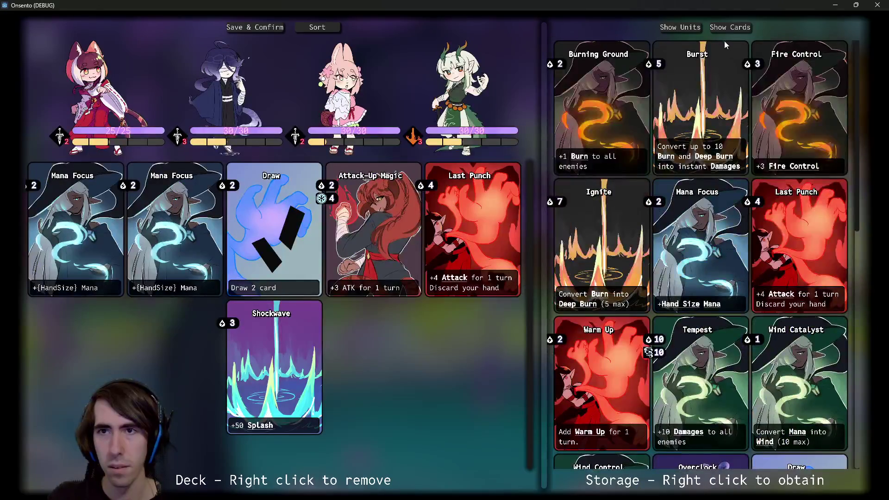
{"action": "left_click", "coordinate": [730, 26]}
{"action": "scroll", "coordinate": [713, 150], "scroll_direction": "down", "scroll_amount": 4}
{"action": "scroll", "coordinate": [714, 150], "scroll_direction": "up", "scroll_amount": 2}
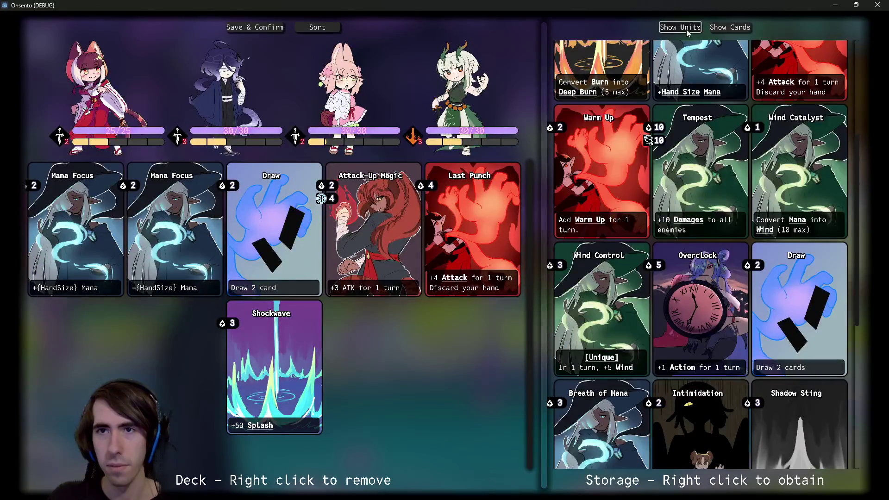
{"action": "left_click", "coordinate": [680, 27]}
{"action": "scroll", "coordinate": [712, 190], "scroll_direction": "down", "scroll_amount": 5}
{"action": "scroll", "coordinate": [711, 191], "scroll_direction": "up", "scroll_amount": 5}
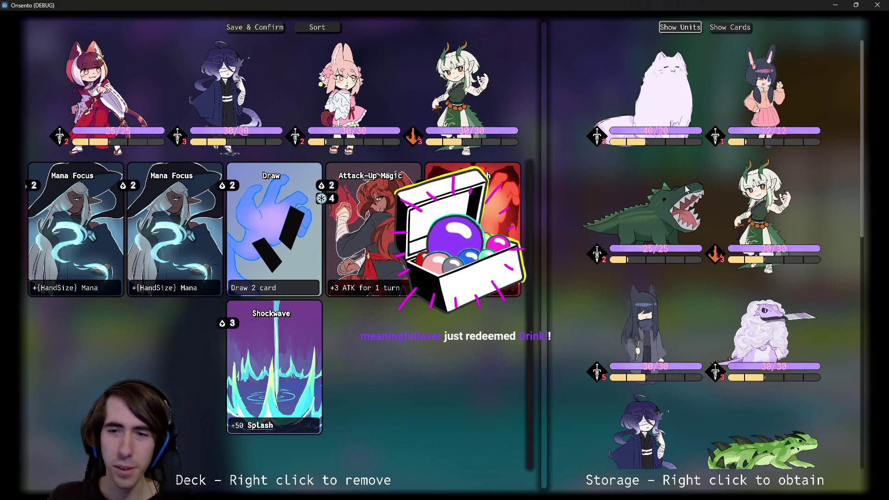
{"action": "mouse_move", "coordinate": [771, 143]}
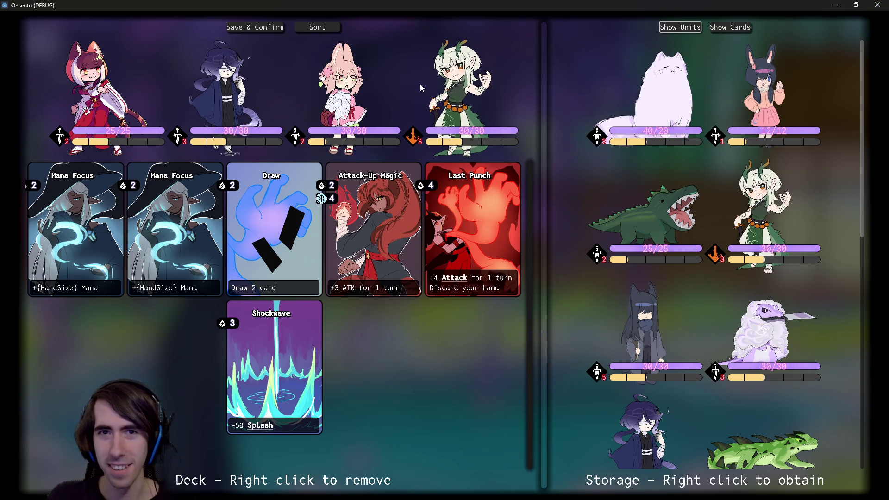
{"action": "scroll", "coordinate": [606, 173], "scroll_direction": "down", "scroll_amount": 5}
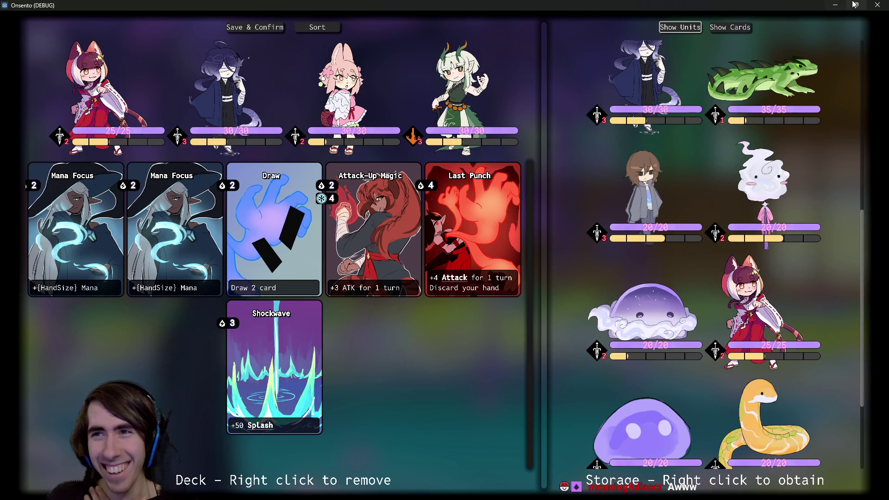
{"action": "left_click", "coordinate": [878, 5]}
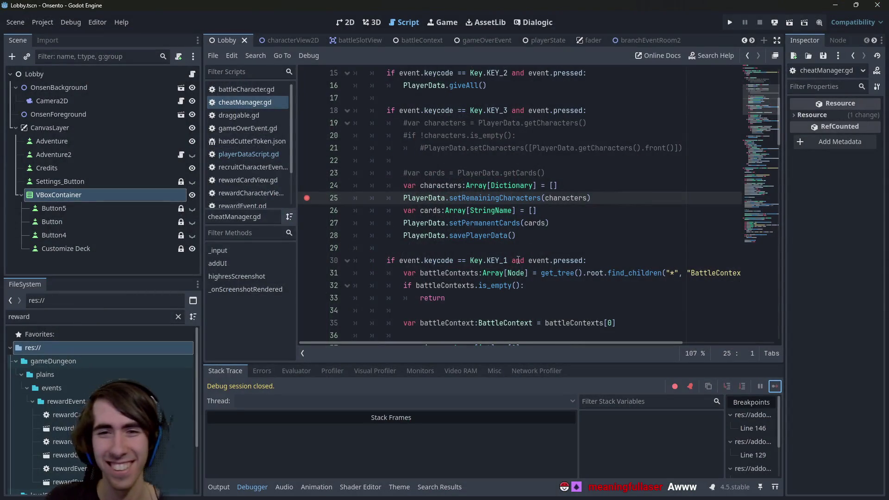
- Remove the line-25 breakpoint and select the lines resetting characters and cards
{"action": "left_click", "coordinate": [306, 197]}
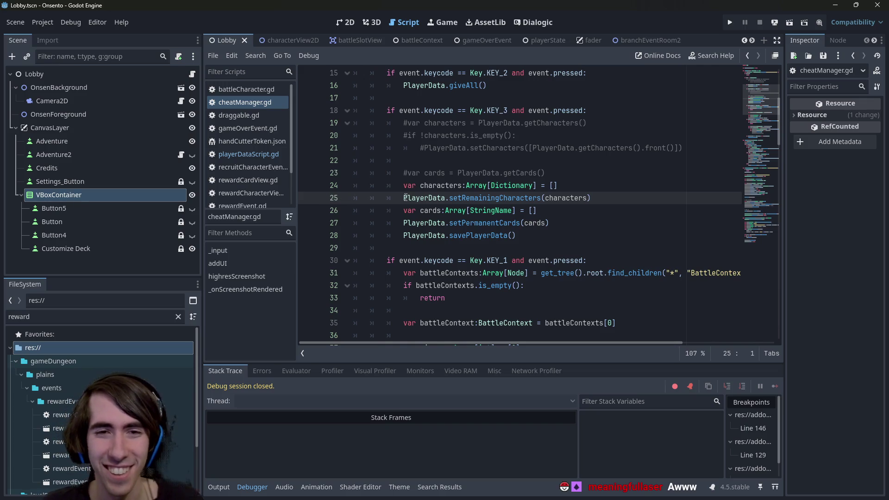
{"action": "mouse_move", "coordinate": [406, 198]}
{"action": "left_mouse_down"}
{"action": "mouse_move", "coordinate": [537, 210]}
{"action": "mouse_move", "coordinate": [602, 199]}
{"action": "mouse_move", "coordinate": [330, 196]}
{"action": "left_mouse_up"}
{"action": "left_click", "coordinate": [587, 221]}
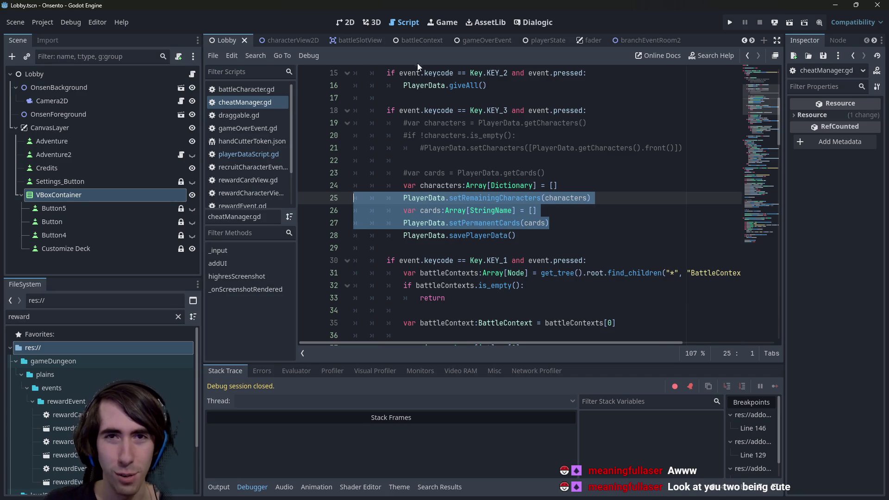
- Alternate between cheatManager.gd and the Lobby scene's 2D view, finishing on the 2D view
{"action": "left_click", "coordinate": [348, 22]}
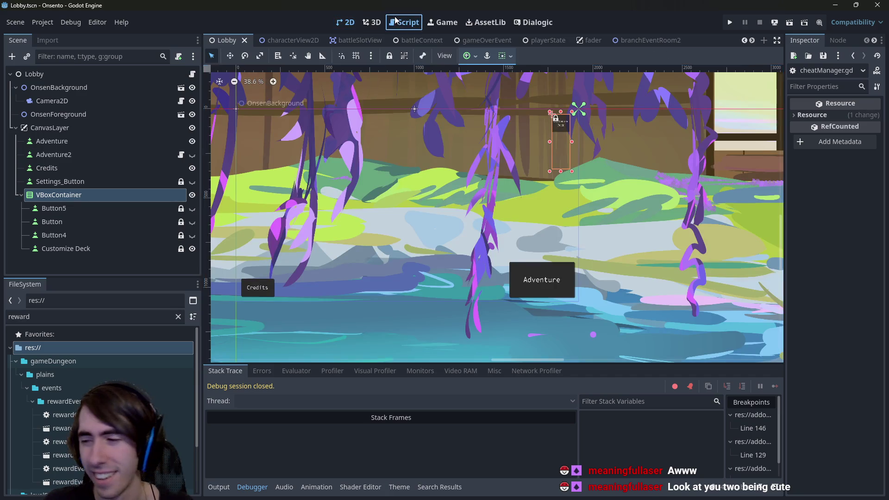
{"action": "left_click", "coordinate": [395, 21]}
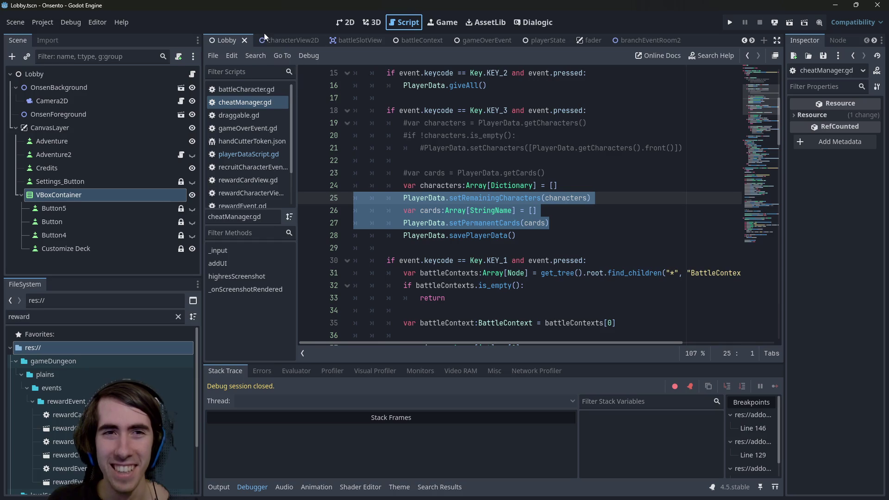
{"action": "left_click", "coordinate": [338, 24]}
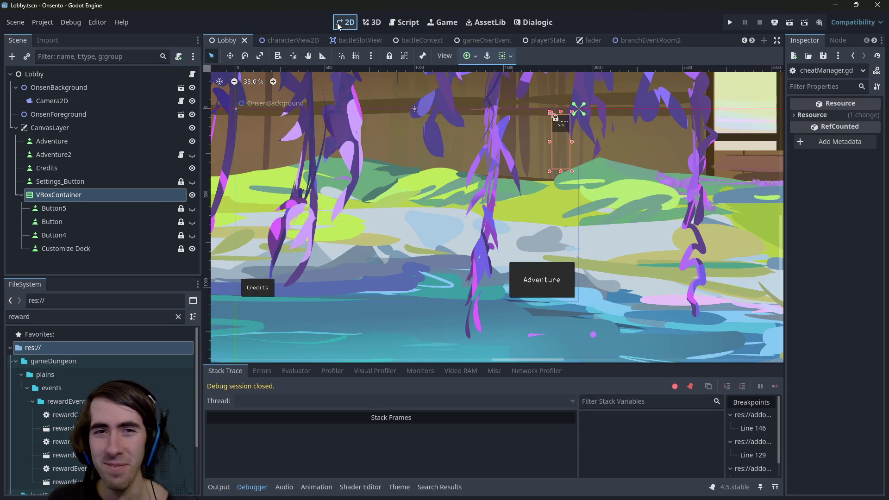
{"action": "left_click", "coordinate": [400, 24]}
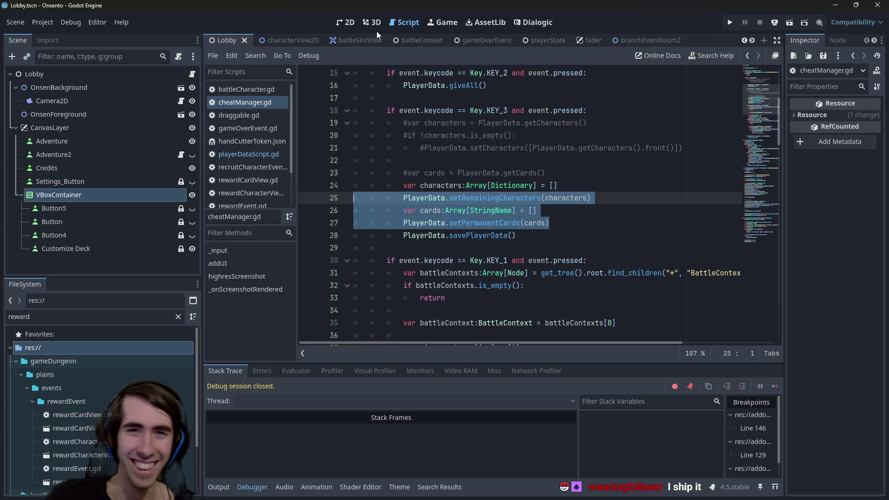
{"action": "mouse_move", "coordinate": [485, 195]}
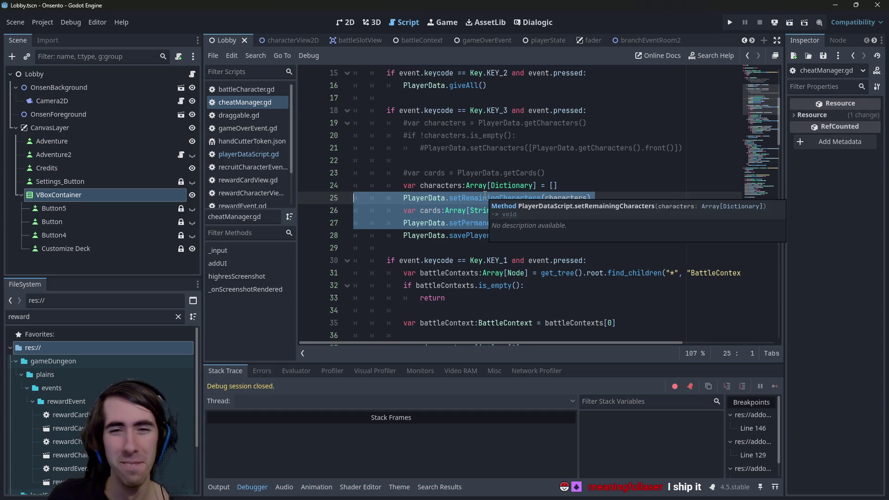
{"action": "left_click", "coordinate": [345, 22]}
{"action": "left_click", "coordinate": [407, 27]}
{"action": "left_click", "coordinate": [333, 27]}
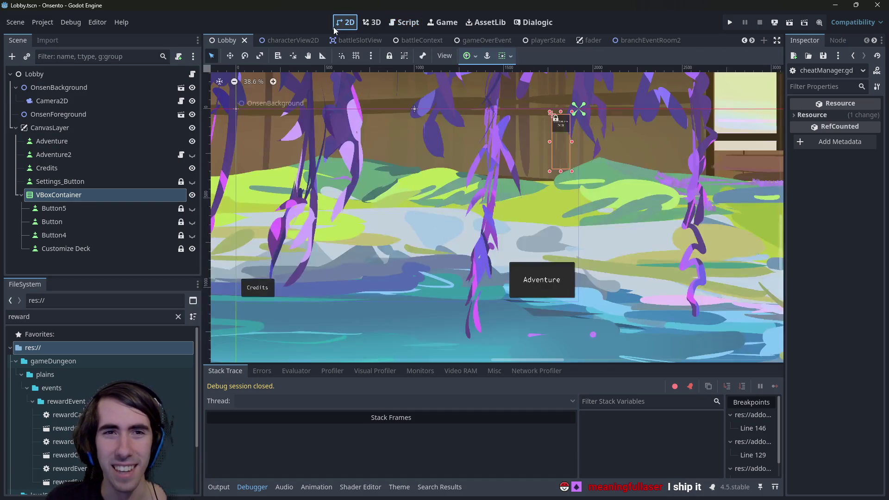
{"action": "left_click", "coordinate": [417, 18]}
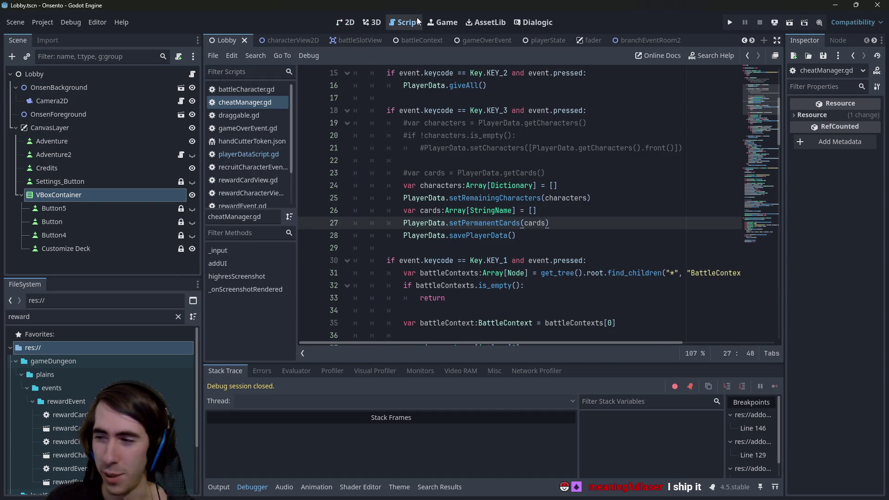
{"action": "left_click", "coordinate": [343, 20]}
{"action": "left_click", "coordinate": [392, 23]}
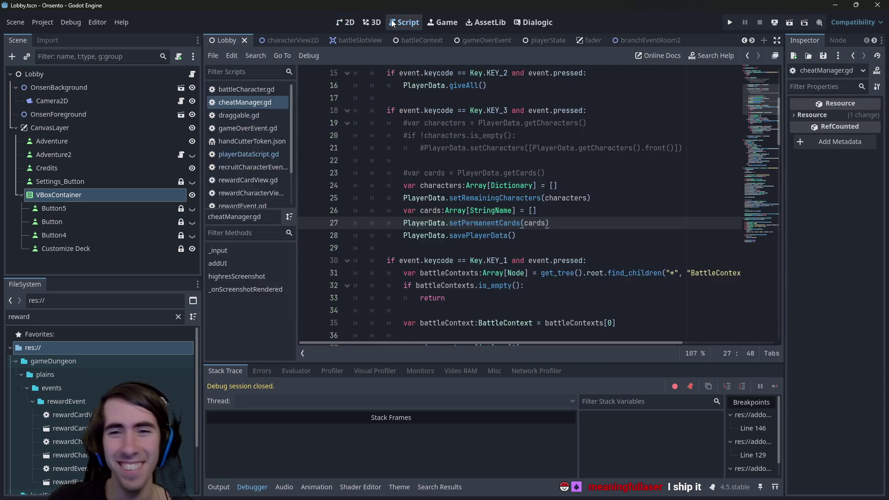
{"action": "scroll", "coordinate": [423, 75], "scroll_direction": "up", "scroll_amount": 2}
{"action": "left_click", "coordinate": [343, 21]}
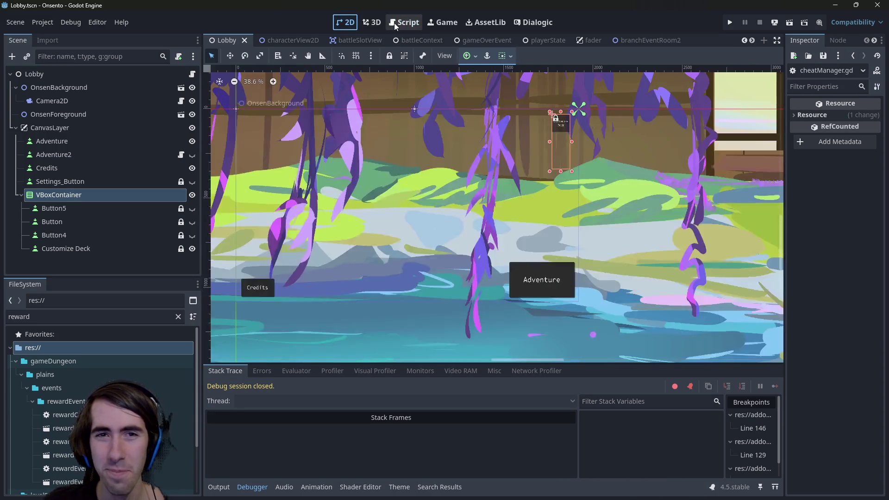
{"action": "left_click", "coordinate": [395, 24]}
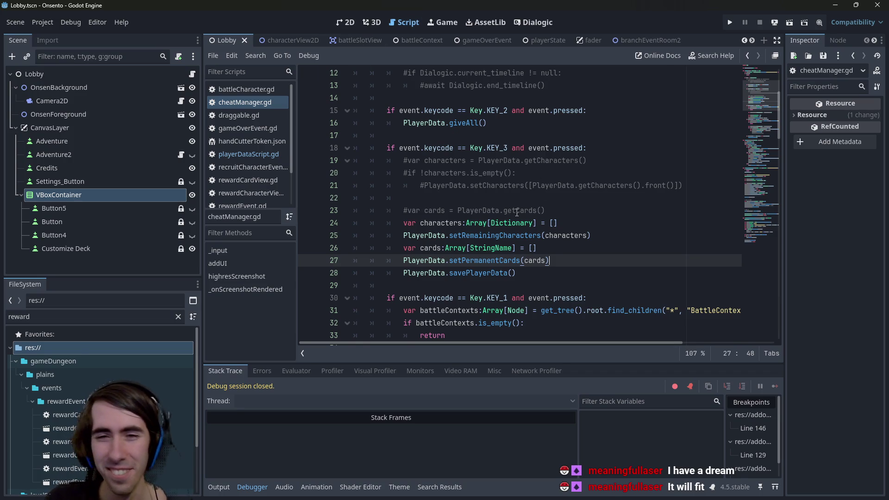
{"action": "left_click", "coordinate": [352, 24]}
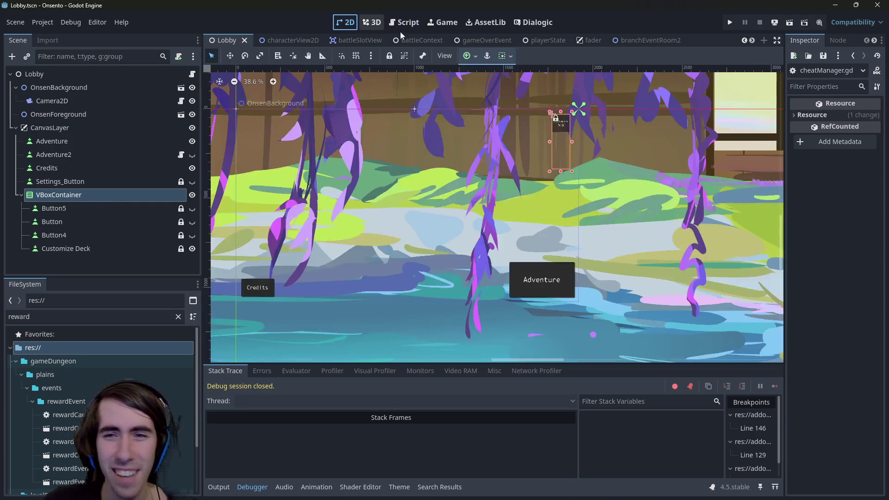
- Run the game, choose Adventure, confirm the team, view the empty deck screen, then close it
{"action": "left_click", "coordinate": [791, 23]}
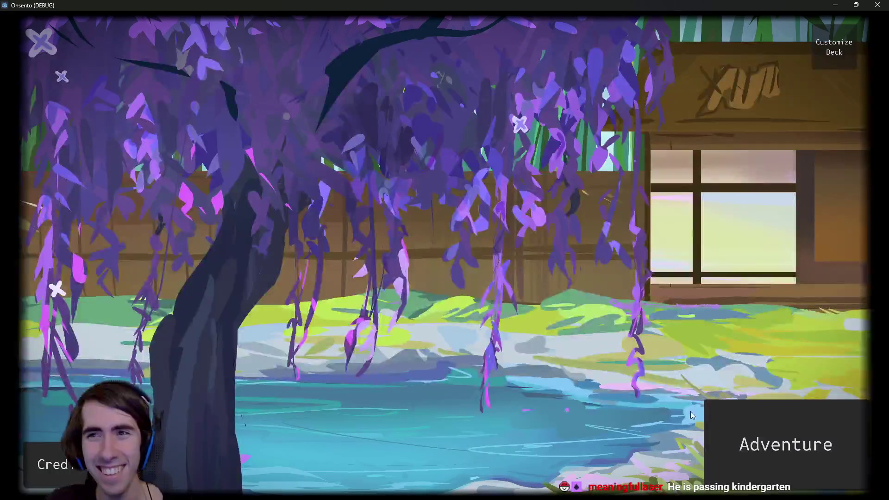
{"action": "left_click", "coordinate": [739, 422]}
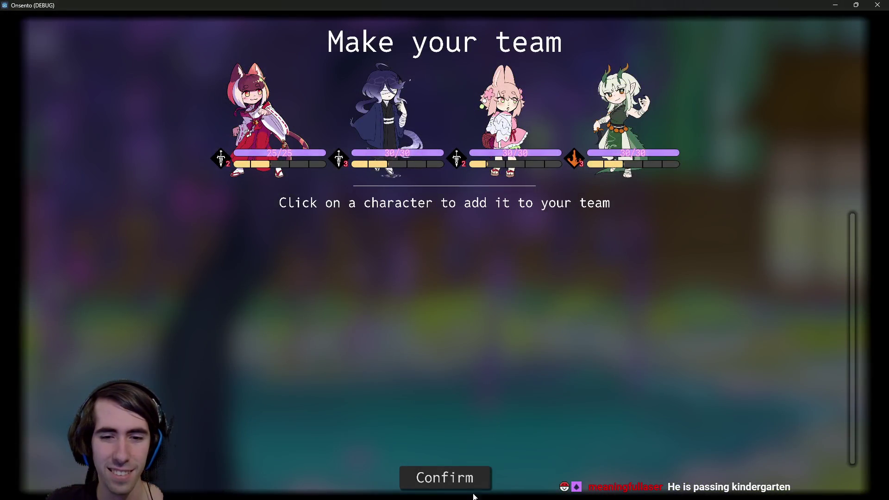
{"action": "left_click", "coordinate": [456, 475]}
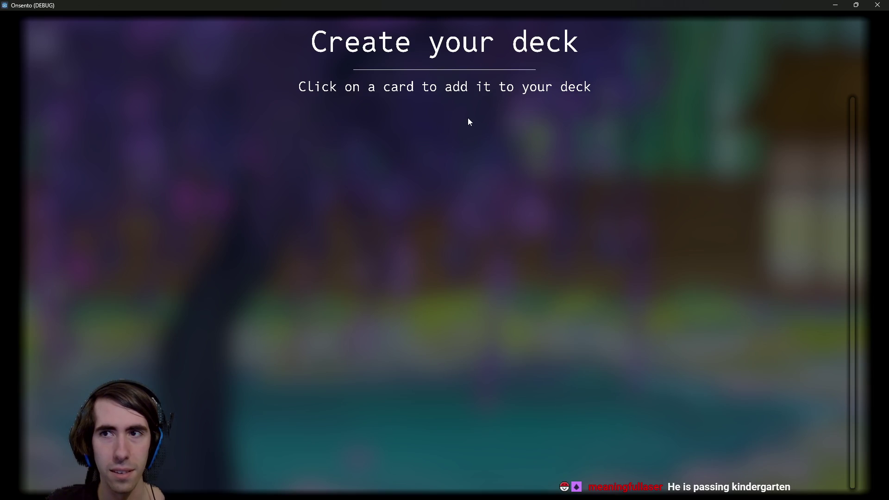
{"action": "left_click", "coordinate": [877, 5]}
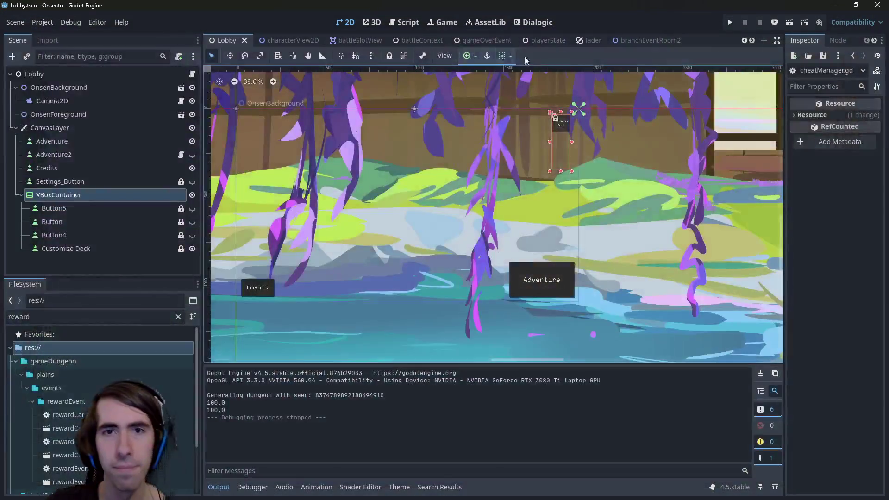
- Glance at the player data script, then add an empty line after the cards declaration in cheatManager.gd
{"action": "scroll", "coordinate": [499, 270], "scroll_direction": "down", "scroll_amount": 2}
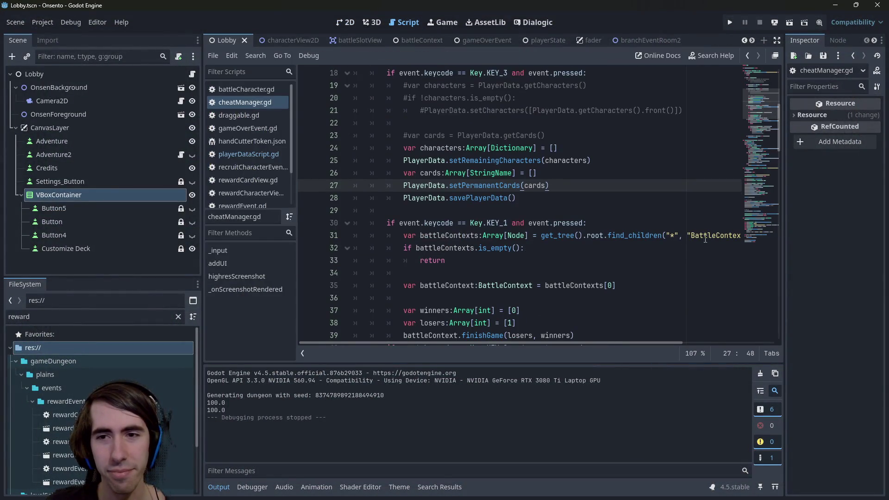
{"action": "scroll", "coordinate": [541, 204], "scroll_direction": "up", "scroll_amount": 2}
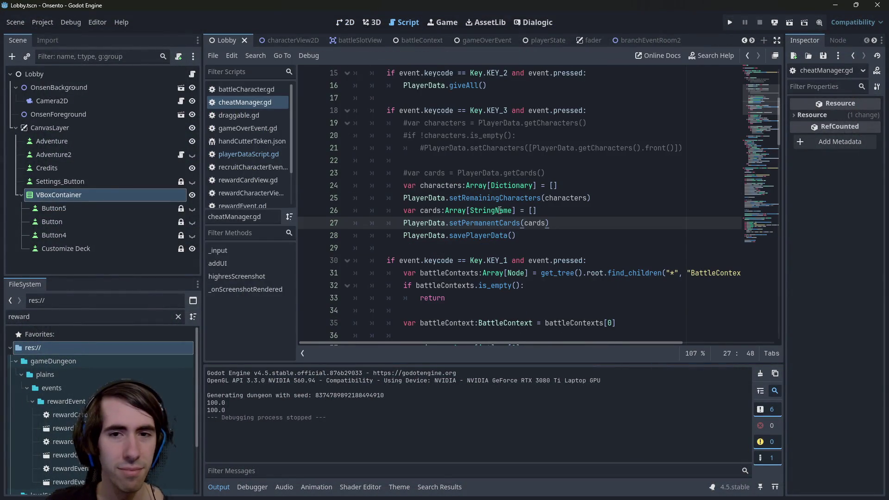
{"action": "left_click", "coordinate": [224, 153]}
{"action": "left_click", "coordinate": [239, 104]}
{"action": "scroll", "coordinate": [498, 218], "scroll_direction": "up", "scroll_amount": 1}
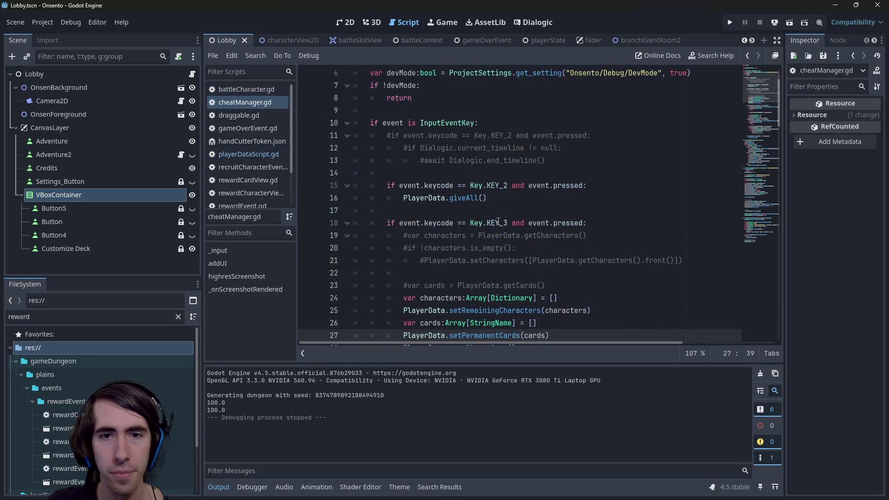
{"action": "left_click", "coordinate": [496, 261]}
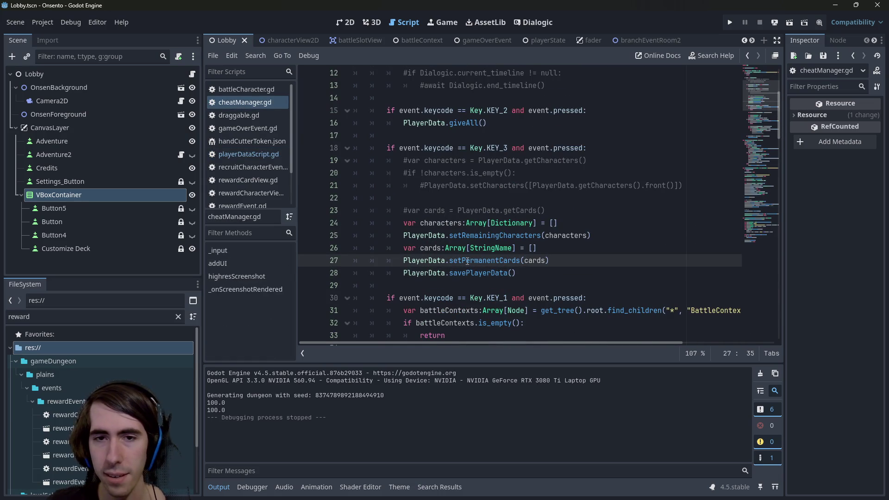
{"action": "left_click", "coordinate": [569, 249]}
{"action": "double_click", "coordinate": [430, 248]}
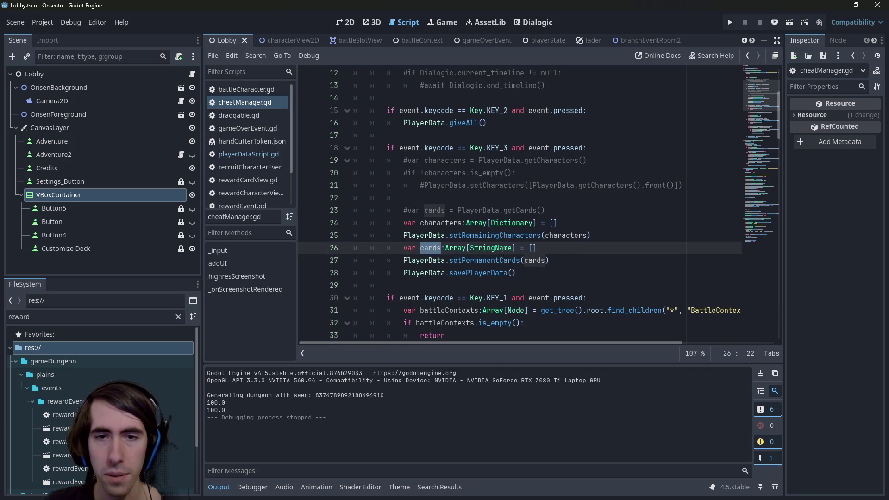
{"action": "left_click", "coordinate": [549, 250]}
{"action": "key", "text": "Return"}
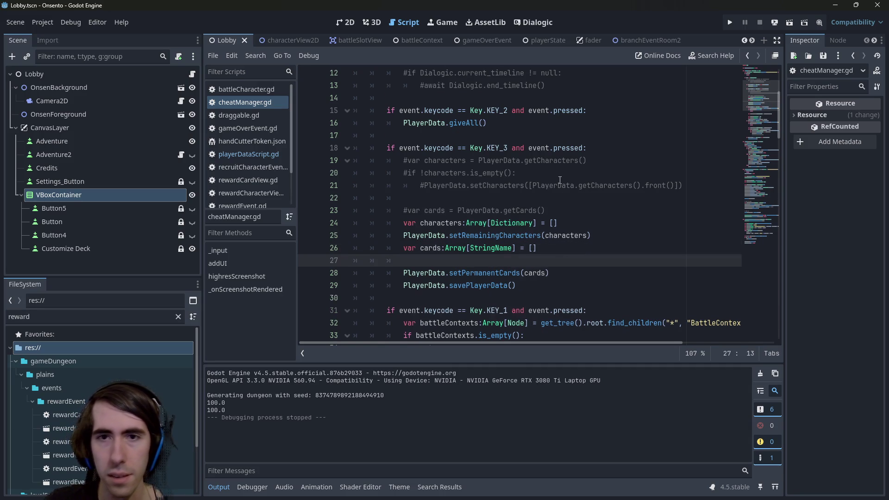
- Try BattleResourceLoader.cardLoader and findCardData calls on line 27, then delete the line
{"action": "key", "text": "ctrl+z"}
{"action": "key", "text": "ctrl+y"}
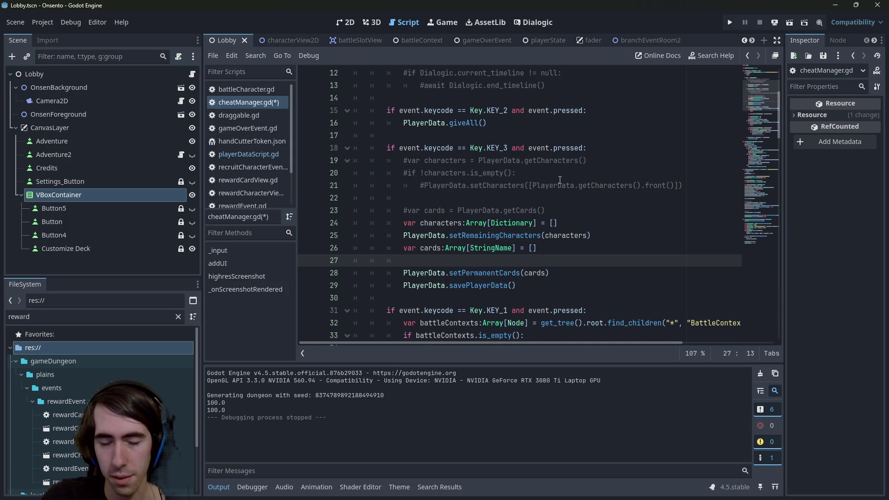
{"action": "type", "text": "BattleReso"}
{"action": "key", "text": "Return"}
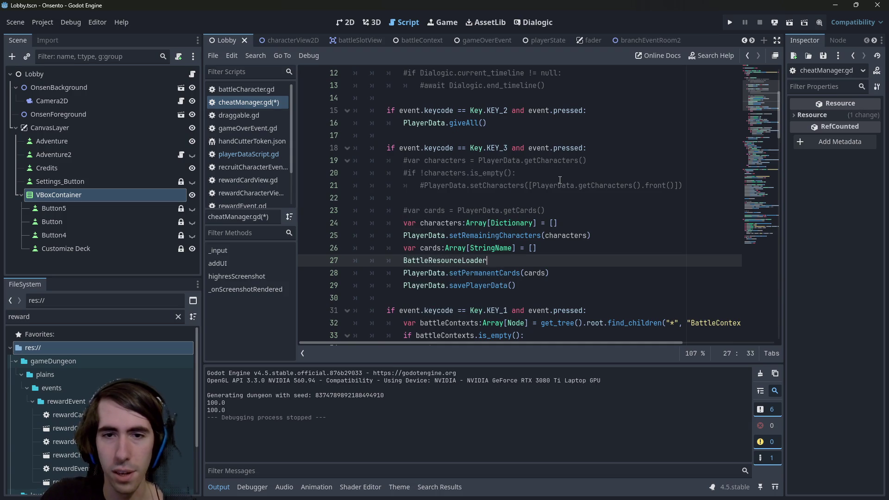
{"action": "type", "text": "."}
{"action": "key", "text": "Down"}
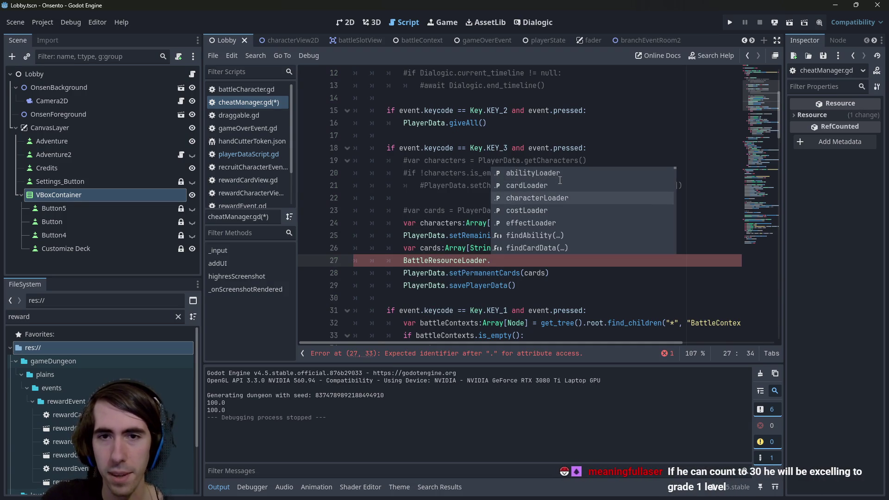
{"action": "key", "text": "Return"}
{"action": "type", "text": "."}
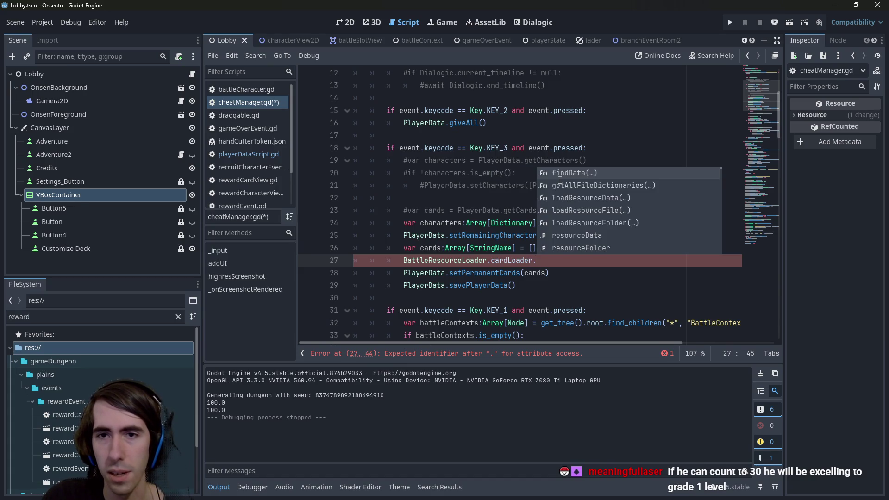
{"action": "key", "text": "BackSpace"}
{"action": "key", "text": "BackSpace"}
{"action": "key", "text": "BackSpace"}
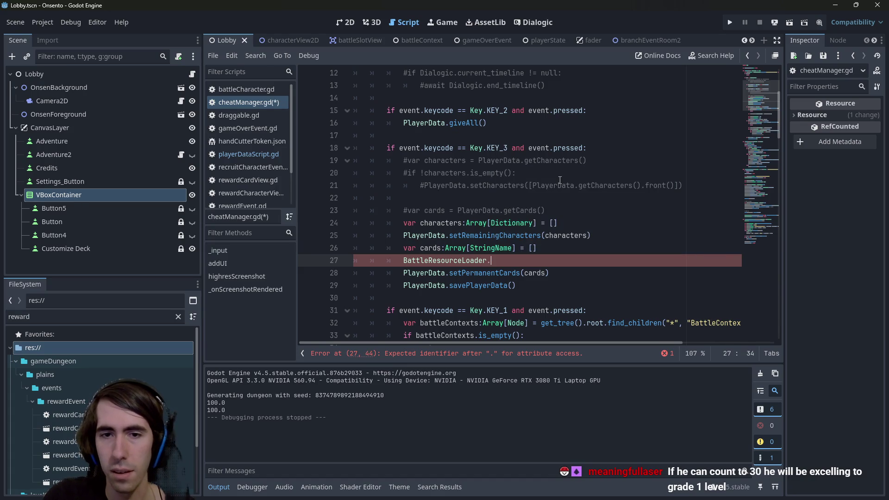
{"action": "type", "text": "findCard"}
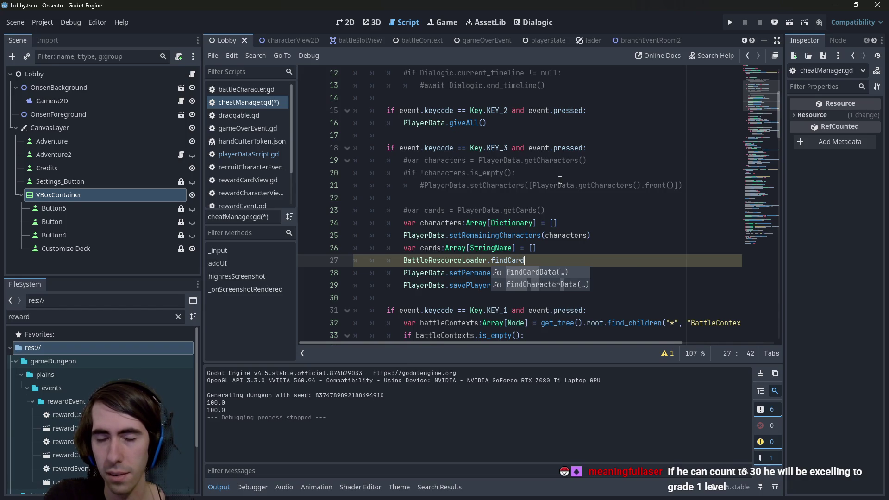
{"action": "key", "text": "Return"}
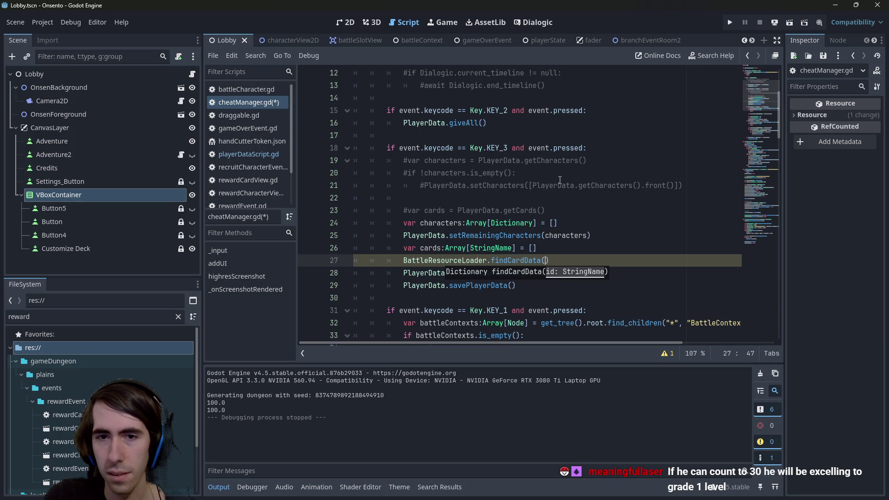
{"action": "key", "text": "End"}
{"action": "key", "text": "shift+Home"}
{"action": "key", "text": "shift+Home"}
{"action": "key", "text": "BackSpace"}
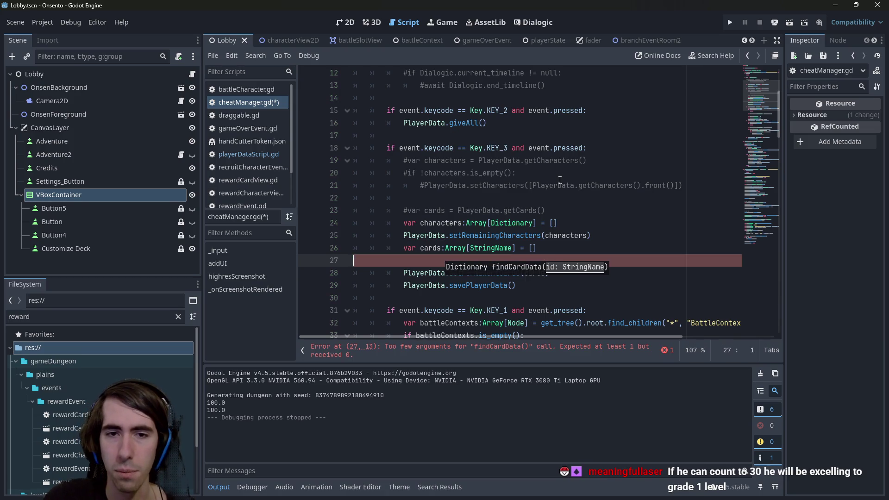
{"action": "key", "text": "BackSpace"}
- Start a new line 27 below the cards declaration with 'cards.'
{"action": "double_click", "coordinate": [431, 249]}
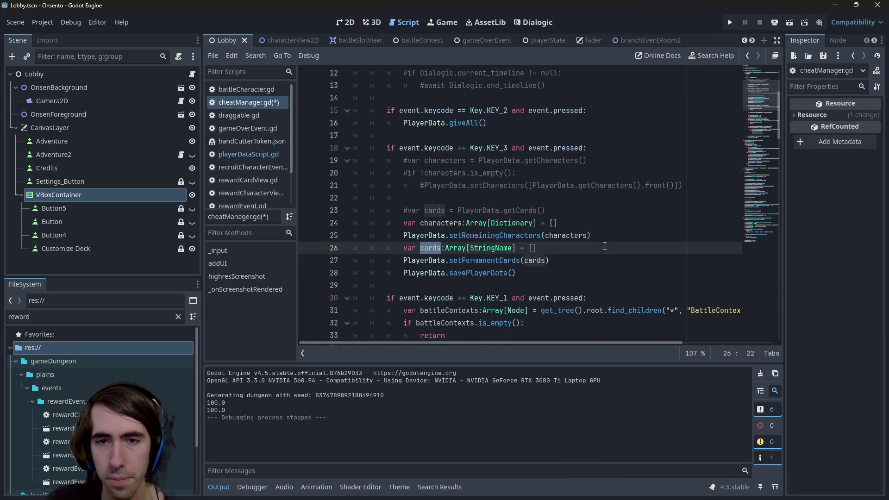
{"action": "left_click", "coordinate": [605, 246]}
{"action": "key", "text": "Return"}
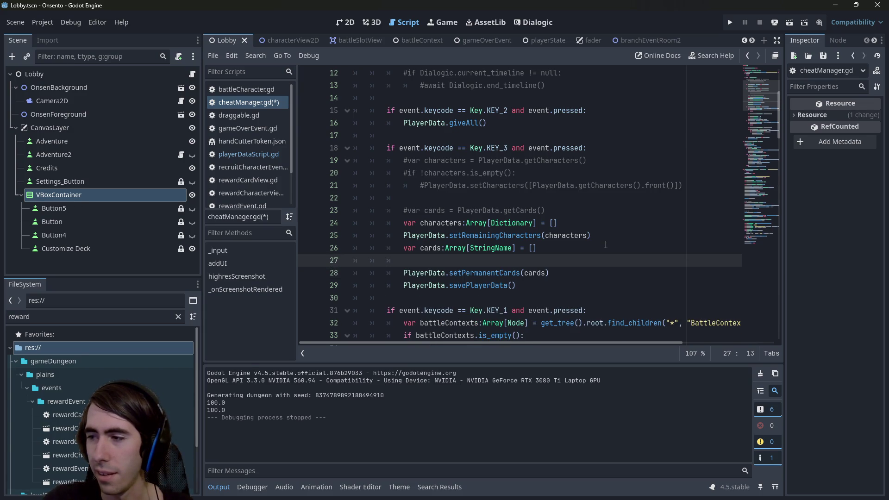
{"action": "type", "text": "cards"}
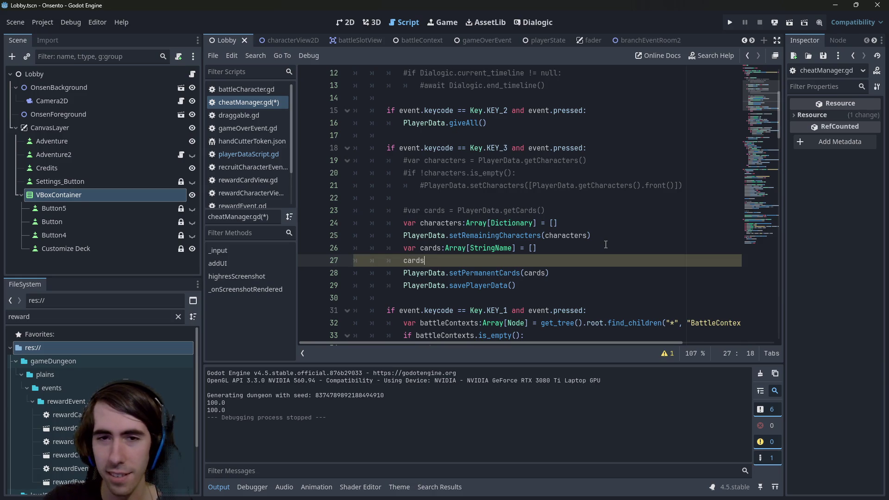
{"action": "type", "text": ".p"}
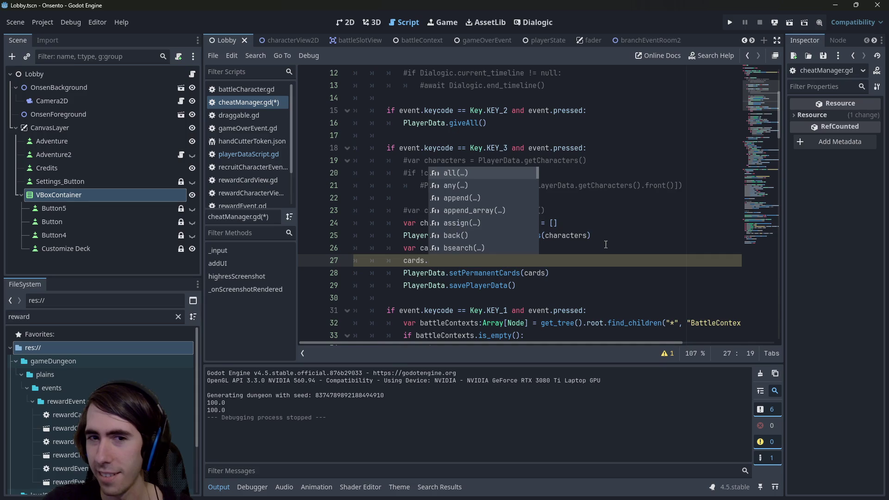
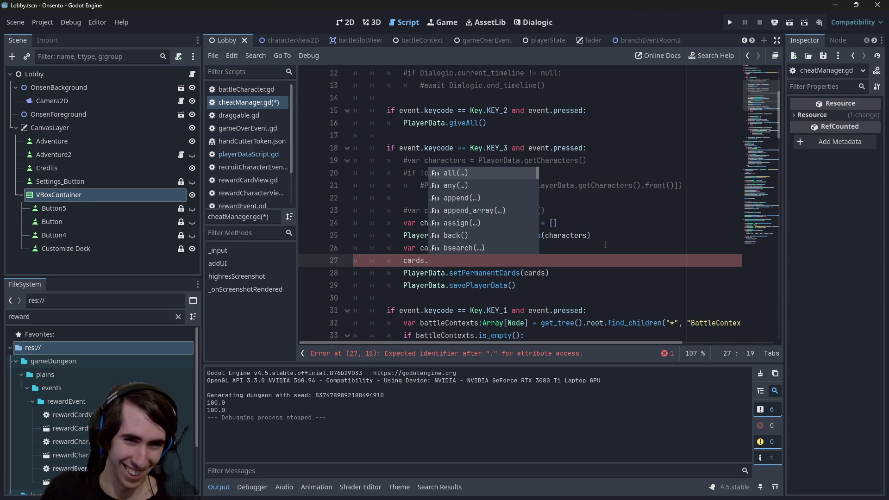
- Add a cards.push_back(&"Shield") line on line 27 and duplicate it below
{"action": "type", "text": "p"}
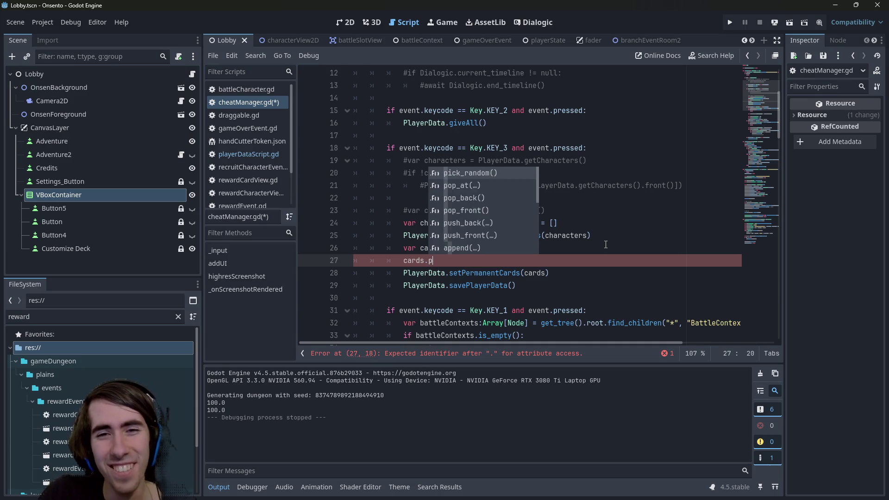
{"action": "type", "text": "ush"}
{"action": "key", "text": "Return"}
{"action": "type", "text": "&\"Sh"}
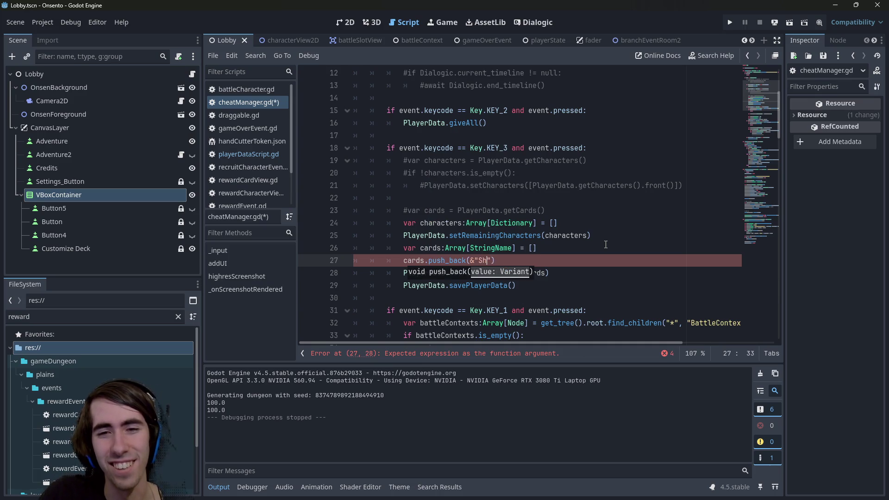
{"action": "type", "text": "ield"}
{"action": "key", "text": "End"}
{"action": "key", "text": "ctrl+shift+Left"}
{"action": "key", "text": "ctrl+shift+Left"}
{"action": "key", "text": "ctrl+shift+Left"}
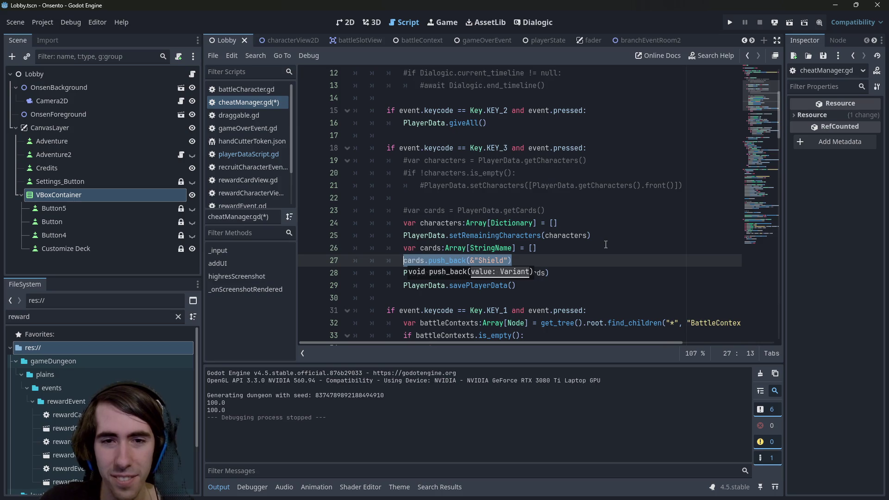
{"action": "left_click", "coordinate": [571, 259]}
{"action": "type", "text": "\\"}
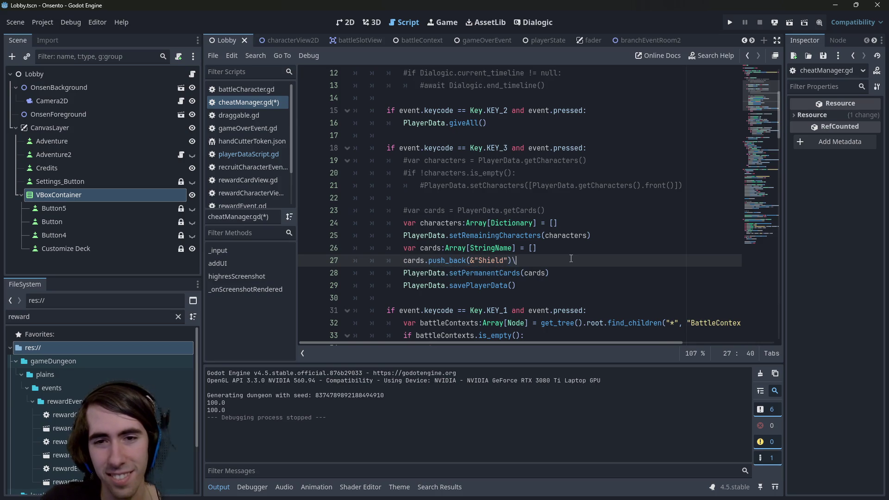
{"action": "key", "text": "BackSpace"}
{"action": "key", "text": "ctrl+shift+d"}
- Rename both Shield entries to ShieldBoost and save cheatManager.gd
{"action": "key", "text": "Up"}
{"action": "key", "text": "ctrl+shift+Left"}
{"action": "key", "text": "ctrl+shift+Left"}
{"action": "key", "text": "ctrl+shift+Left"}
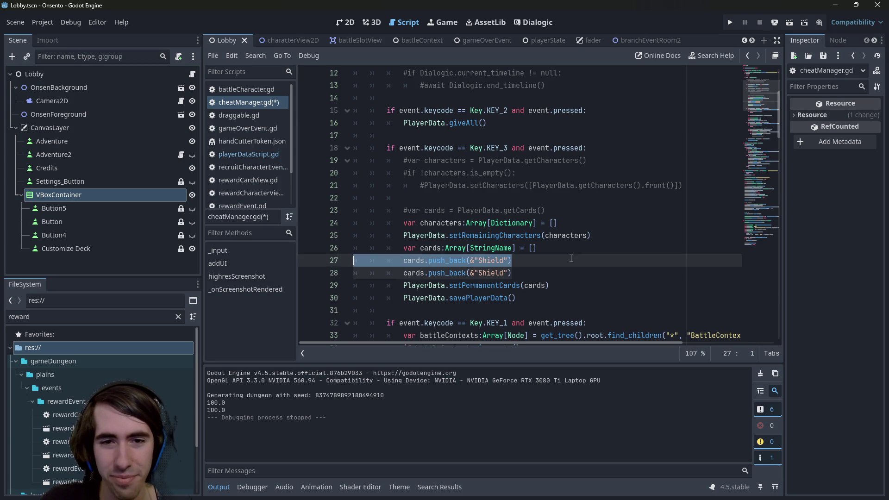
{"action": "key", "text": "End"}
{"action": "key", "text": "Left"}
{"action": "key", "text": "Left"}
{"action": "type", "text": "Bo"}
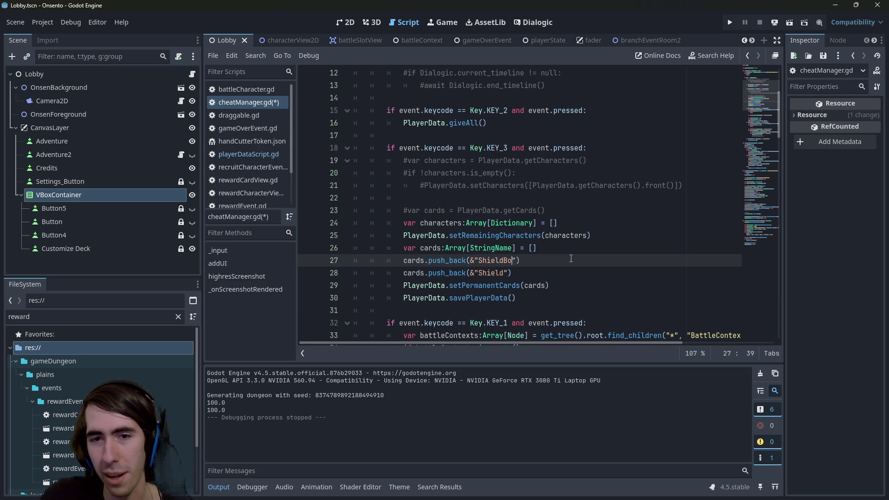
{"action": "type", "text": "ost"}
{"action": "key", "text": "Down"}
{"action": "key", "text": "Left"}
{"action": "key", "text": "Left"}
{"action": "key", "text": "ctrl+shift+Left"}
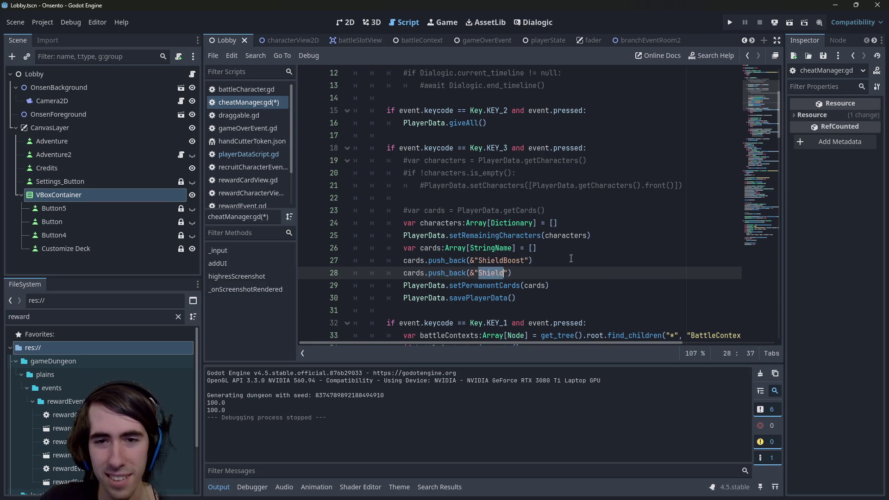
{"action": "type", "text": "ShieldBoost"}
{"action": "key", "text": "ctrl+s"}
{"action": "left_click", "coordinate": [63, 368]}
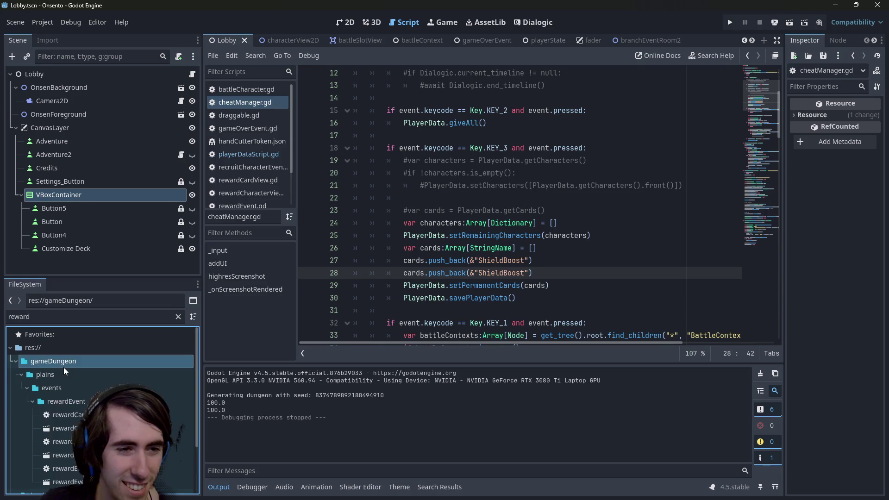
- Clear the FileSystem filter and scroll through the card JSON files
{"action": "left_click", "coordinate": [180, 317]}
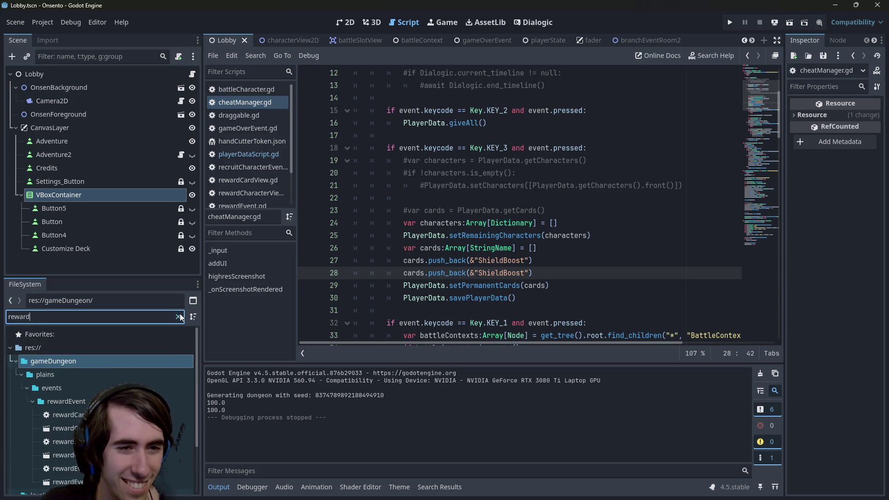
{"action": "left_click", "coordinate": [178, 316]}
{"action": "scroll", "coordinate": [154, 351], "scroll_direction": "down", "scroll_amount": 5}
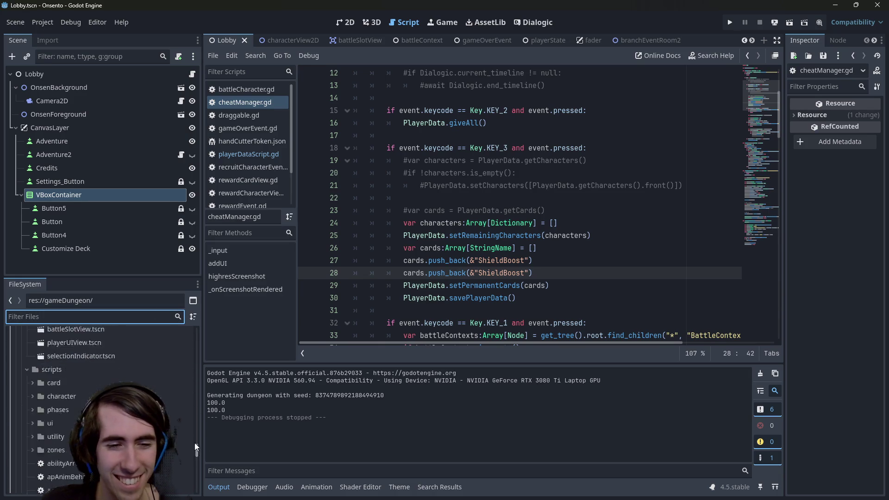
{"action": "left_click_drag", "start_coordinate": [195, 443], "coordinate": [191, 327]}
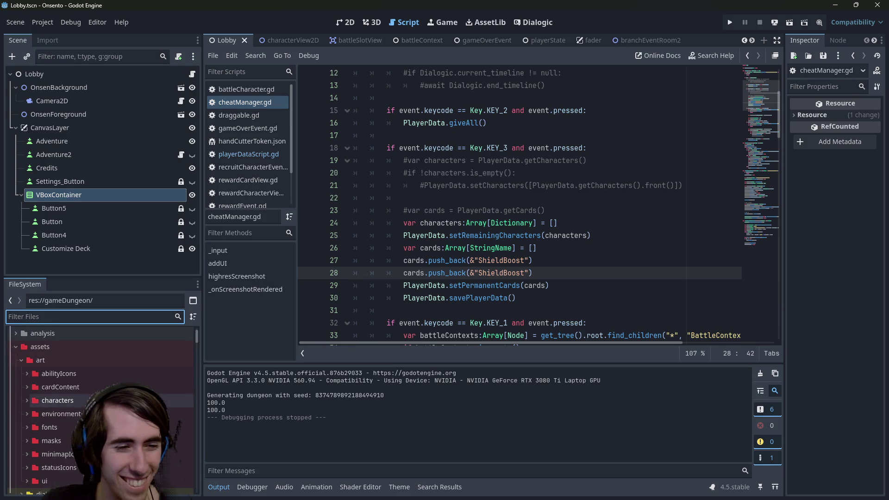
{"action": "scroll", "coordinate": [78, 411], "scroll_direction": "down", "scroll_amount": 3}
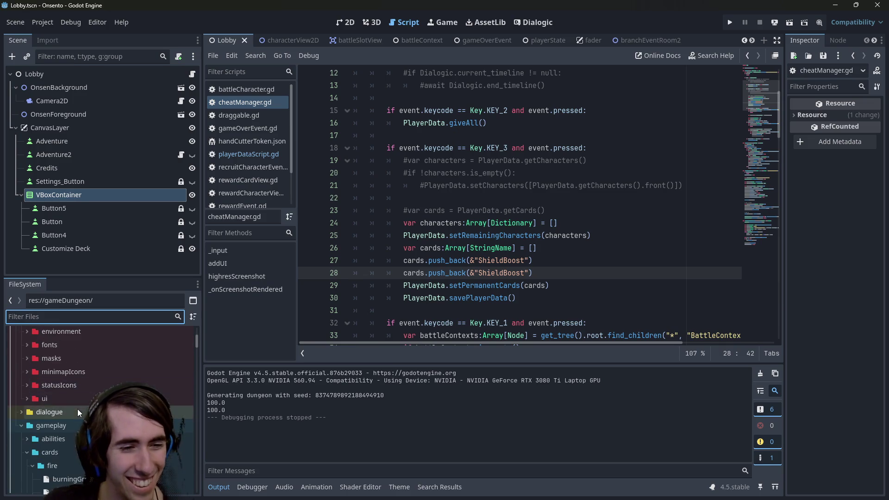
{"action": "scroll", "coordinate": [78, 412], "scroll_direction": "down", "scroll_amount": 6}
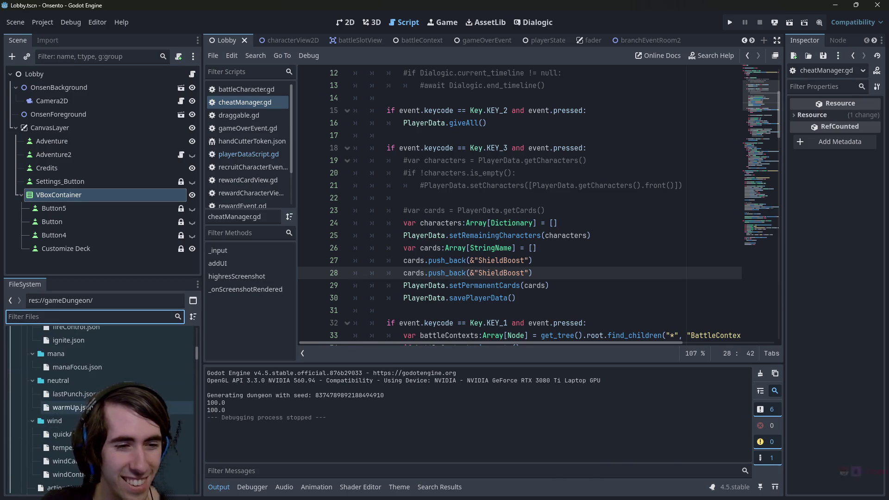
{"action": "scroll", "coordinate": [77, 410], "scroll_direction": "down", "scroll_amount": 4}
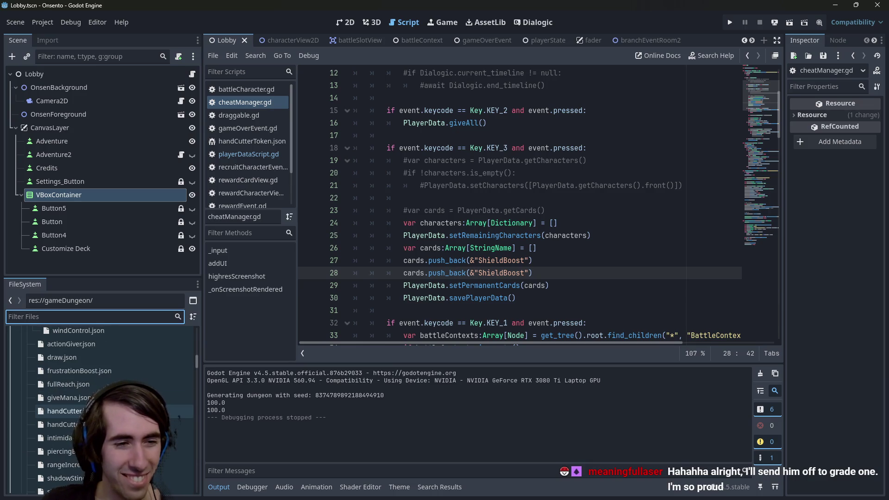
{"action": "scroll", "coordinate": [78, 403], "scroll_direction": "down", "scroll_amount": 2}
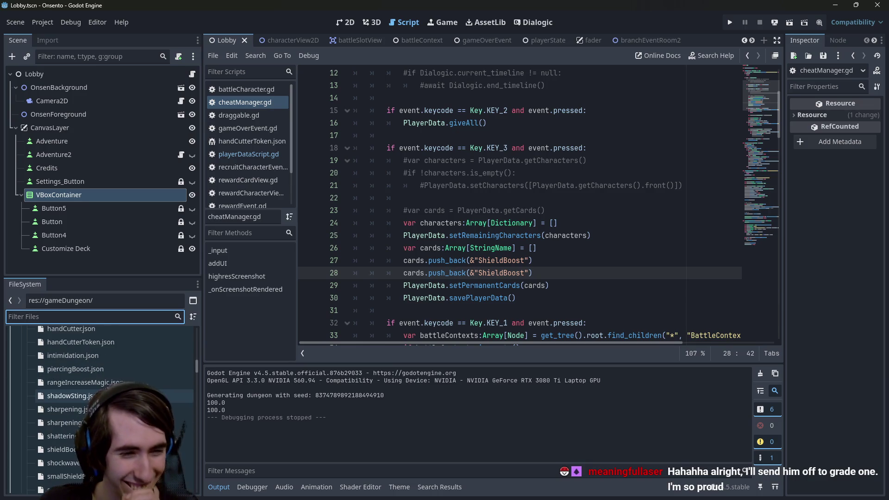
- Copy the ShieldBoost push_back call and paste it as a new line after line 26
{"action": "left_click_drag", "start_coordinate": [533, 261], "coordinate": [425, 260]}
{"action": "key", "text": "ctrl+c"}
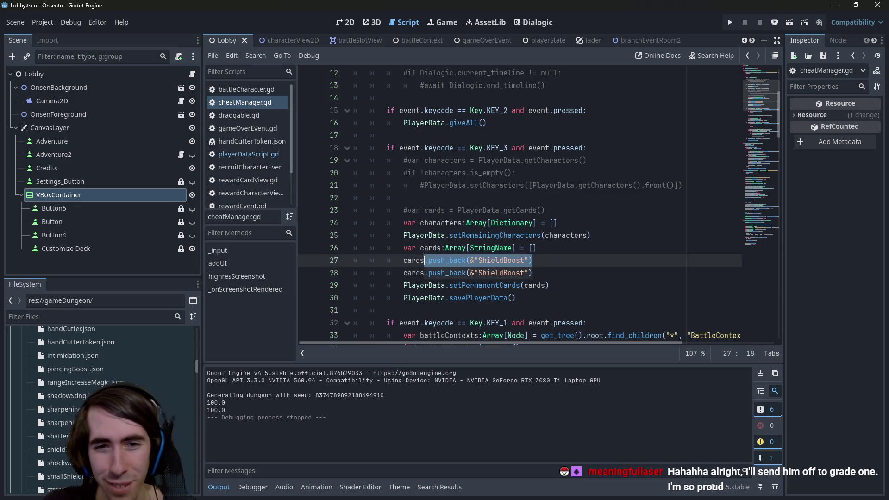
{"action": "left_click", "coordinate": [561, 252]}
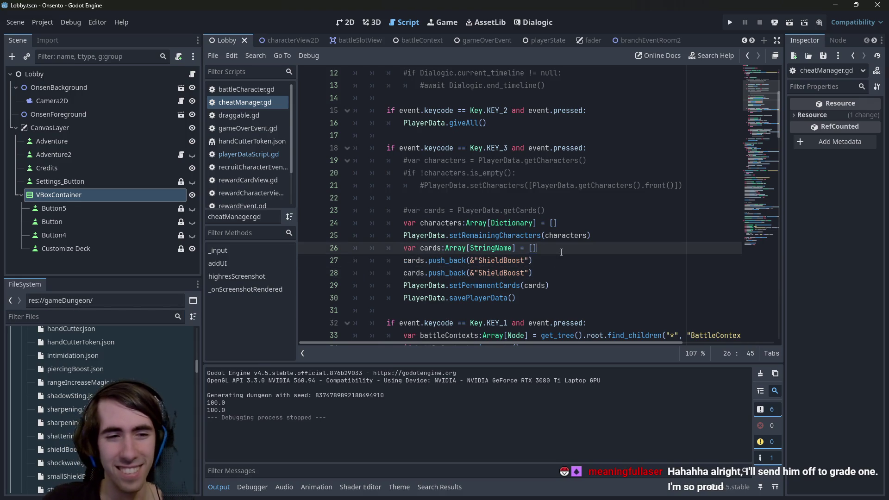
{"action": "key", "text": "Return"}
{"action": "type", "text": "cards"}
{"action": "key", "text": "ctrl+v"}
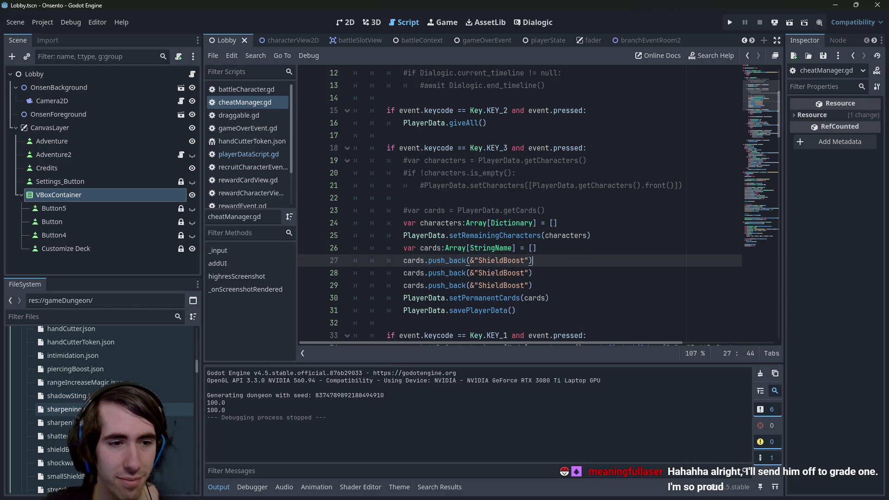
- Copy the Sharpening id from its card file, replace ShieldBoost on line 27, and duplicate that line
{"action": "double_click", "coordinate": [62, 410]}
{"action": "double_click", "coordinate": [403, 85]}
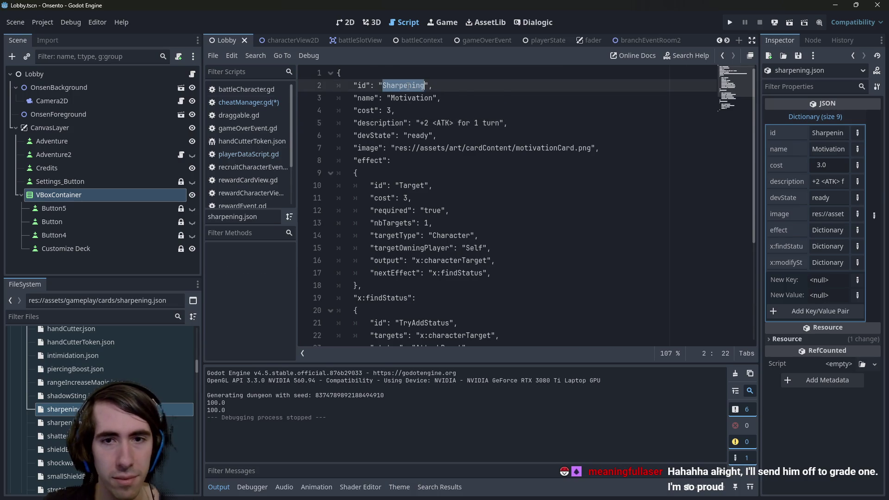
{"action": "key", "text": "alt+Left"}
{"action": "key", "text": "ctrl+s"}
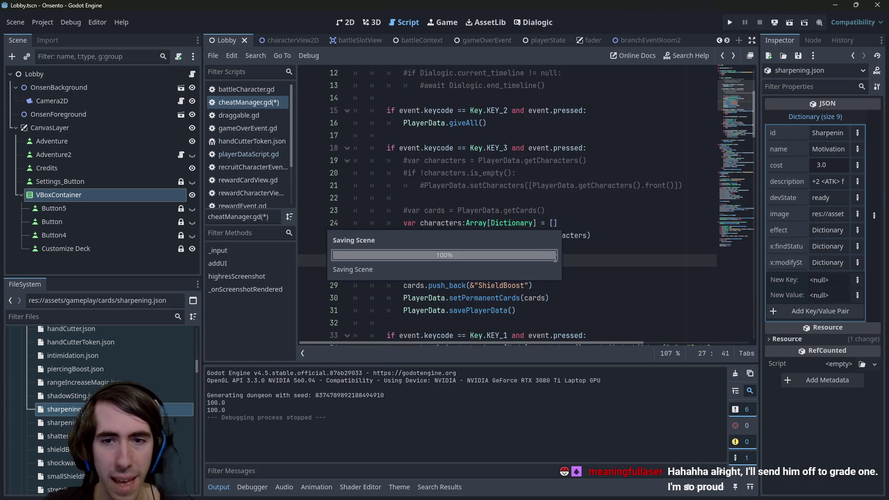
{"action": "double_click", "coordinate": [503, 260]}
{"action": "key", "text": "ctrl+v"}
{"action": "left_click_drag", "start_coordinate": [528, 260], "coordinate": [403, 260]}
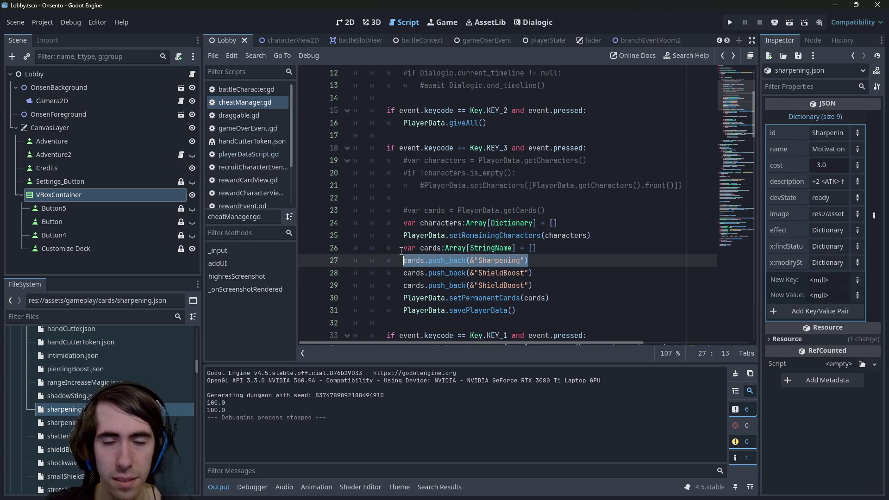
{"action": "key", "text": "ctrl+alt+Down"}
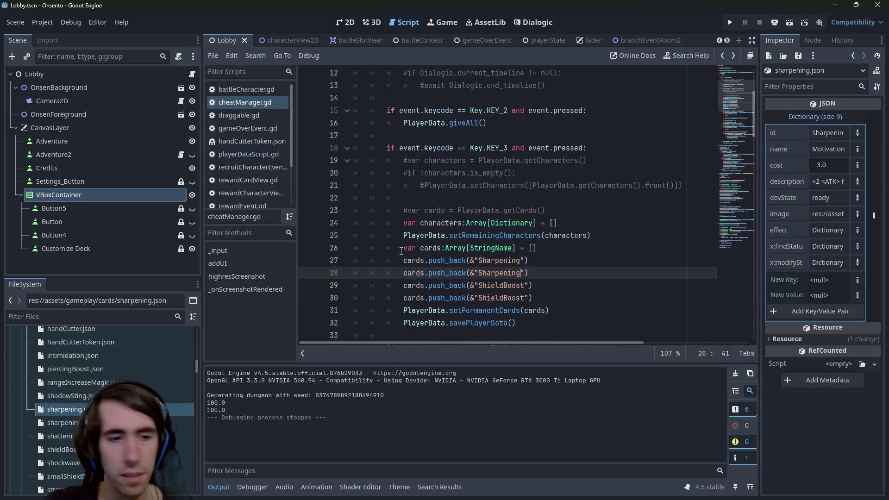
- Copy the Sharpening push_back line and paste it below to make a third Sharpening card
{"action": "scroll", "coordinate": [102, 408], "scroll_direction": "down", "scroll_amount": 1}
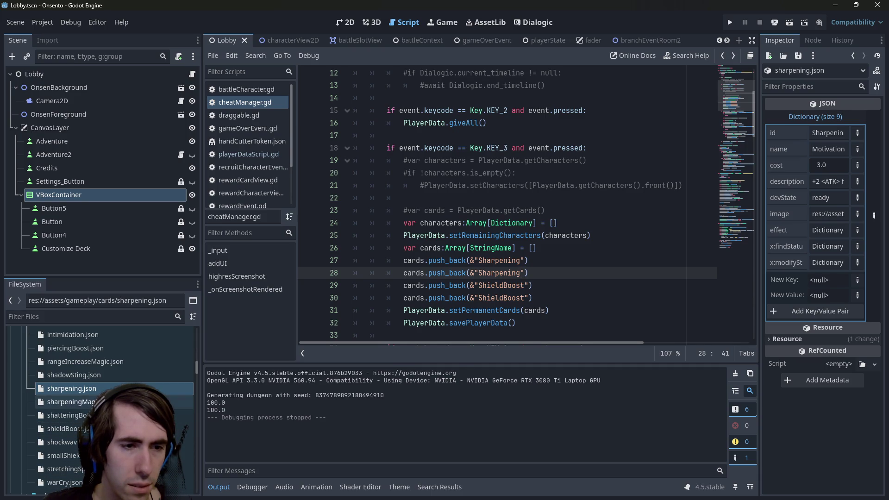
{"action": "scroll", "coordinate": [92, 391], "scroll_direction": "up", "scroll_amount": 3}
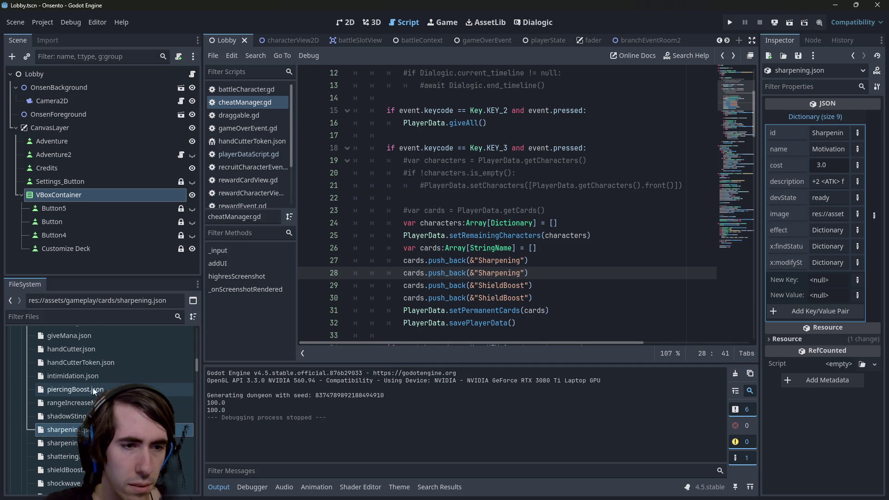
{"action": "scroll", "coordinate": [93, 384], "scroll_direction": "up", "scroll_amount": 3}
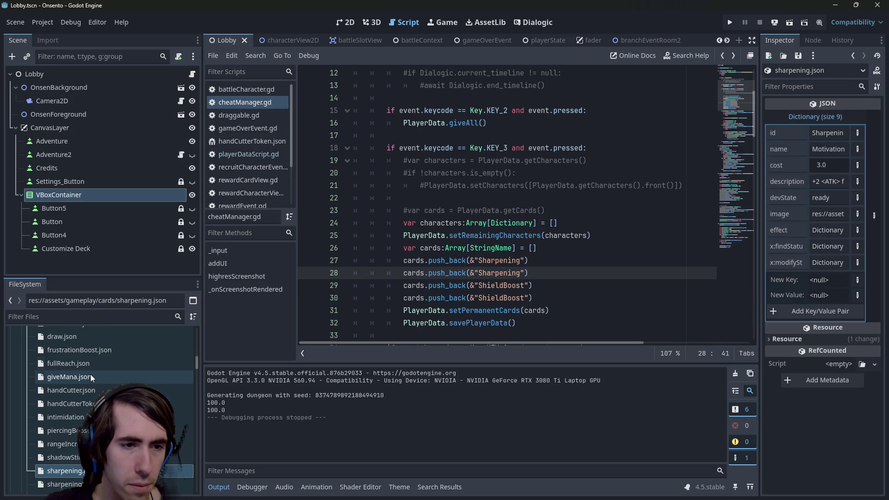
{"action": "scroll", "coordinate": [90, 374], "scroll_direction": "up", "scroll_amount": 5}
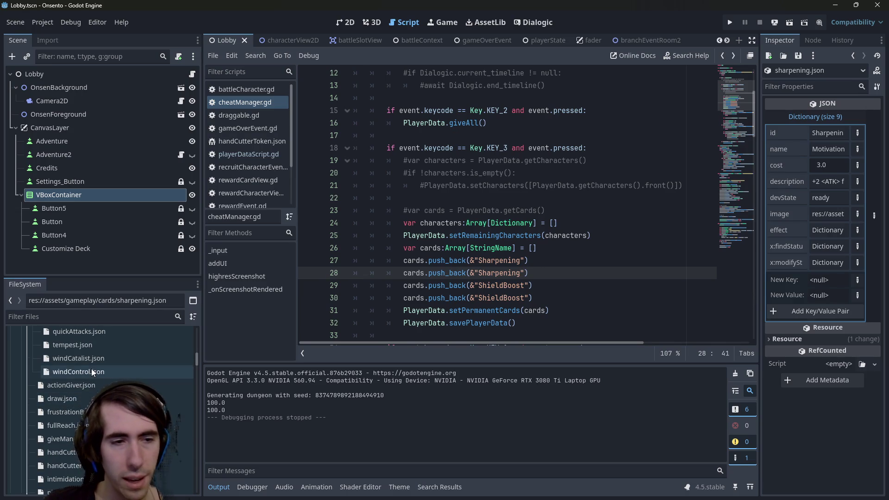
{"action": "scroll", "coordinate": [91, 369], "scroll_direction": "up", "scroll_amount": 7}
{"action": "scroll", "coordinate": [90, 368], "scroll_direction": "down", "scroll_amount": 5}
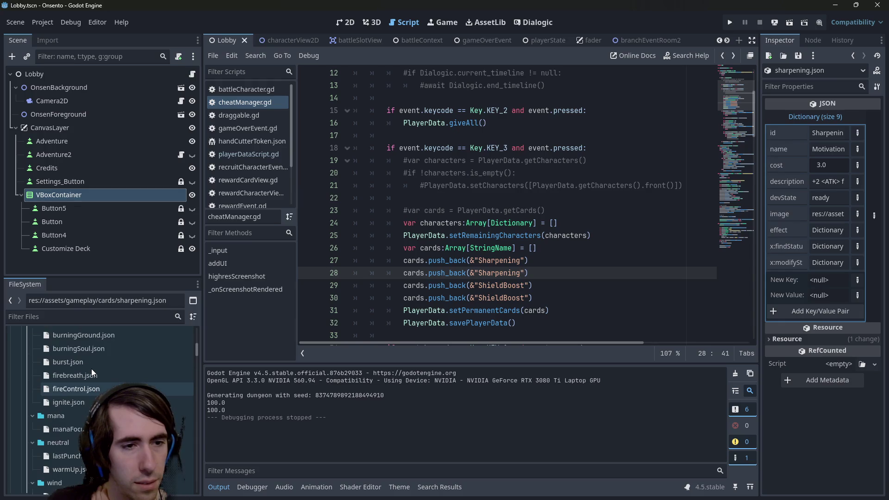
{"action": "scroll", "coordinate": [91, 368], "scroll_direction": "up", "scroll_amount": 3}
{"action": "scroll", "coordinate": [87, 393], "scroll_direction": "down", "scroll_amount": 9}
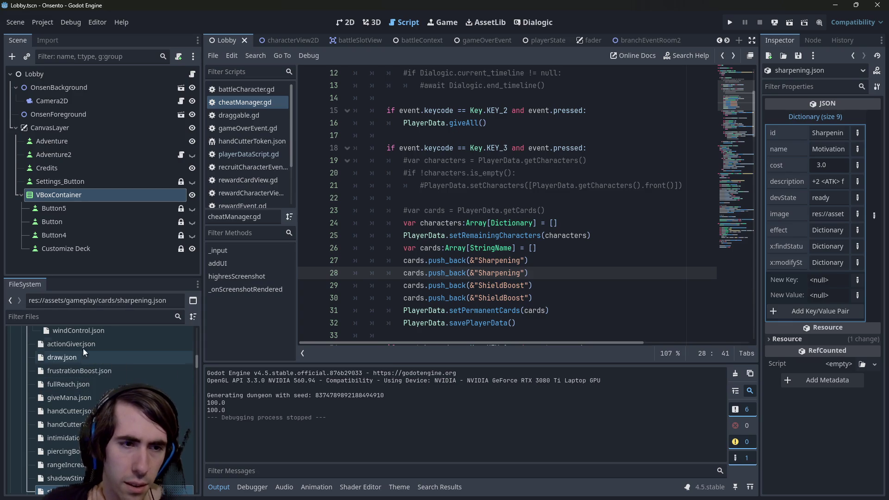
{"action": "left_click_drag", "start_coordinate": [529, 273], "coordinate": [383, 269]}
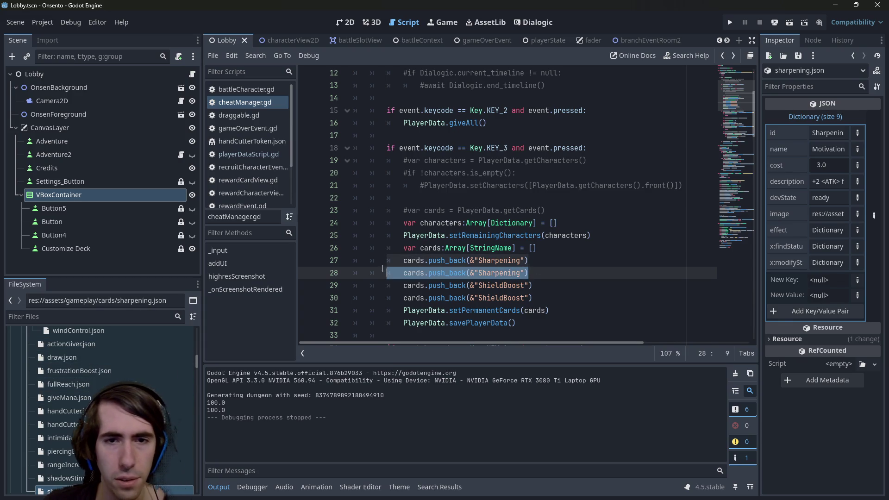
{"action": "key", "text": "ctrl+c"}
{"action": "key", "text": "End"}
{"action": "key", "text": "Return"}
{"action": "key", "text": "ctrl+v"}
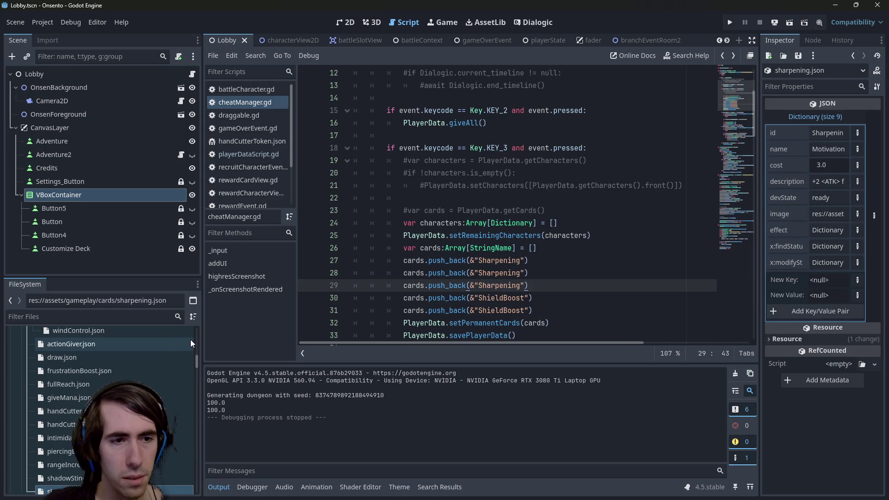
- Replace the first Sharpening entry with ActionGiver, copied from actionGiver.json, and save
{"action": "double_click", "coordinate": [191, 343]}
{"action": "double_click", "coordinate": [422, 85]}
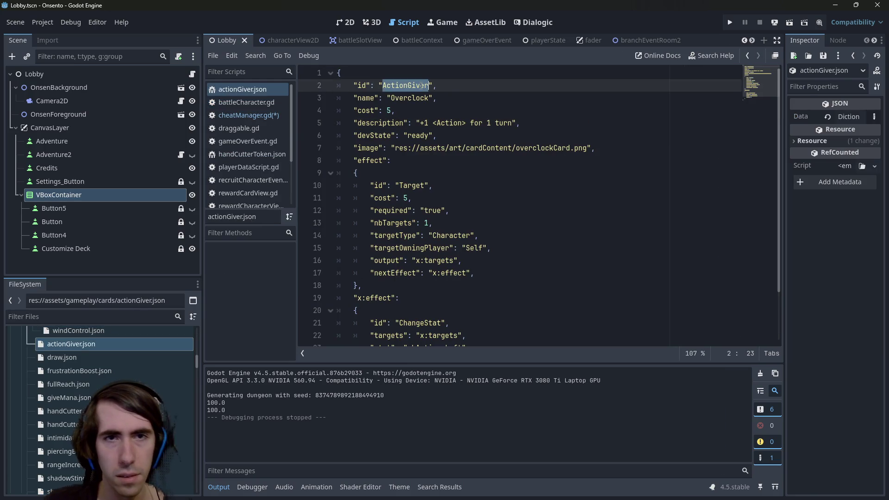
{"action": "left_click", "coordinate": [248, 167]}
{"action": "left_click", "coordinate": [248, 115]}
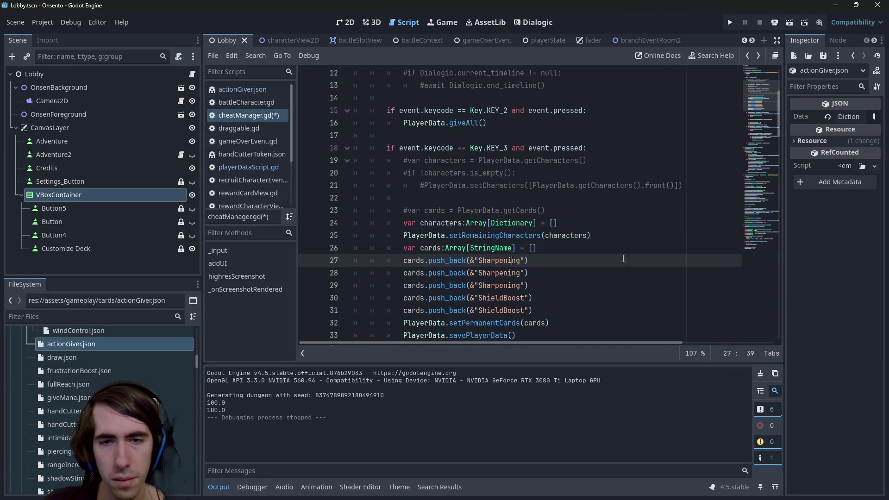
{"action": "double_click", "coordinate": [498, 260]}
{"action": "key", "text": "ctrl+v"}
{"action": "key", "text": "ctrl+s"}
- Duplicate the ActionGiver line, rename the top copy to GiveMana, and duplicate the GiveMana line
{"action": "scroll", "coordinate": [416, 278], "scroll_direction": "down", "scroll_amount": 1}
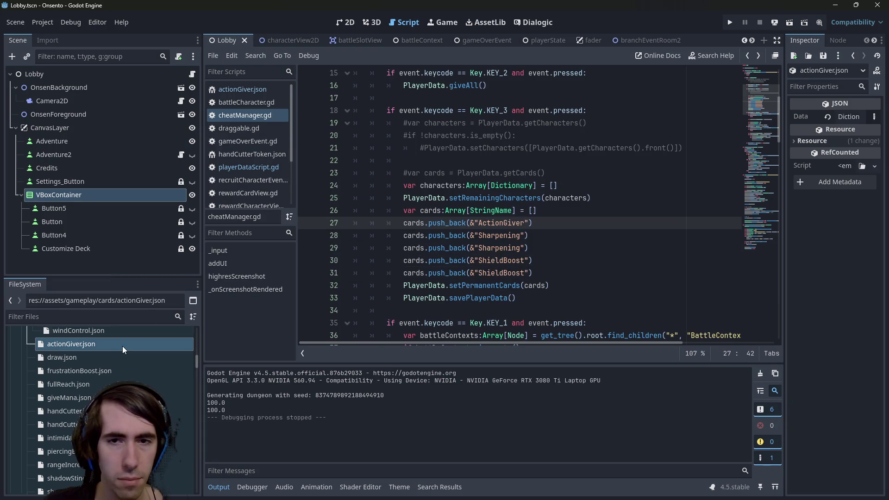
{"action": "scroll", "coordinate": [122, 407], "scroll_direction": "down", "scroll_amount": 1}
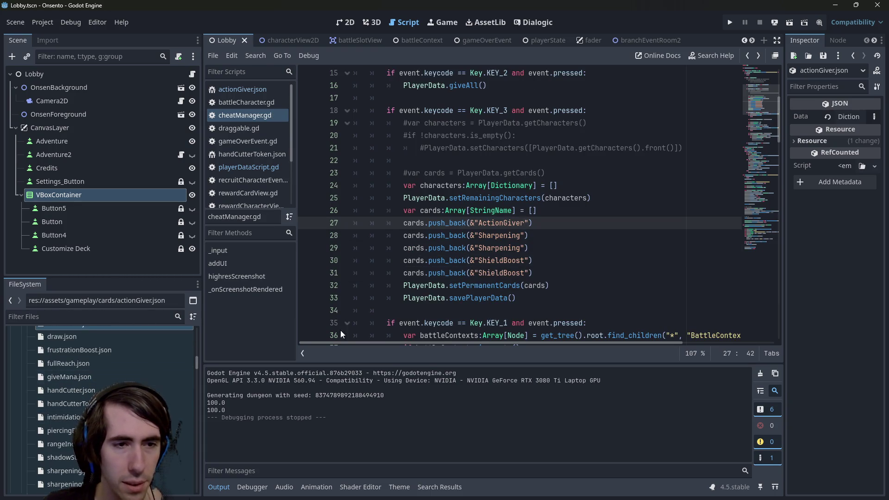
{"action": "left_click_drag", "start_coordinate": [532, 223], "coordinate": [404, 223]}
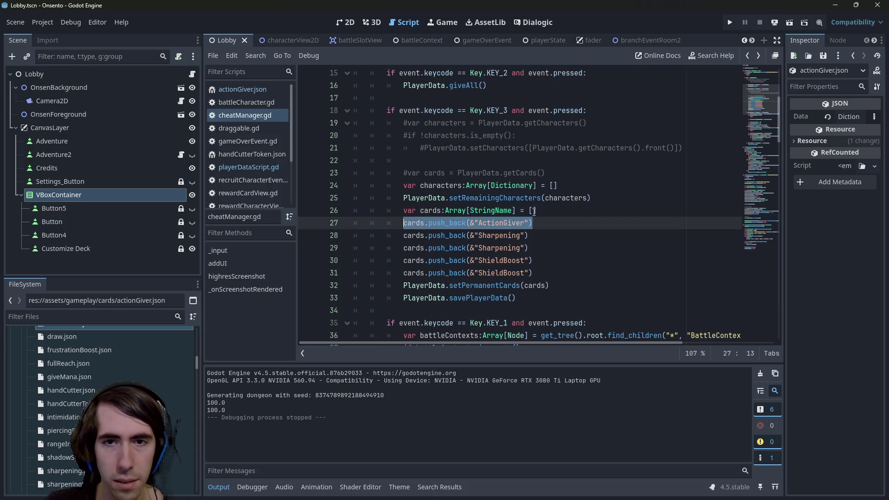
{"action": "key", "text": "ctrl+alt+Down"}
{"action": "double_click", "coordinate": [503, 223]}
{"action": "type", "text": "Gi"}
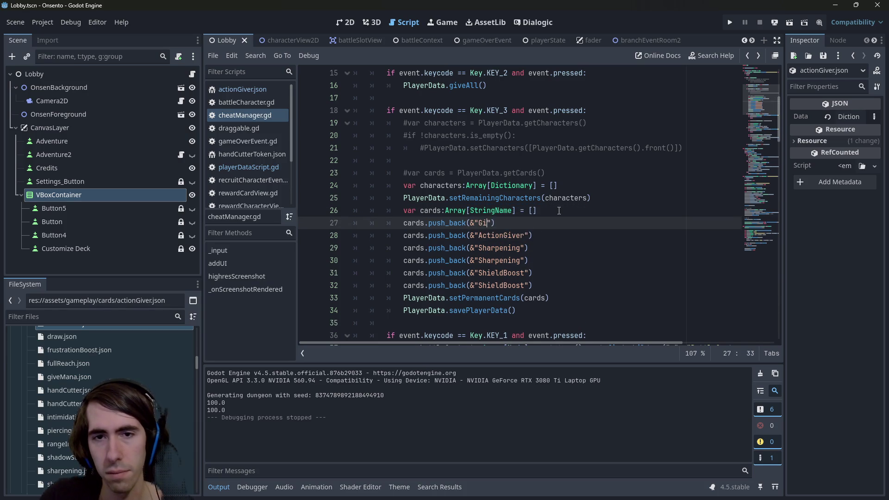
{"action": "type", "text": "veMana"}
{"action": "key", "text": "ctrl+s"}
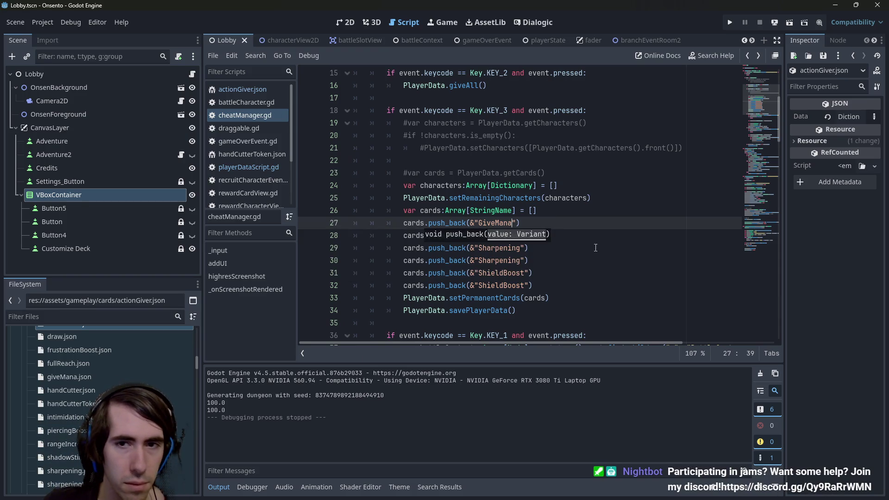
{"action": "key", "text": "End"}
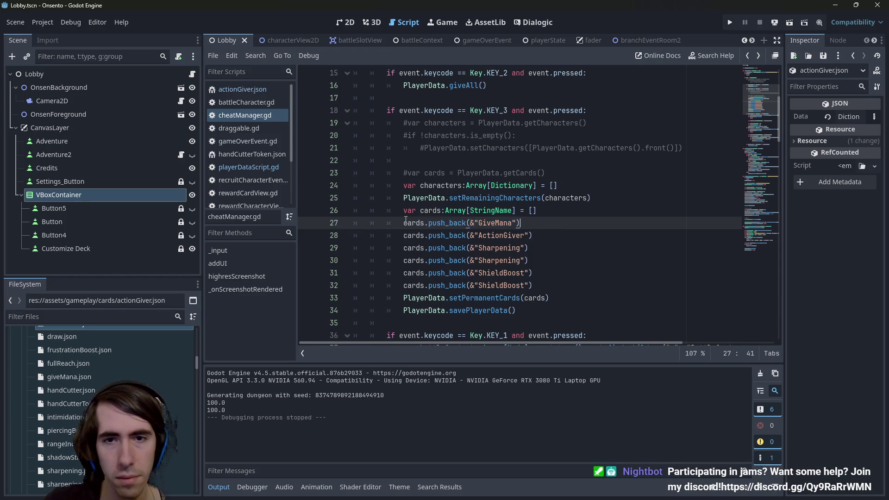
{"action": "key", "text": "ctrl+shift+d"}
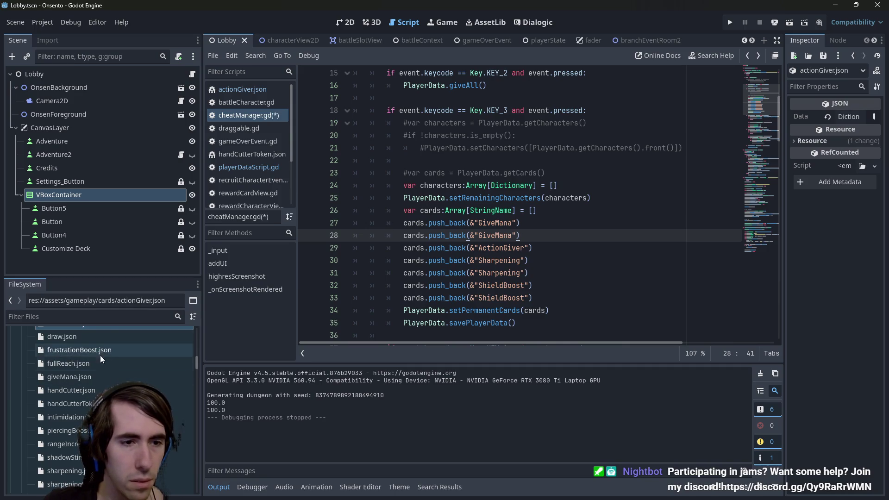
- Replace the second GiveMana entry with SharpeningMagic, copied from sharpeningMagic.json, and save
{"action": "double_click", "coordinate": [60, 483]}
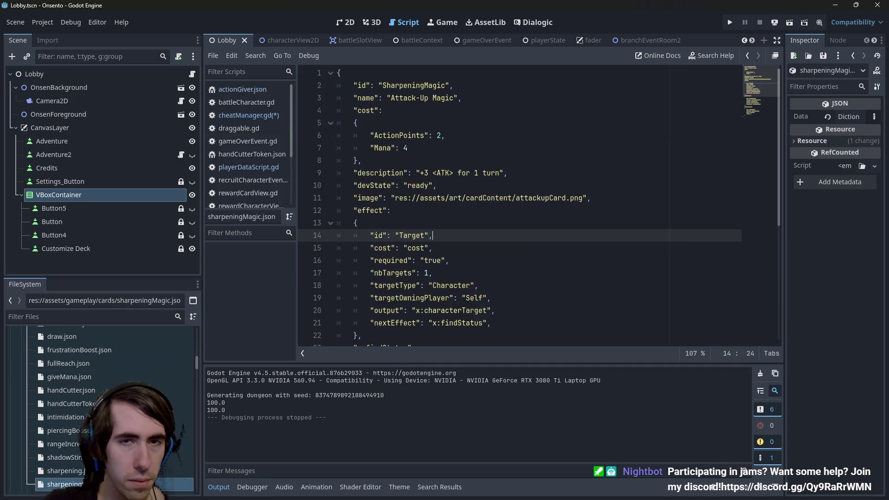
{"action": "double_click", "coordinate": [399, 86]}
{"action": "key", "text": "alt+Left"}
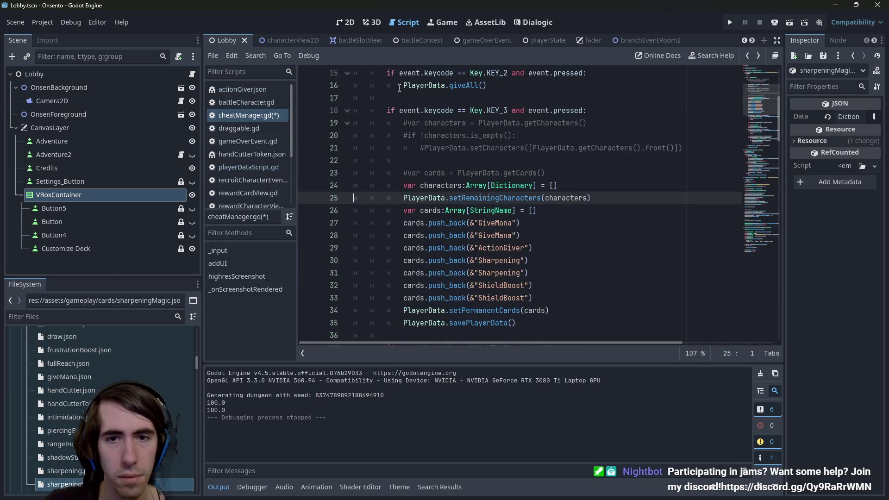
{"action": "double_click", "coordinate": [494, 235]}
{"action": "key", "text": "ctrl+v"}
{"action": "key", "text": "ctrl+s"}
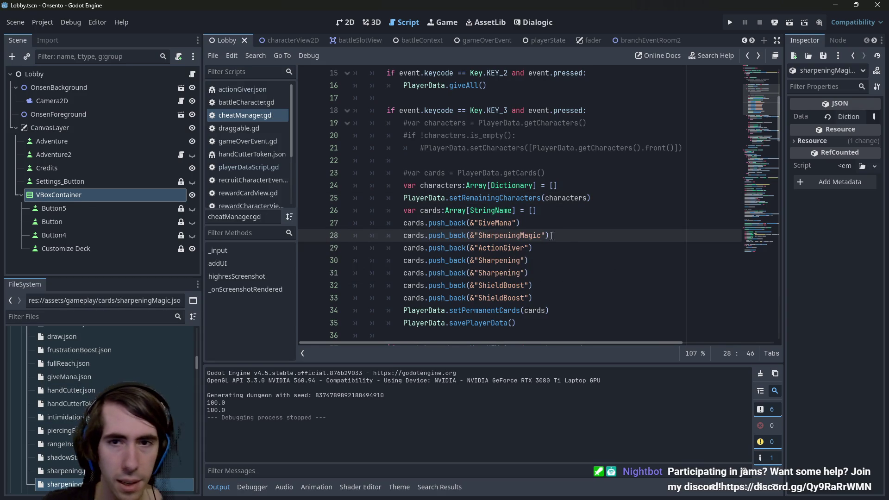
- Duplicate the SharpeningMagic line and rename the copy on line 29 to Intimidation
{"action": "mouse_move", "coordinate": [552, 236]}
{"action": "left_mouse_down"}
{"action": "mouse_move", "coordinate": [370, 236]}
{"action": "mouse_move", "coordinate": [403, 235]}
{"action": "left_mouse_up"}
{"action": "key", "text": "ctrl+c"}
{"action": "key", "text": "End"}
{"action": "key", "text": "Return"}
{"action": "key", "text": "ctrl+v"}
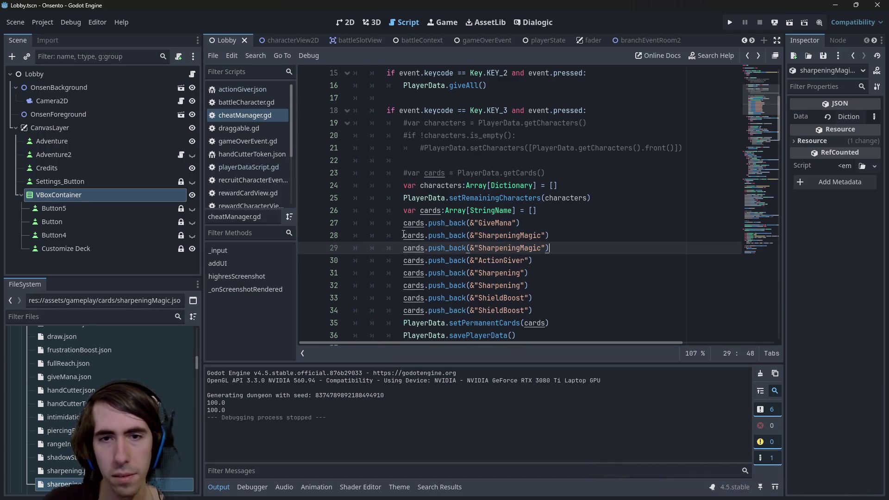
{"action": "double_click", "coordinate": [509, 249]}
{"action": "type", "text": "Inti"}
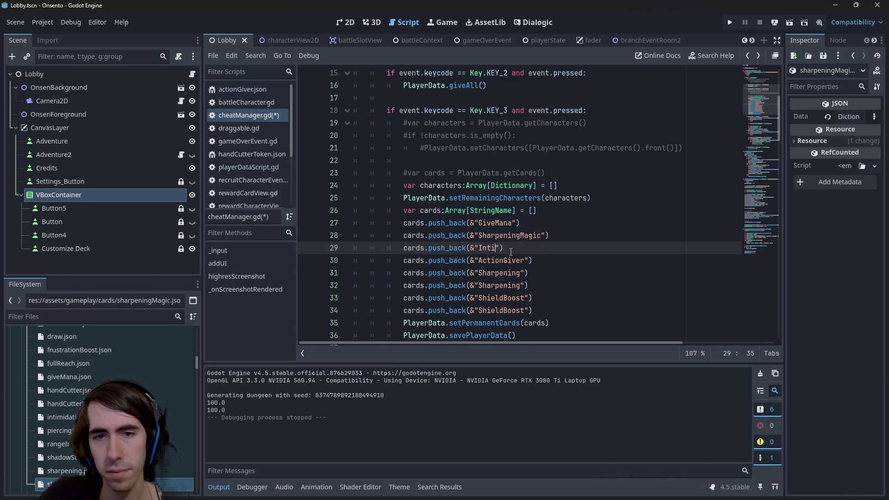
{"action": "type", "text": "midation"}
{"action": "key", "text": "ctrl+s"}
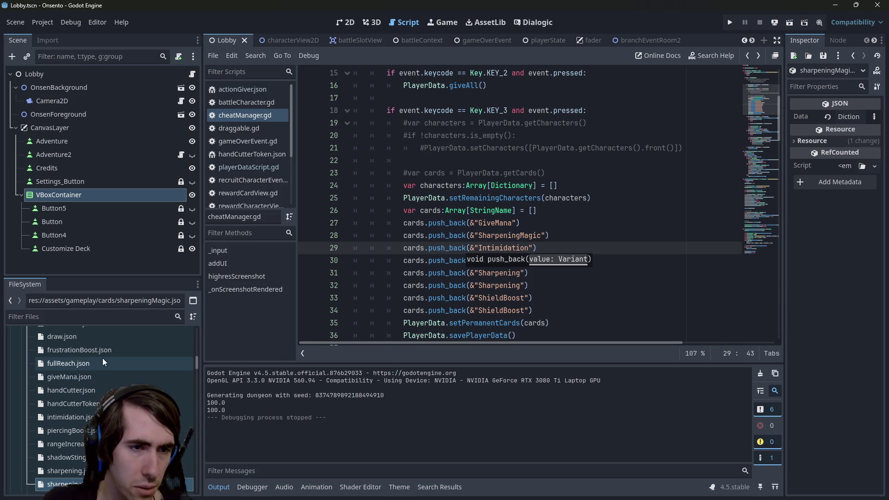
- Save the script and run the current scene to test the cheat deck
{"action": "scroll", "coordinate": [101, 356], "scroll_direction": "up", "scroll_amount": 1}
{"action": "scroll", "coordinate": [96, 356], "scroll_direction": "up", "scroll_amount": 2}
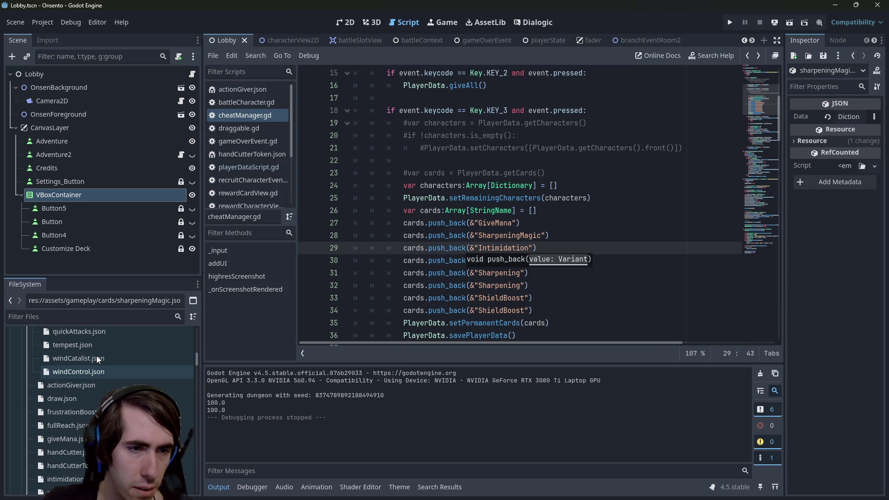
{"action": "scroll", "coordinate": [97, 359], "scroll_direction": "up", "scroll_amount": 1}
{"action": "scroll", "coordinate": [96, 355], "scroll_direction": "up", "scroll_amount": 4}
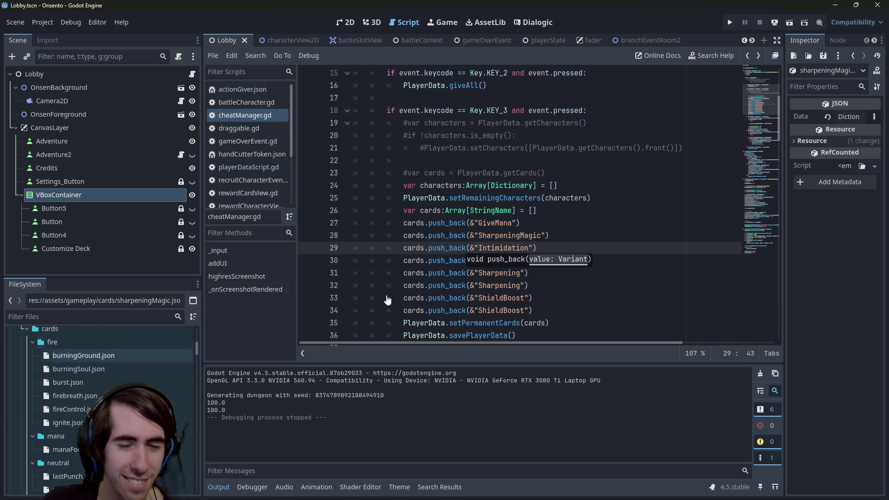
{"action": "left_click", "coordinate": [573, 236]}
{"action": "key", "text": "ctrl+s"}
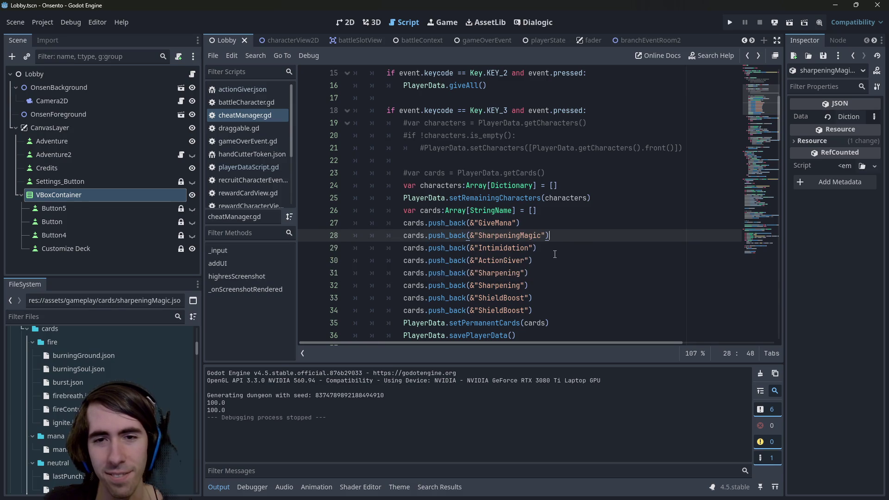
{"action": "left_click", "coordinate": [507, 248]}
{"action": "left_click", "coordinate": [500, 260]}
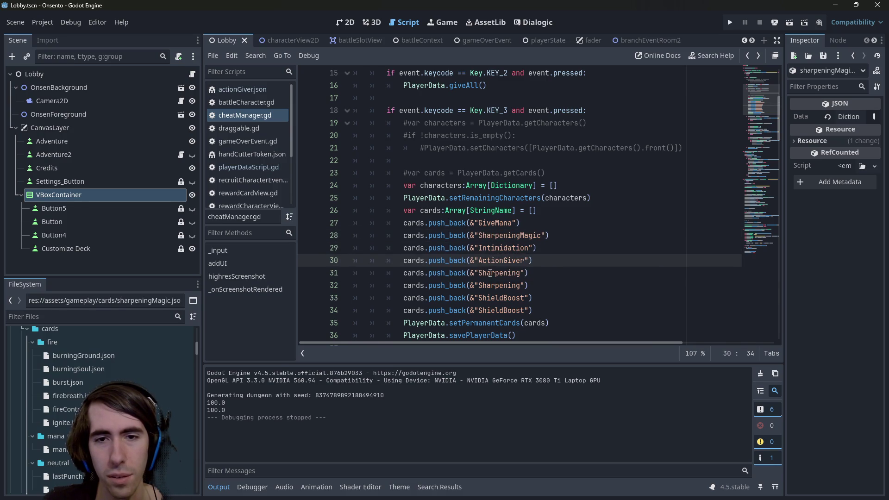
{"action": "left_click", "coordinate": [490, 273]}
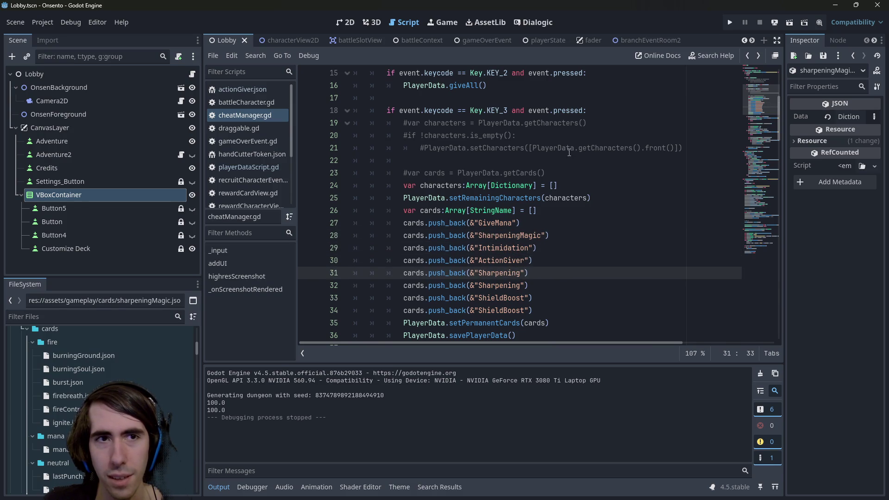
{"action": "left_click", "coordinate": [788, 24]}
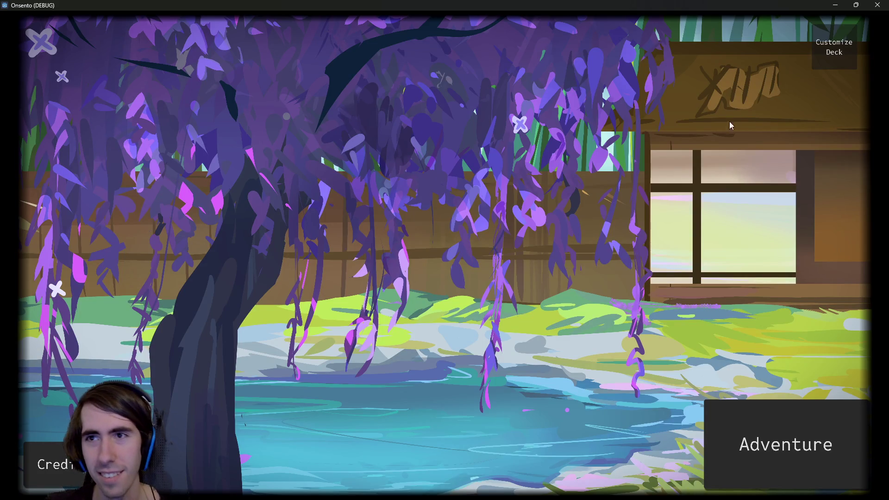
- Start an Adventure, browse the character list, and close the game window
{"action": "left_click", "coordinate": [774, 430]}
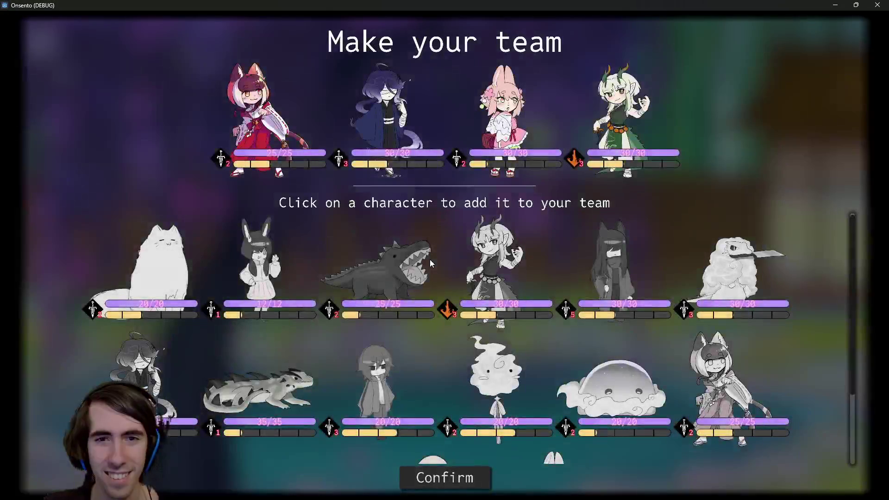
{"action": "scroll", "coordinate": [430, 259], "scroll_direction": "down", "scroll_amount": 3}
{"action": "scroll", "coordinate": [430, 259], "scroll_direction": "up", "scroll_amount": 3}
{"action": "scroll", "coordinate": [430, 260], "scroll_direction": "down", "scroll_amount": 3}
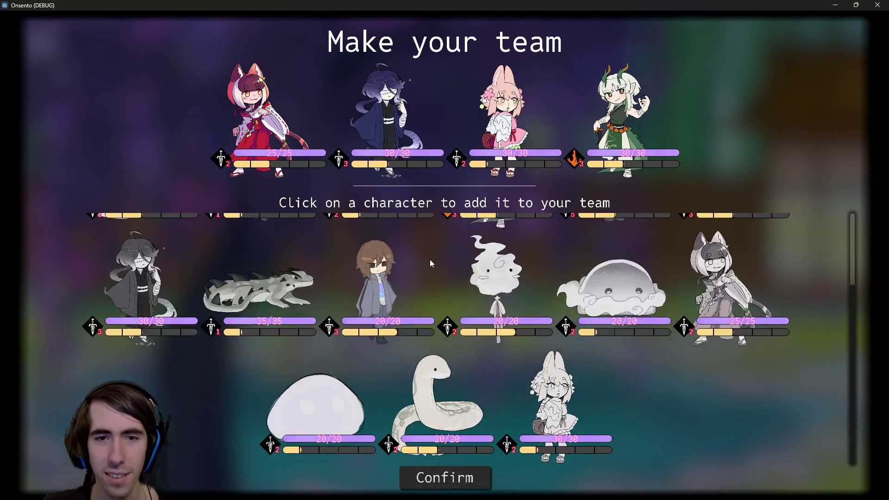
{"action": "scroll", "coordinate": [430, 260], "scroll_direction": "up", "scroll_amount": 1}
{"action": "scroll", "coordinate": [430, 261], "scroll_direction": "down", "scroll_amount": 1}
{"action": "scroll", "coordinate": [430, 261], "scroll_direction": "up", "scroll_amount": 3}
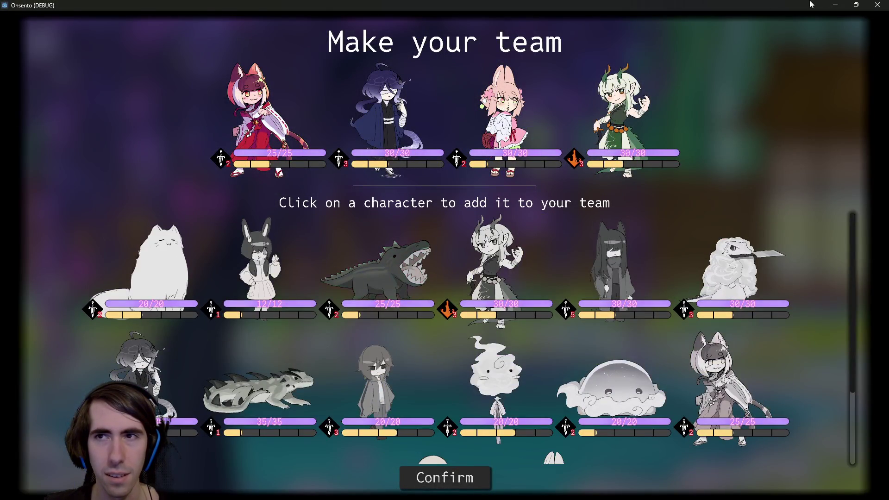
{"action": "left_click", "coordinate": [879, 4]}
- Relaunch the game, start Adventure, confirm the team, and add the first offered card
{"action": "left_click", "coordinate": [787, 23]}
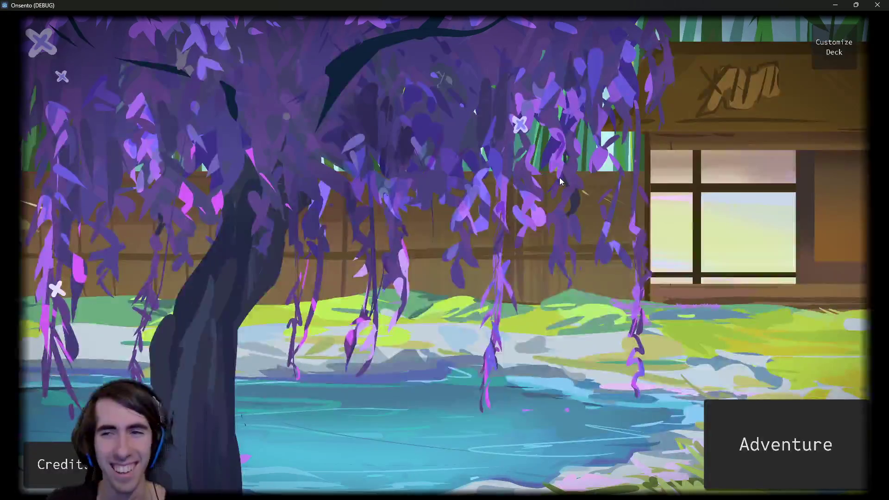
{"action": "left_click", "coordinate": [786, 443]}
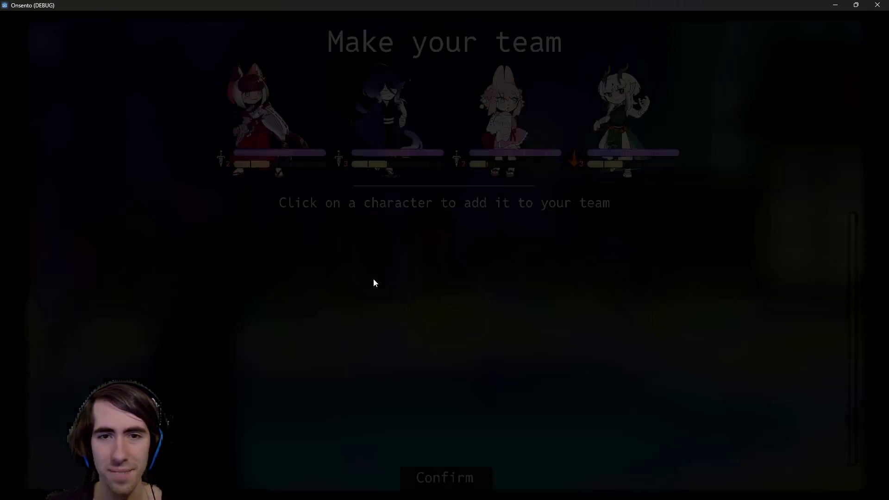
{"action": "left_click", "coordinate": [437, 468]}
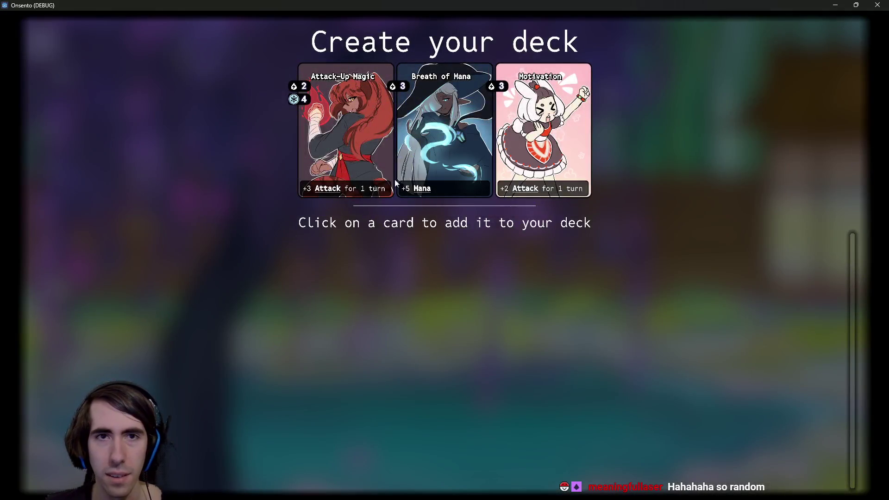
{"action": "left_click", "coordinate": [377, 171]}
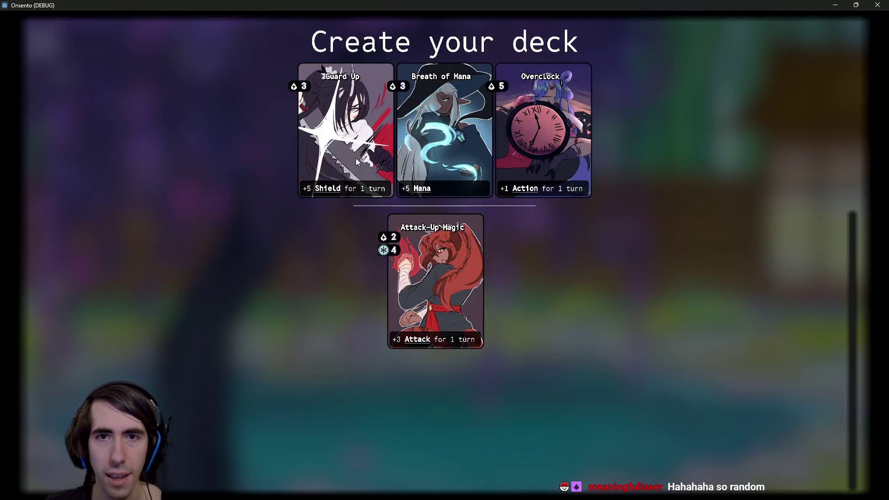
- Add the remaining offered cards to the starting deck
{"action": "left_click", "coordinate": [366, 162]}
{"action": "left_click", "coordinate": [366, 162]}
{"action": "left_click", "coordinate": [366, 162]}
{"action": "left_click", "coordinate": [364, 160]}
{"action": "left_click", "coordinate": [364, 161]}
{"action": "left_click", "coordinate": [365, 161]}
{"action": "left_click", "coordinate": [365, 161]}
{"action": "left_click", "coordinate": [365, 162]}
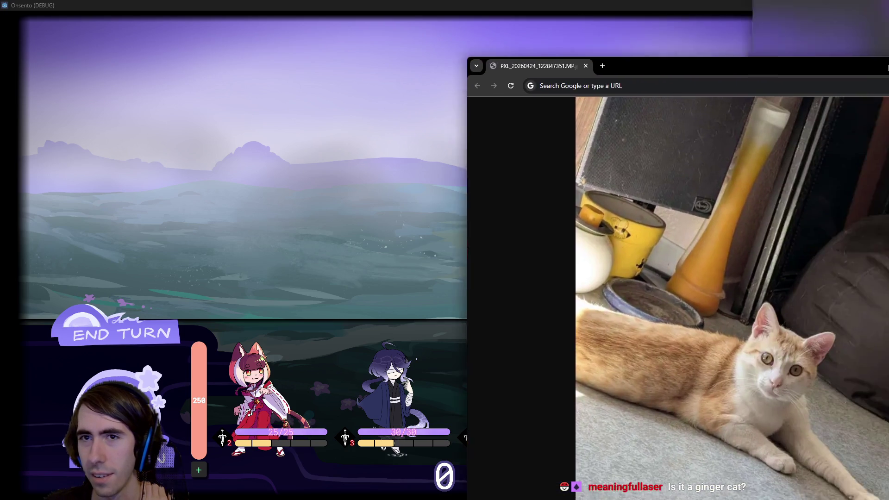
- Send the red fox girl into the first battle and bring up the route map
{"action": "mouse_move", "coordinate": [888, 65]}
{"action": "left_mouse_down"}
{"action": "mouse_move", "coordinate": [691, 69]}
{"action": "mouse_move", "coordinate": [628, 54]}
{"action": "left_mouse_up"}
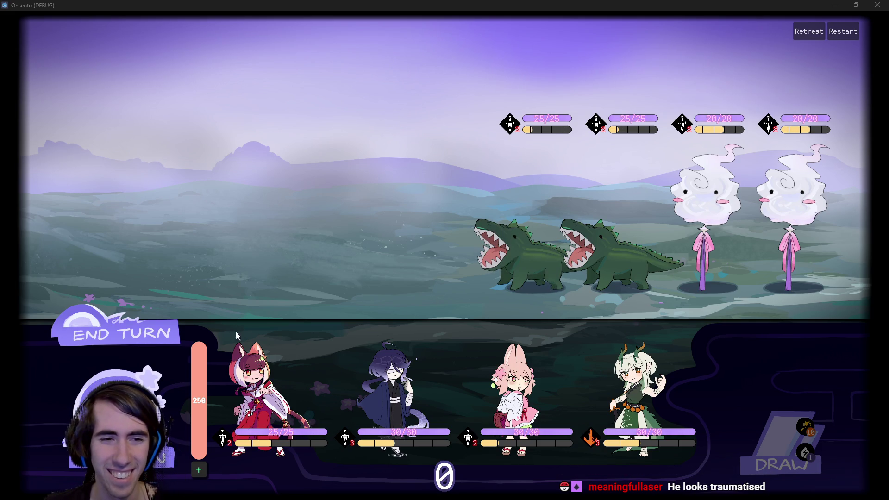
{"action": "mouse_move", "coordinate": [273, 393]}
{"action": "left_mouse_down"}
{"action": "mouse_move", "coordinate": [287, 334]}
{"action": "mouse_move", "coordinate": [273, 218]}
{"action": "left_mouse_up"}
{"action": "key", "text": "m"}
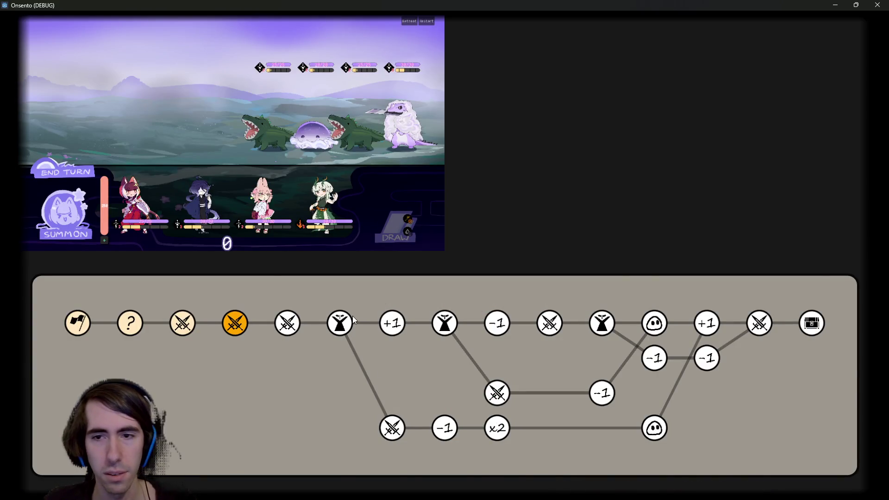
- Place the fox girl on the battlefield to win the battle and return to the map
{"action": "key", "text": "m"}
{"action": "mouse_move", "coordinate": [269, 385]}
{"action": "left_mouse_down"}
{"action": "mouse_move", "coordinate": [293, 222]}
{"action": "mouse_move", "coordinate": [279, 218]}
{"action": "left_mouse_up"}
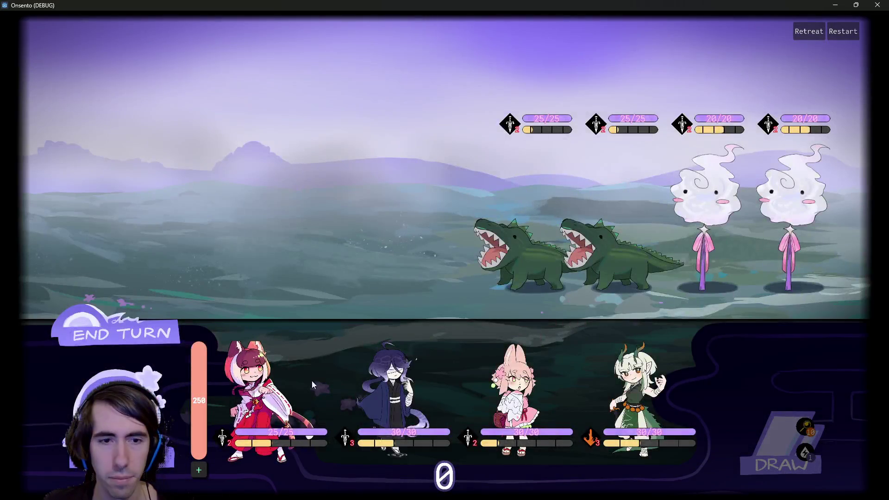
{"action": "left_click_drag", "start_coordinate": [312, 381], "coordinate": [282, 215]}
{"action": "key", "text": "m"}
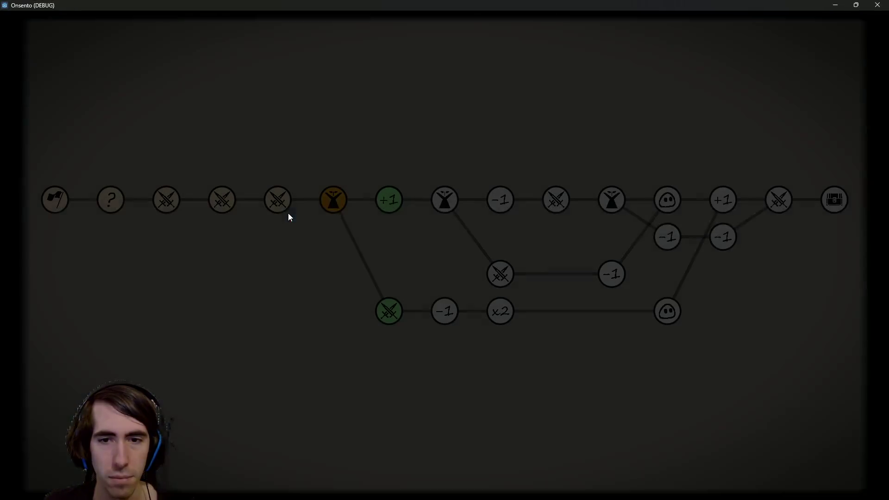
- Enter the +1 card event and take Wind Control, Draw, Breath of Mana and War Cry
{"action": "left_click", "coordinate": [392, 199]}
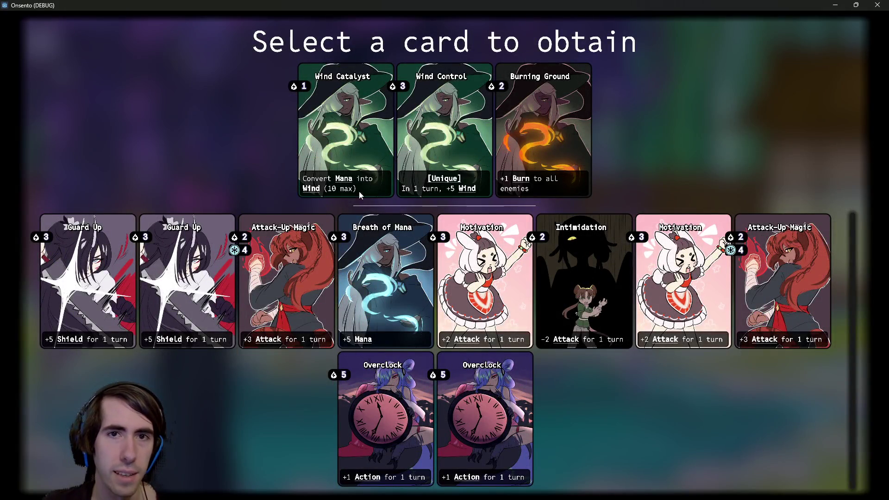
{"action": "left_click", "coordinate": [432, 126]}
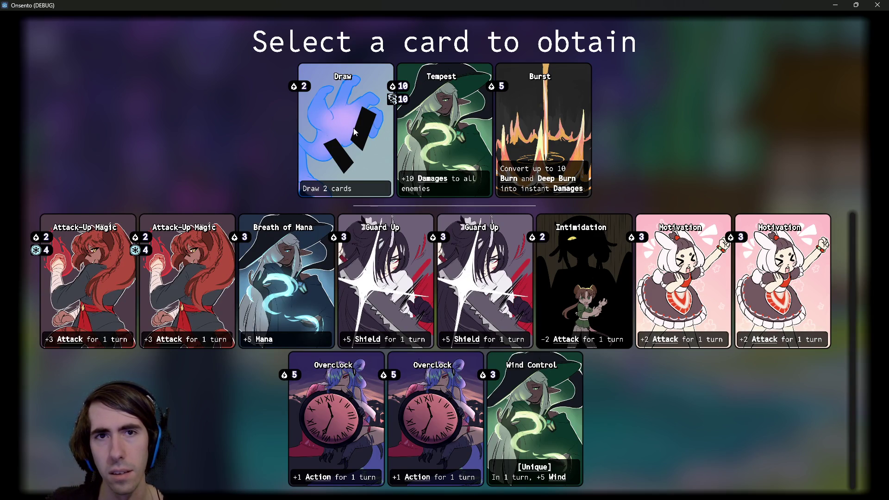
{"action": "left_click", "coordinate": [355, 132]}
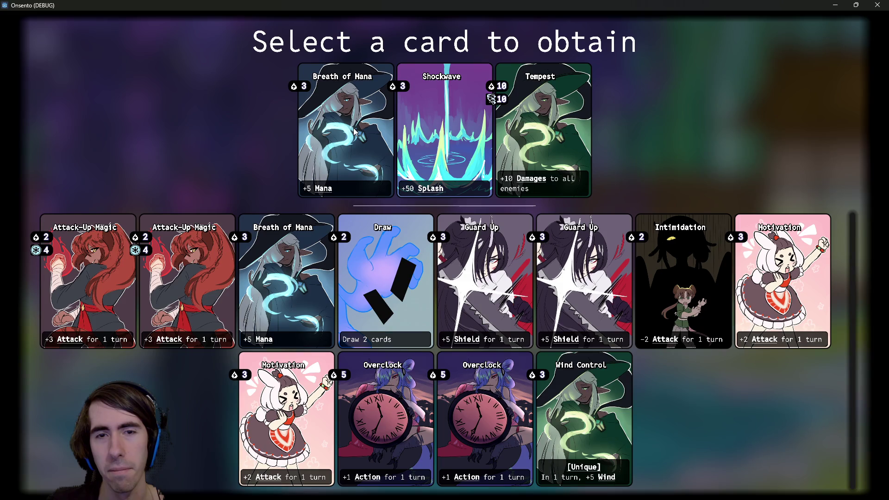
{"action": "left_click", "coordinate": [356, 132]}
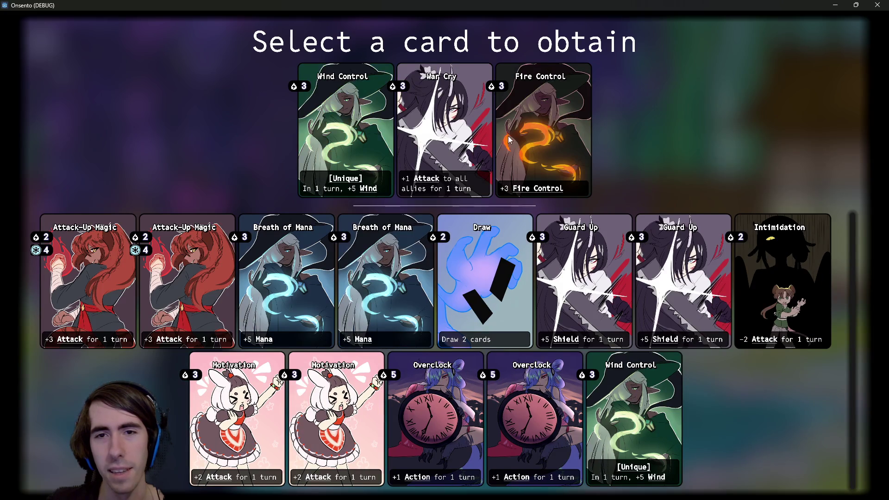
{"action": "left_click", "coordinate": [406, 134]}
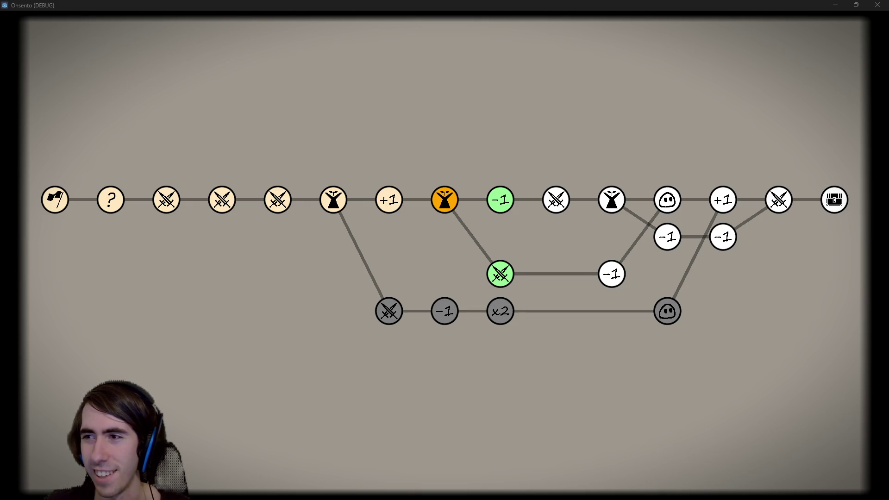
- Add the note '- +1 card event can give more than 1 card' below line 13, then return to the game
{"action": "key", "text": "alt+Tab"}
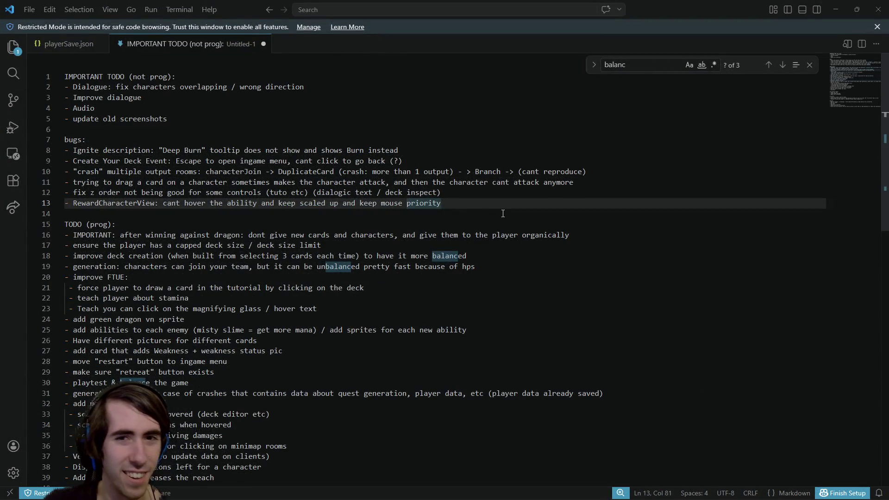
{"action": "key", "text": "Return"}
{"action": "type", "text": "- +1"}
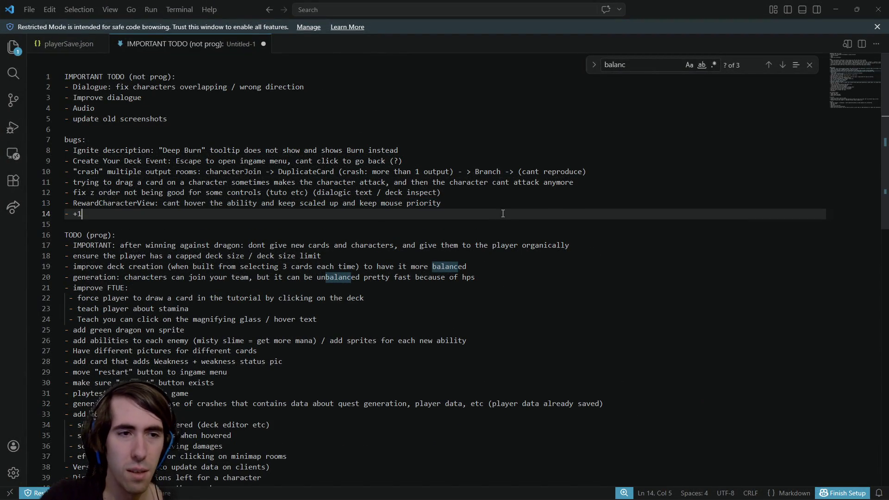
{"action": "type", "text": " card event actua"}
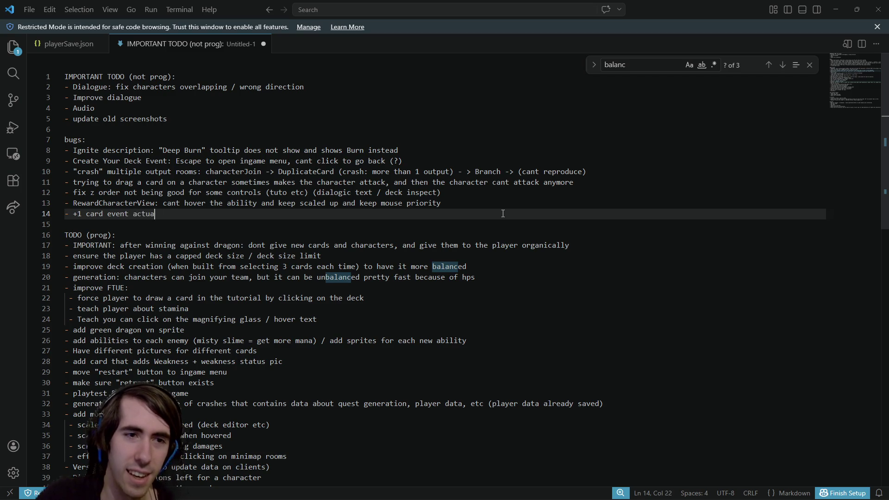
{"action": "key", "text": "BackSpace"}
{"action": "key", "text": "BackSpace"}
{"action": "key", "text": "BackSpace"}
{"action": "key", "text": "BackSpace"}
{"action": "key", "text": "BackSpace"}
{"action": "type", "text": "can giv"}
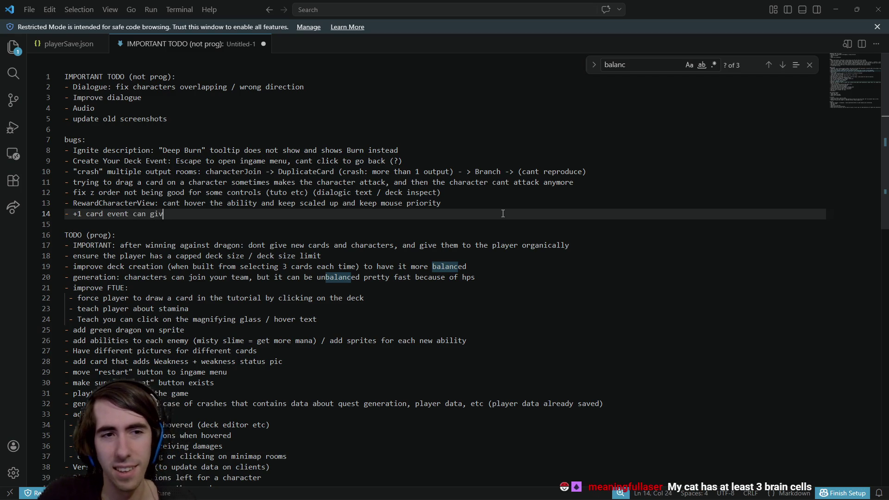
{"action": "type", "text": "e more than 1 card"}
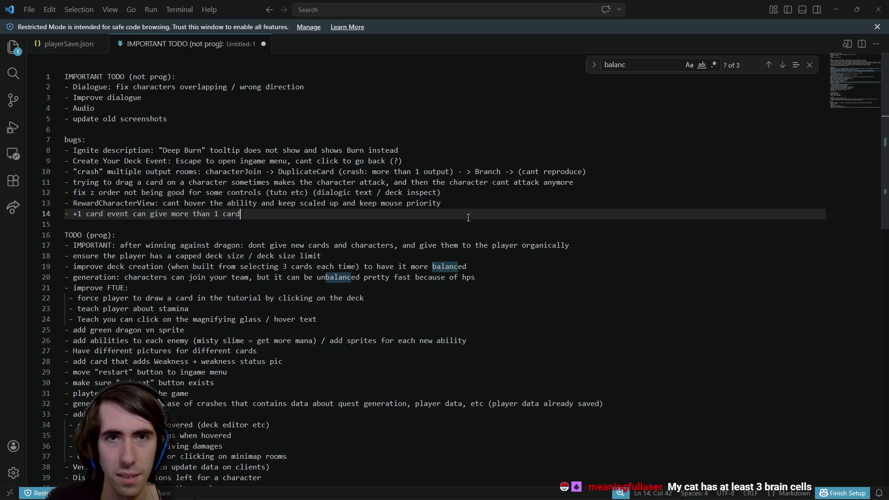
{"action": "key", "text": "alt+Tab"}
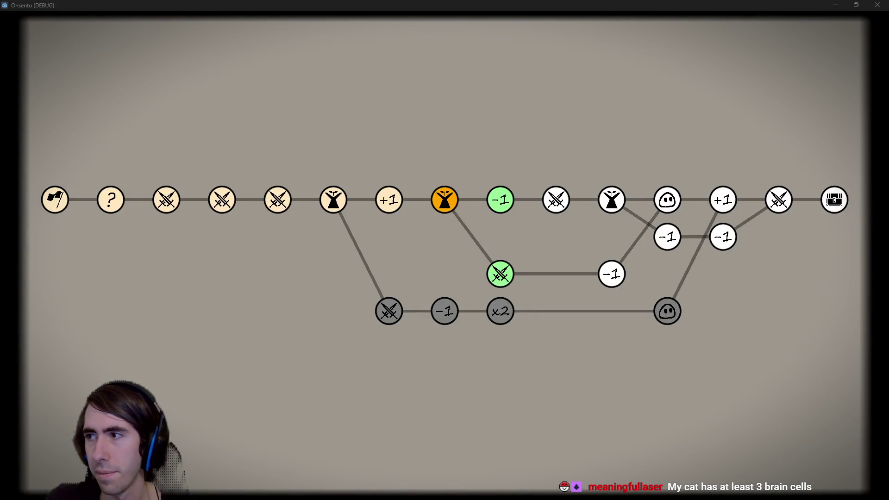
- Use the -1 node to remove Intimidation from the deck
{"action": "left_click", "coordinate": [501, 206]}
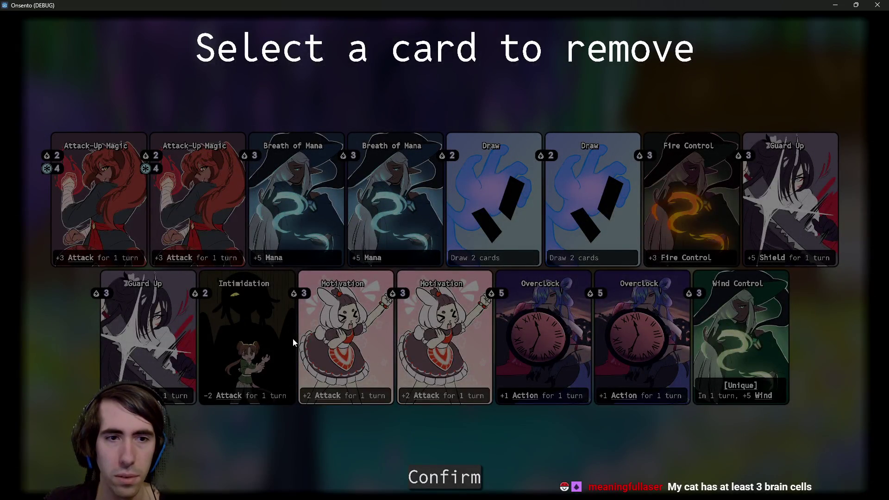
{"action": "left_click", "coordinate": [266, 314]}
{"action": "left_click", "coordinate": [448, 474]}
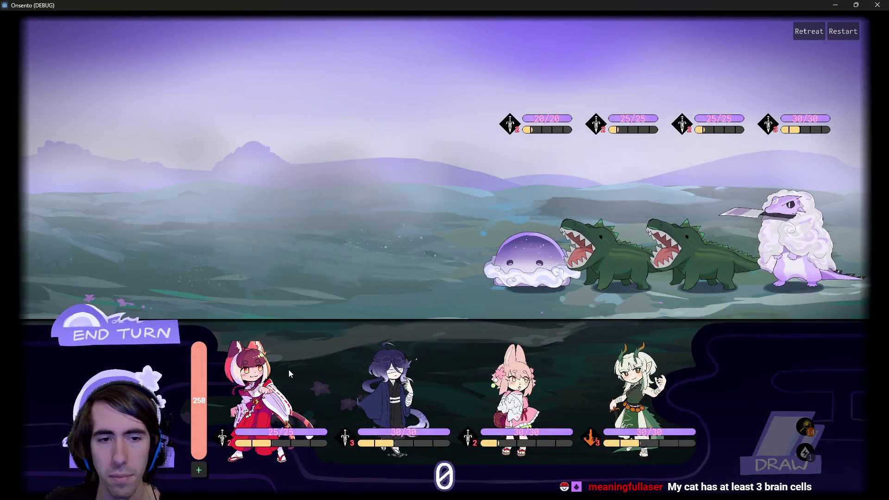
- Win the battle, recruit the monster, pick Fire Control, and start the next battle
{"action": "mouse_move", "coordinate": [287, 370]}
{"action": "left_mouse_down"}
{"action": "mouse_move", "coordinate": [372, 221]}
{"action": "mouse_move", "coordinate": [354, 226]}
{"action": "left_mouse_up"}
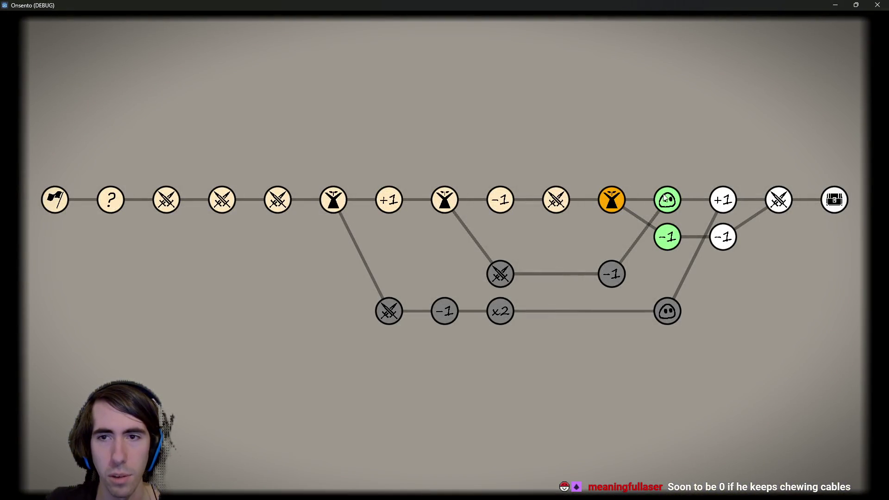
{"action": "left_click", "coordinate": [666, 196]}
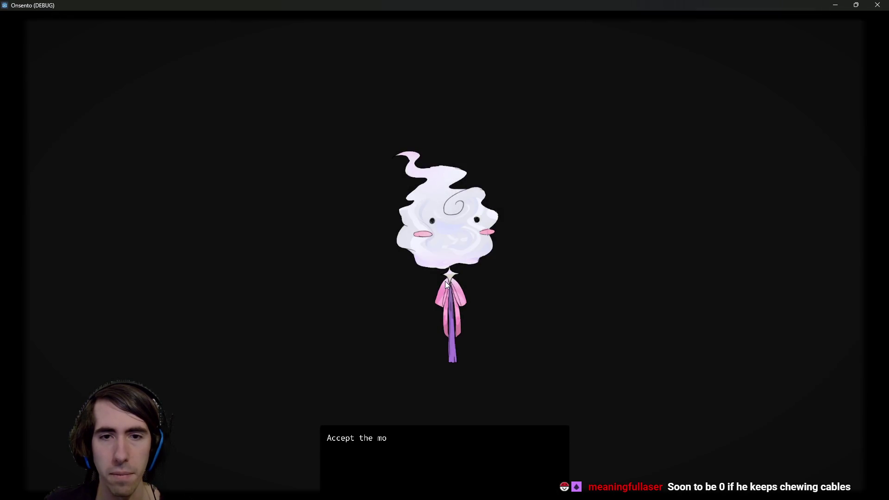
{"action": "left_click", "coordinate": [457, 247]}
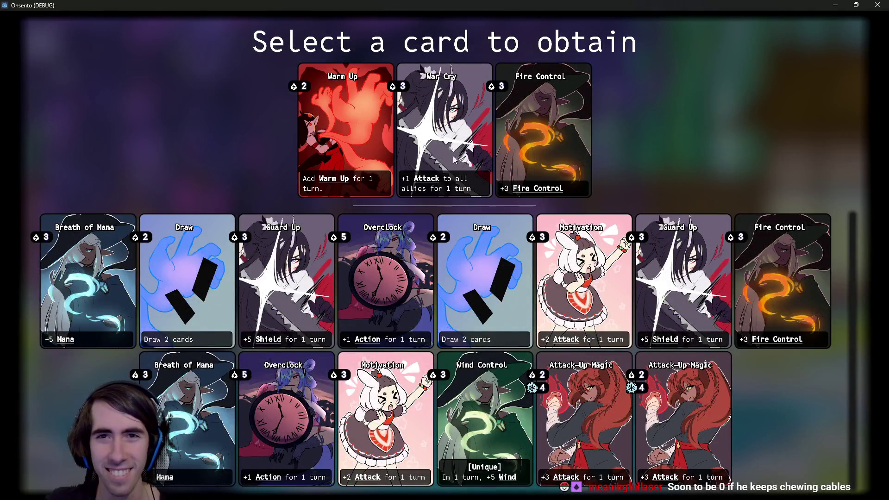
{"action": "left_click", "coordinate": [540, 136]}
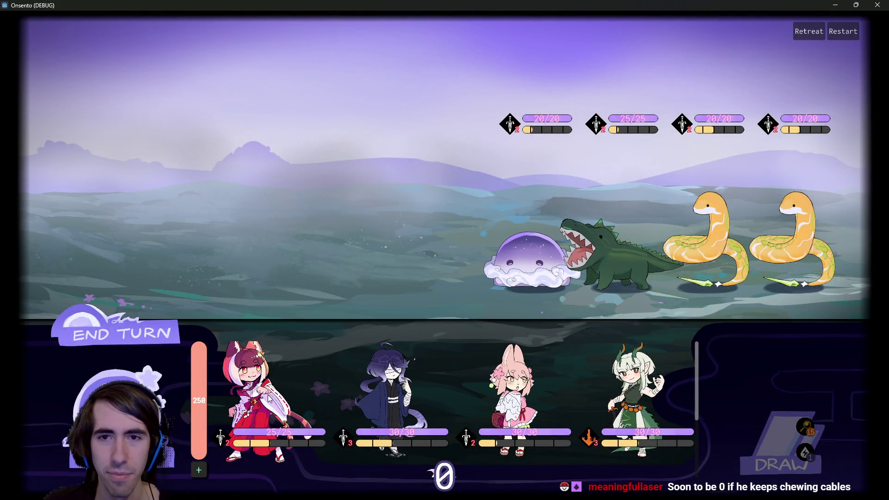
{"action": "left_click_drag", "start_coordinate": [293, 373], "coordinate": [275, 211]}
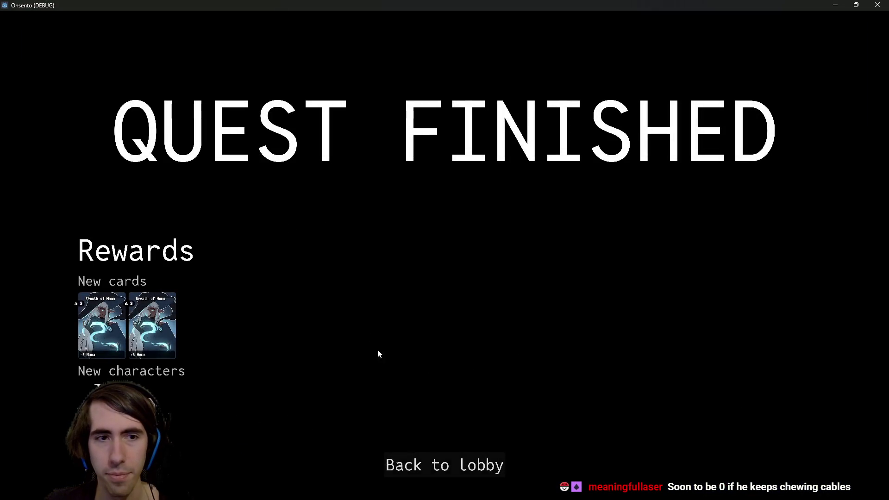
- Preview the two Breath of Mana reward cards, then close the game with Alt+F4
{"action": "mouse_move", "coordinate": [170, 345]}
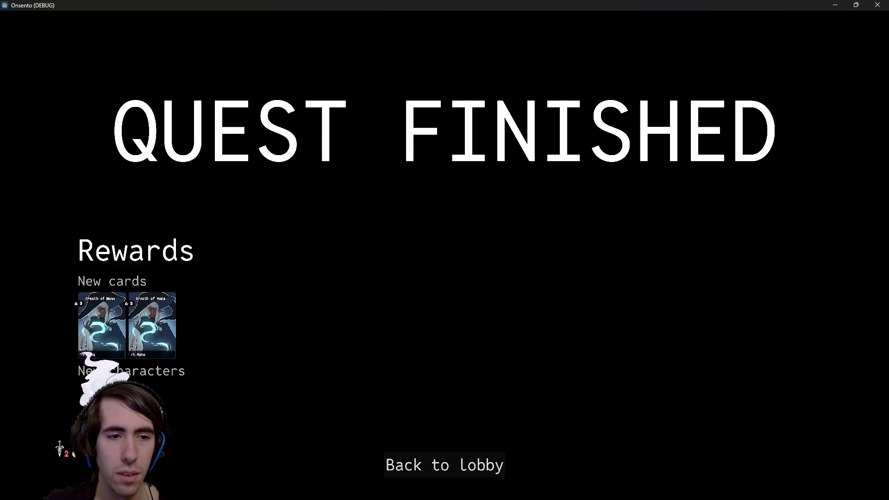
{"action": "mouse_move", "coordinate": [149, 332]}
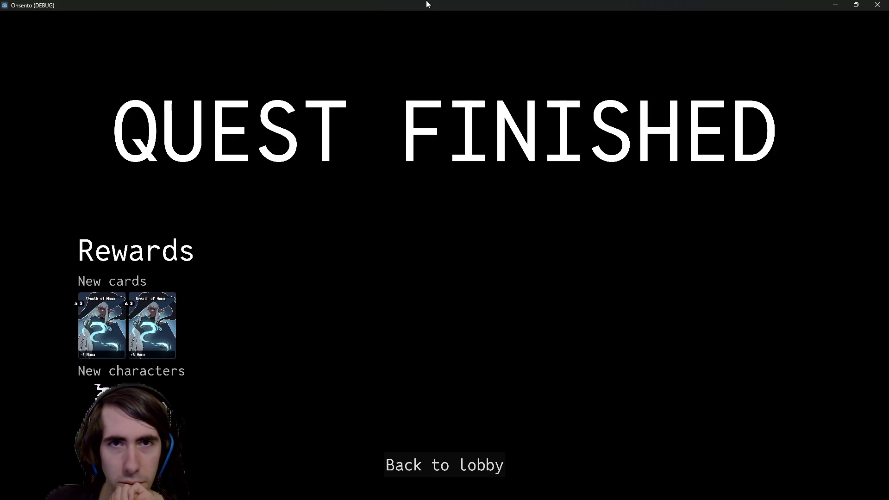
{"action": "key", "text": "alt+F4"}
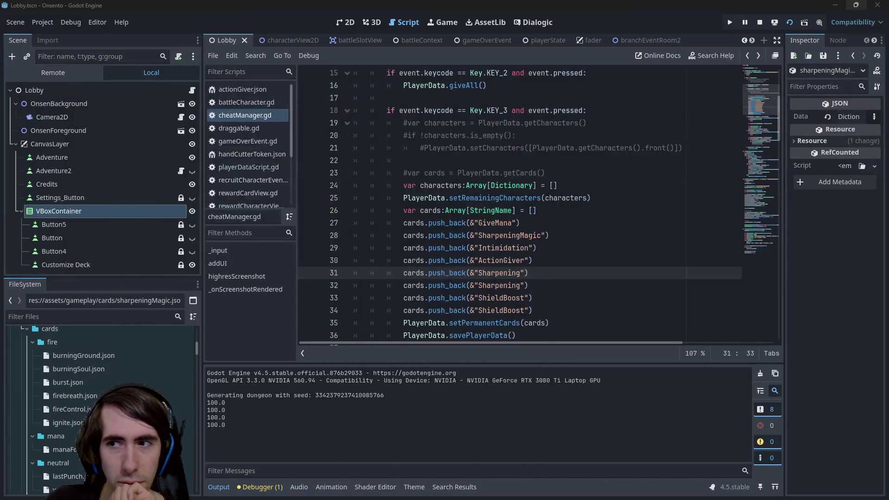
- Open rewardEvent.gd through the quick file search for 'reward'
{"action": "left_click", "coordinate": [469, 158]}
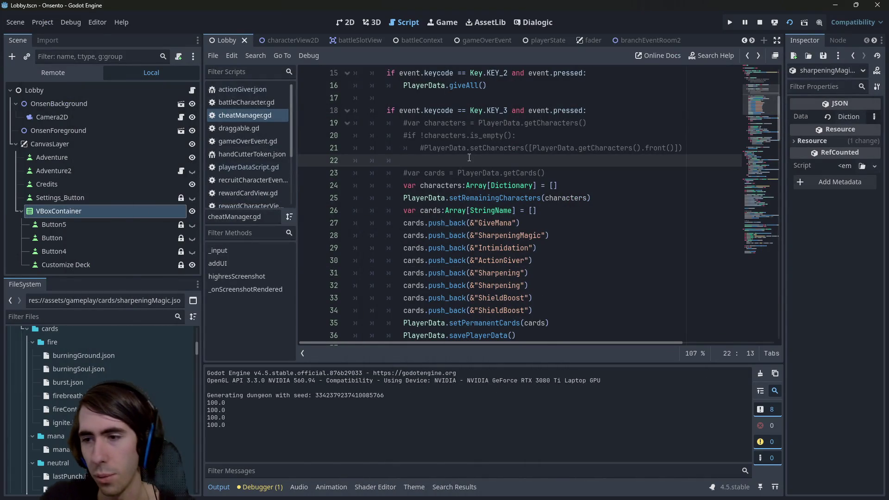
{"action": "key", "text": "alt+shift+o"}
{"action": "type", "text": "reward"}
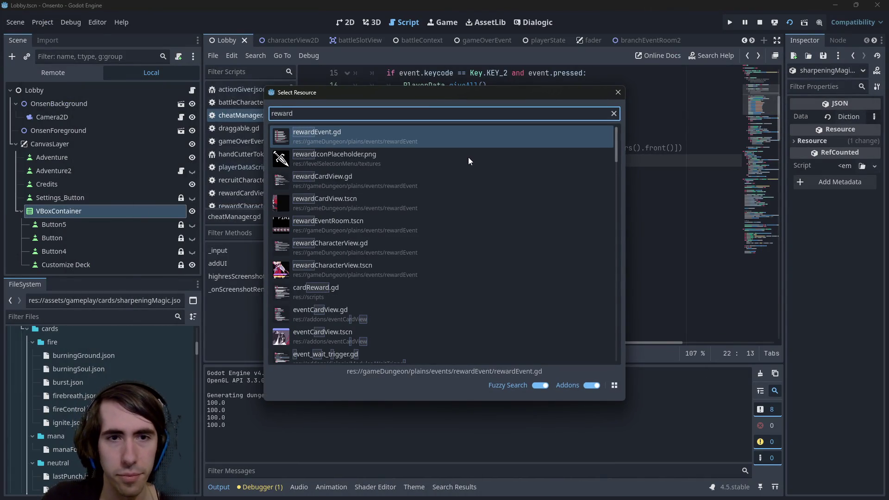
{"action": "key", "text": "Return"}
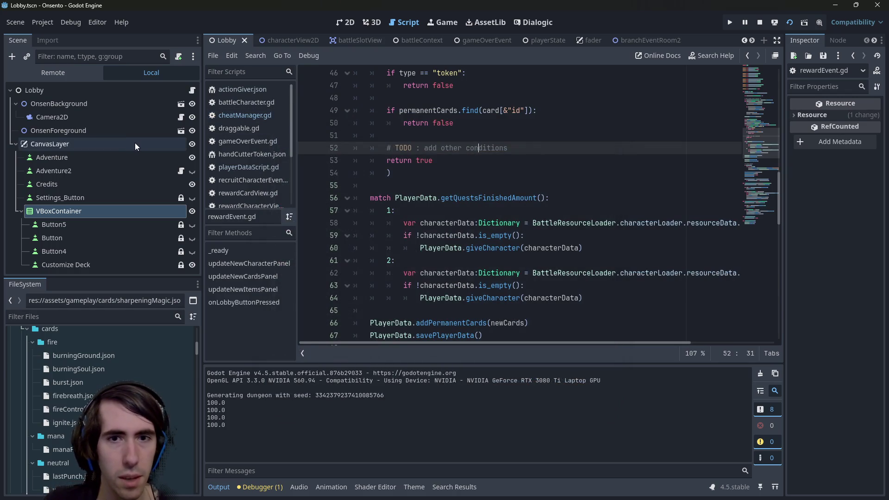
{"action": "scroll", "coordinate": [539, 221], "scroll_direction": "up", "scroll_amount": 3}
{"action": "scroll", "coordinate": [540, 221], "scroll_direction": "down", "scroll_amount": 6}
{"action": "scroll", "coordinate": [539, 221], "scroll_direction": "down", "scroll_amount": 13}
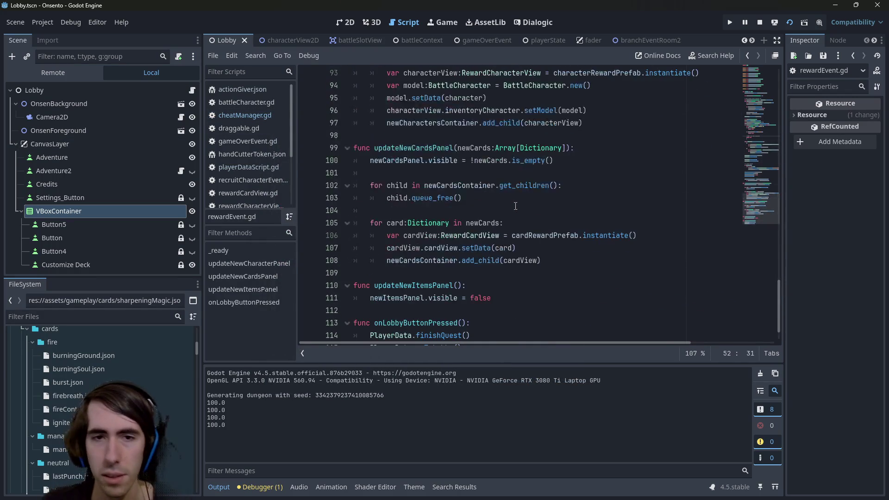
- Search rewardEvent.gd for every use of newCards
{"action": "left_click", "coordinate": [512, 198]}
{"action": "key", "text": "ctrl+f"}
{"action": "type", "text": "newCards"}
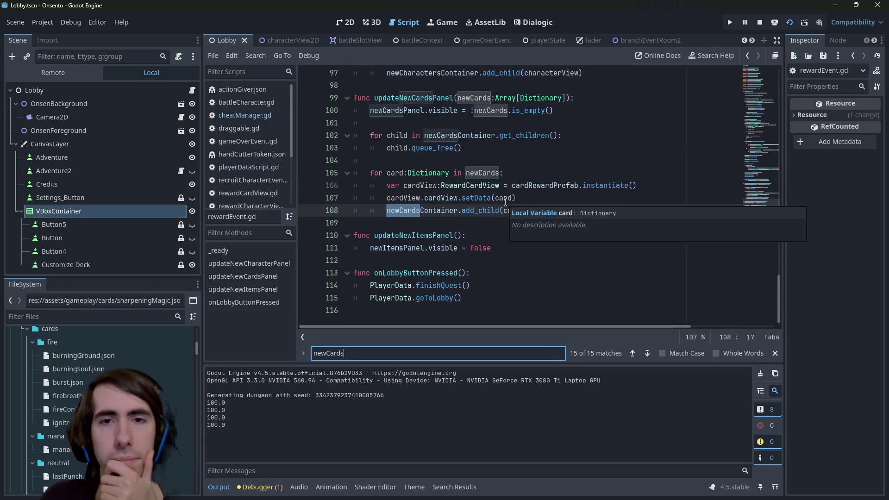
{"action": "scroll", "coordinate": [507, 195], "scroll_direction": "up", "scroll_amount": 3}
{"action": "scroll", "coordinate": [509, 185], "scroll_direction": "up", "scroll_amount": 12}
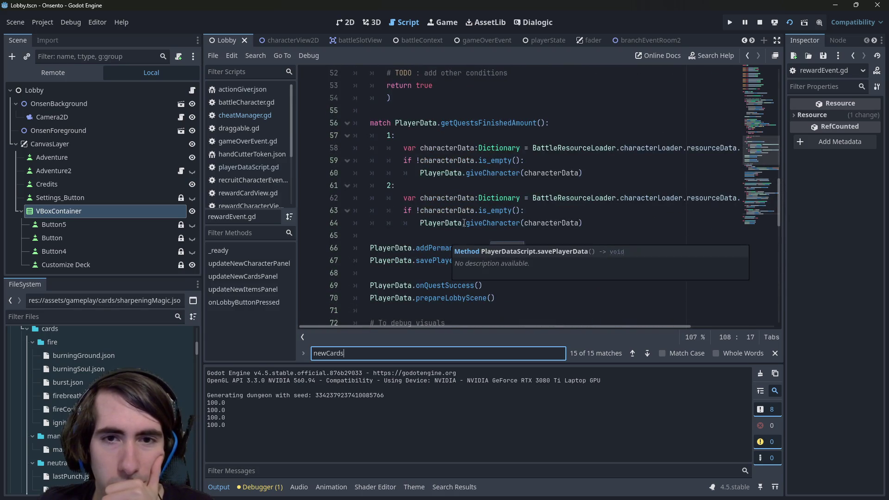
{"action": "mouse_move", "coordinate": [495, 176]}
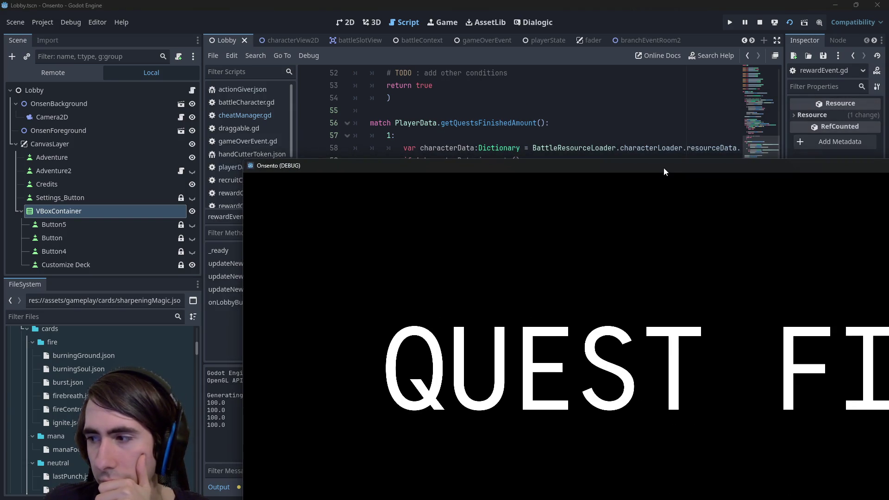
- Move the running game window aside and stop the game
{"action": "left_click_drag", "start_coordinate": [664, 168], "coordinate": [611, 151]}
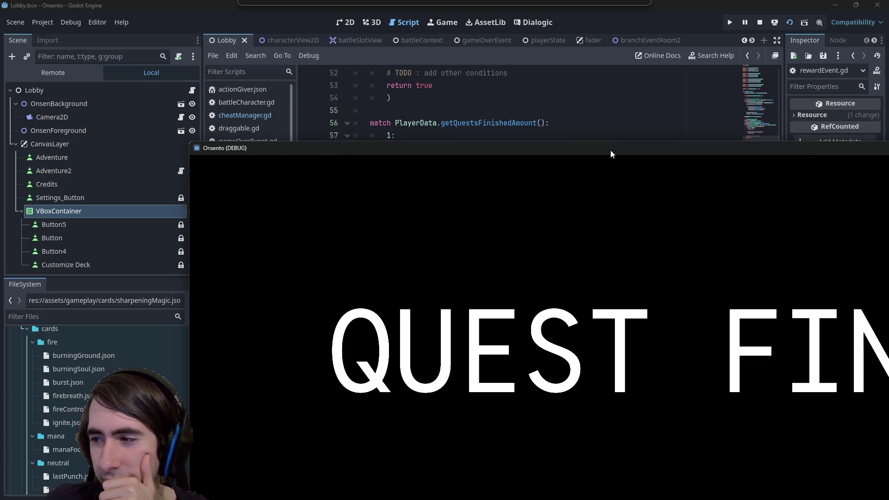
{"action": "left_click_drag", "start_coordinate": [611, 150], "coordinate": [618, 132]}
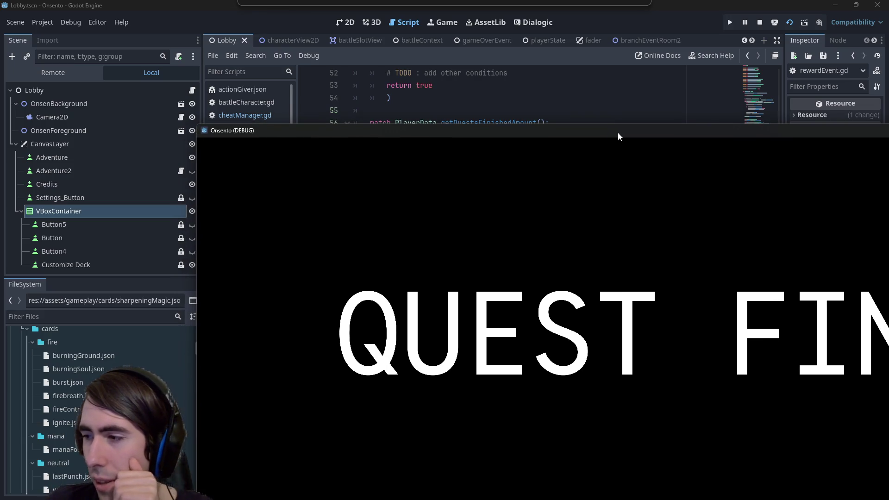
{"action": "key", "text": "F8"}
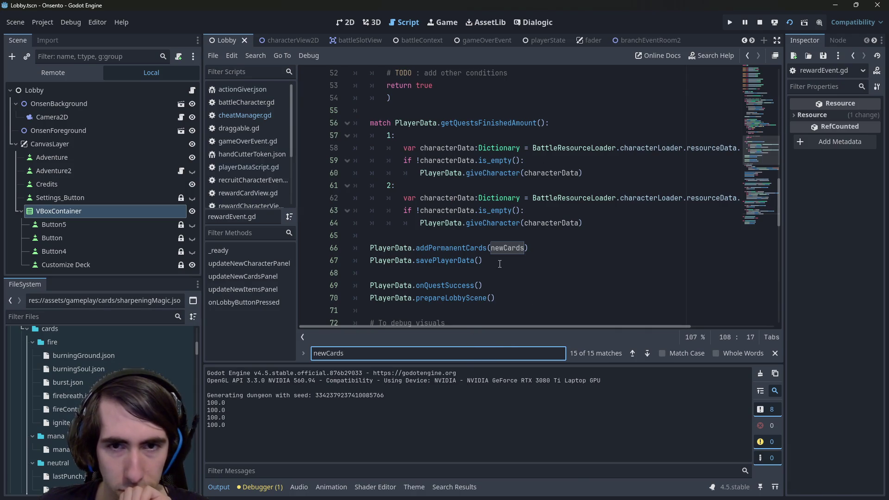
- Open the Array help page for the find method used on line 49
{"action": "scroll", "coordinate": [499, 264], "scroll_direction": "up", "scroll_amount": 1}
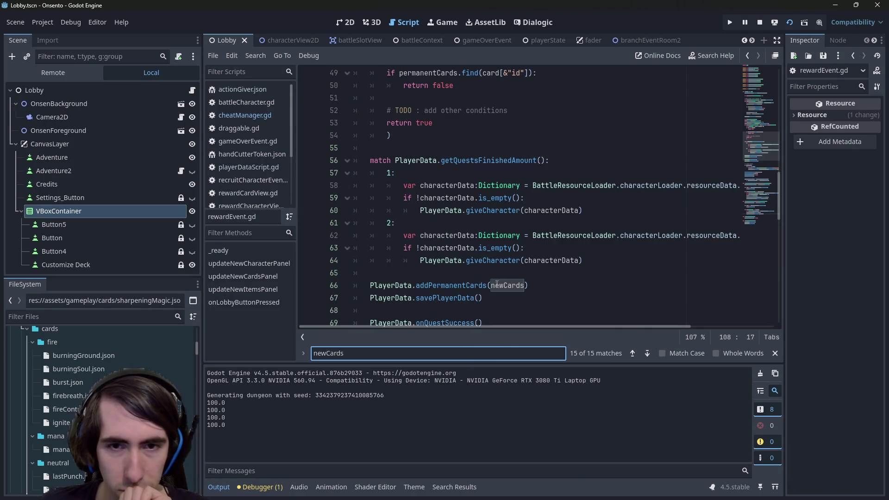
{"action": "left_click", "coordinate": [497, 284]}
{"action": "scroll", "coordinate": [491, 270], "scroll_direction": "up", "scroll_amount": 4}
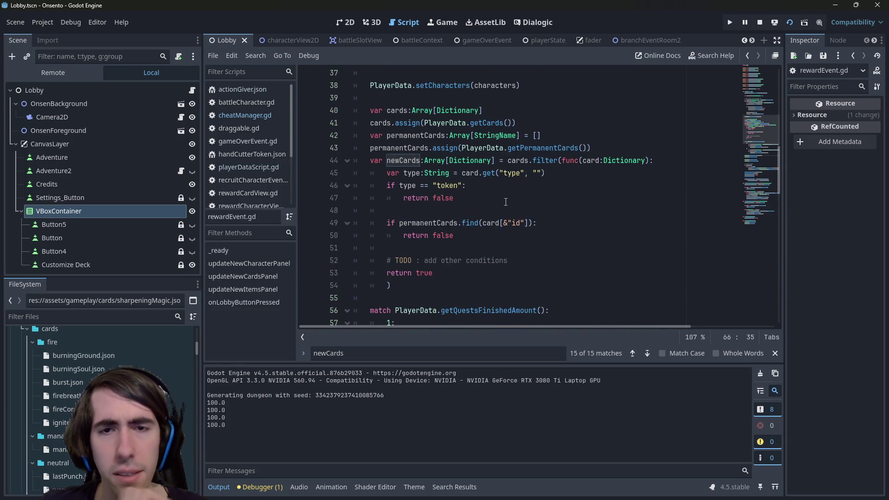
{"action": "double_click", "coordinate": [423, 224]}
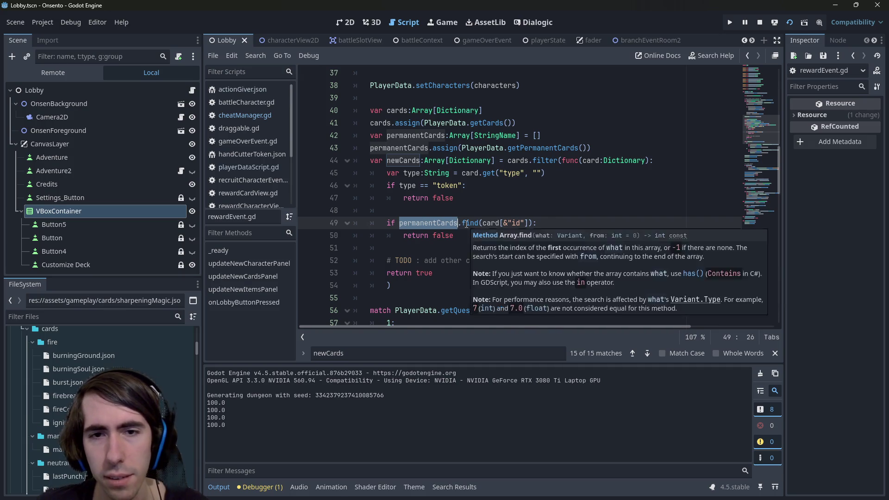
{"action": "left_click", "coordinate": [466, 224], "text": "ctrl"}
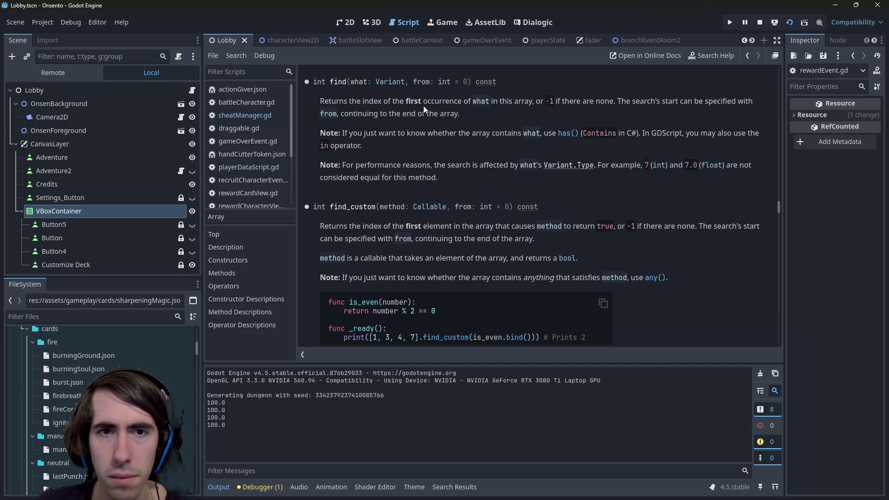
- Back in rewardEvent.gd, append '!= -1' to line 49's permanentCards.find(card[&"id"]) check and save
{"action": "key", "text": "alt+Left"}
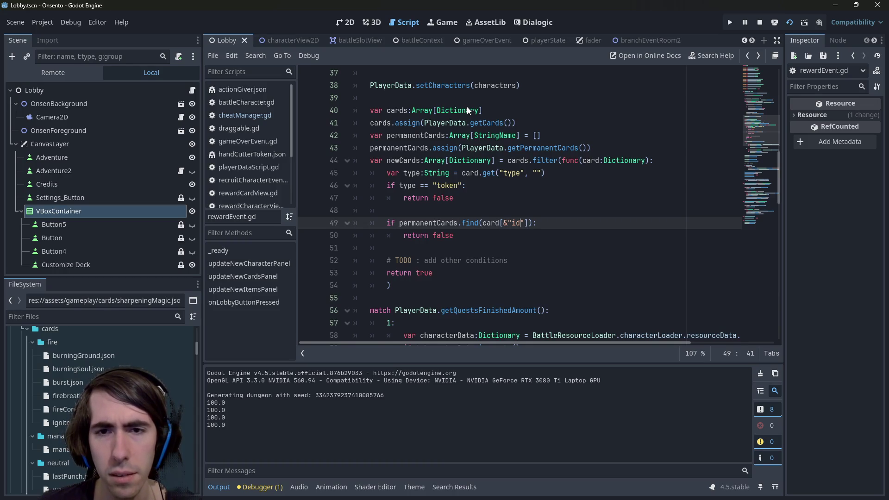
{"action": "key", "text": "Right"}
{"action": "key", "text": "Right"}
{"action": "key", "text": "Right"}
{"action": "type", "text": "== -1"}
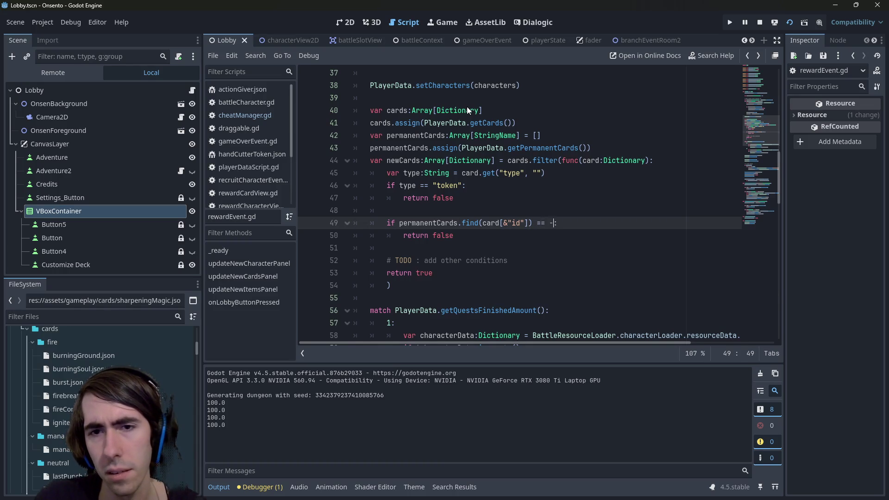
{"action": "key", "text": "BackSpace"}
{"action": "key", "text": "BackSpace"}
{"action": "key", "text": "BackSpace"}
{"action": "type", "text": "!= "}
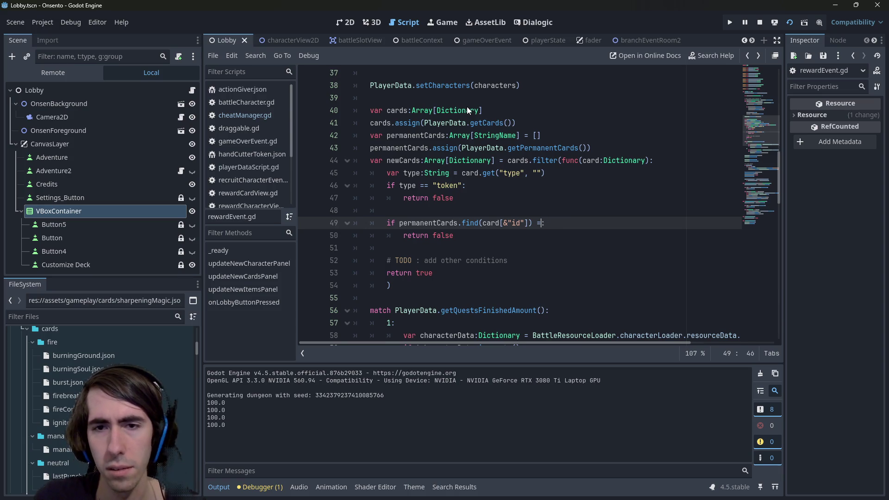
{"action": "type", "text": "-1"}
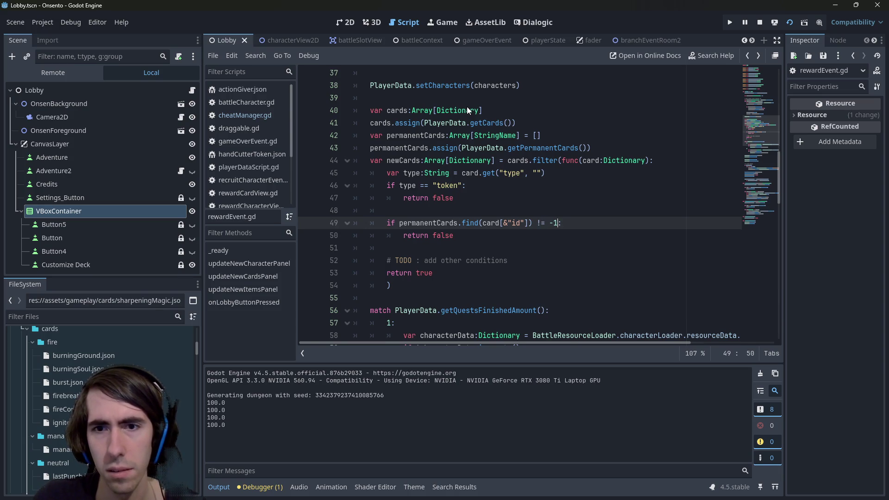
{"action": "key", "text": "ctrl+s"}
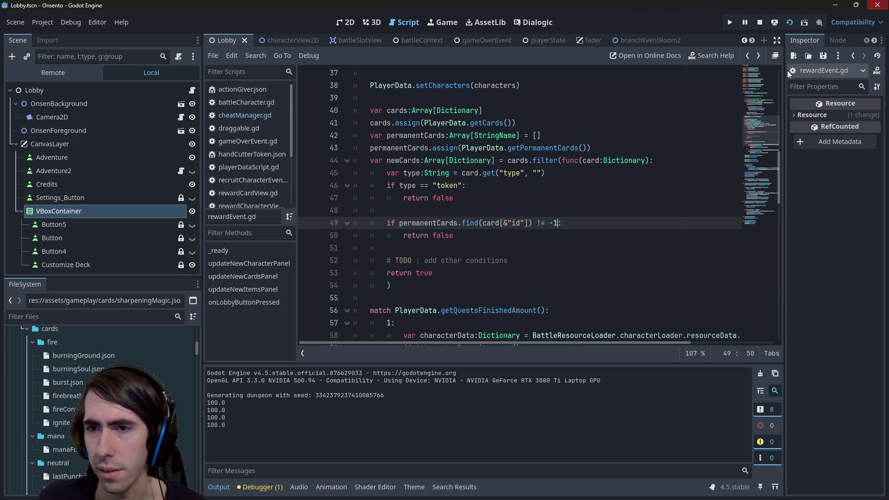
{"action": "type", "text": ":"}
{"action": "left_click", "coordinate": [506, 223]}
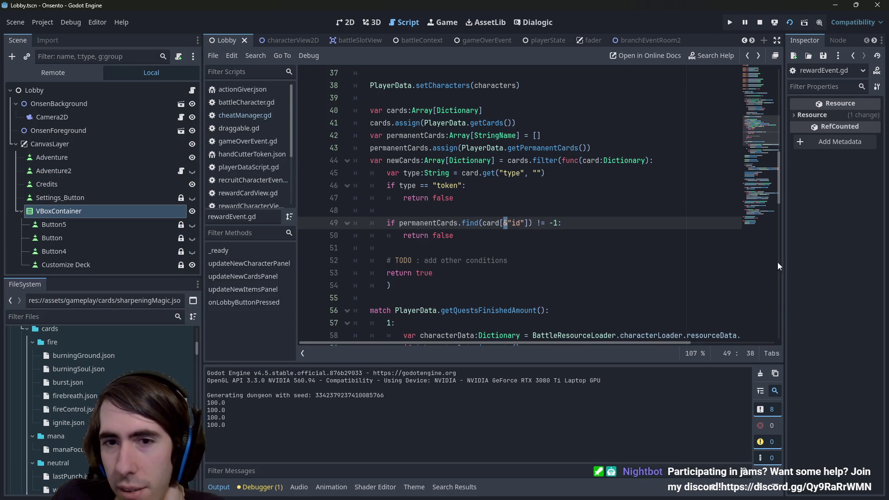
{"action": "left_click", "coordinate": [596, 225]}
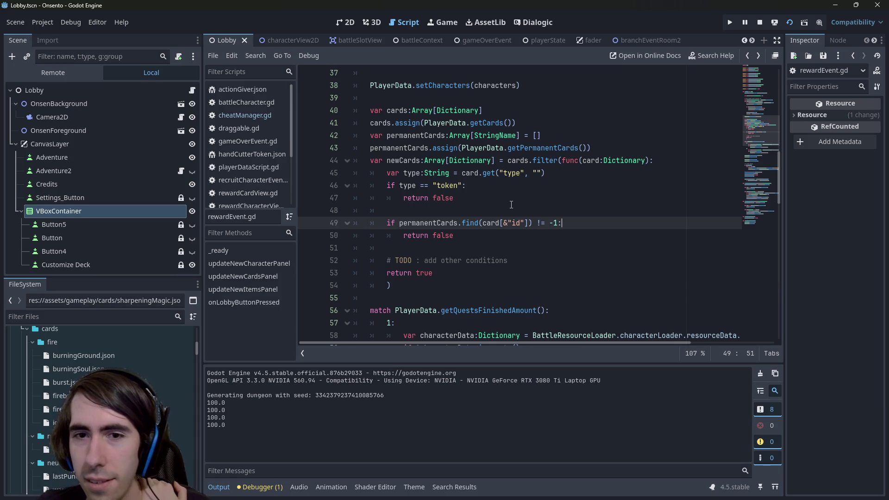
{"action": "left_click", "coordinate": [506, 214]}
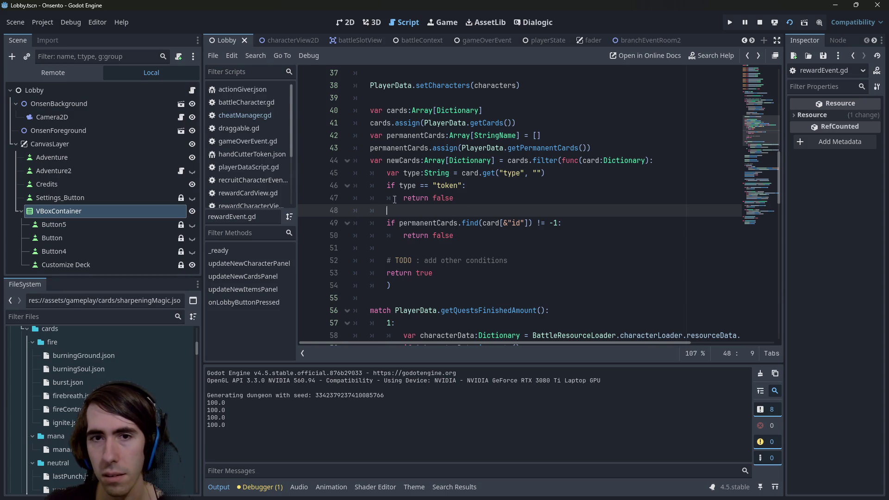
- Scroll through rewardEvent.gd to review the newCards filter for token and permanent cards
{"action": "scroll", "coordinate": [540, 235], "scroll_direction": "up", "scroll_amount": 1}
{"action": "scroll", "coordinate": [534, 229], "scroll_direction": "up", "scroll_amount": 1}
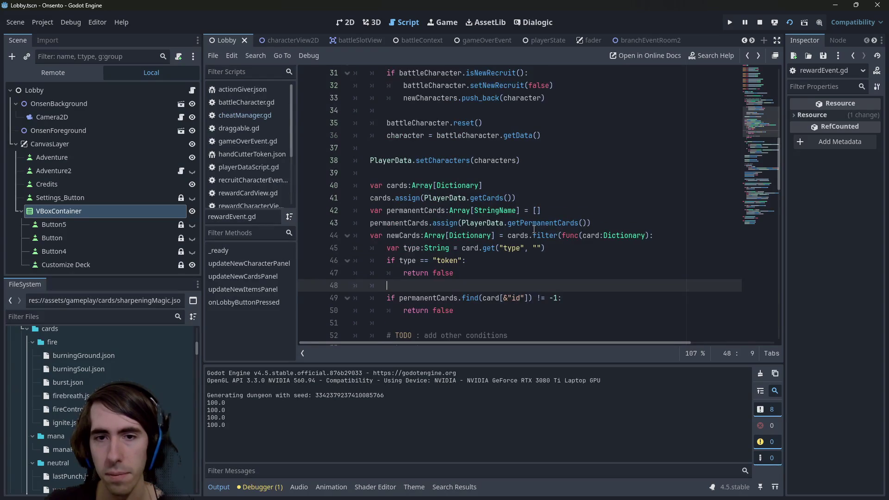
{"action": "mouse_move", "coordinate": [531, 223]}
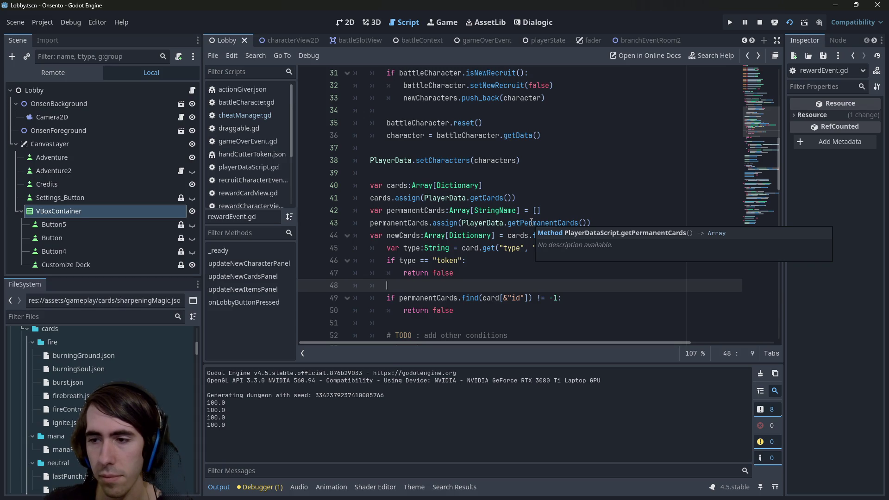
{"action": "scroll", "coordinate": [531, 223], "scroll_direction": "up", "scroll_amount": 4}
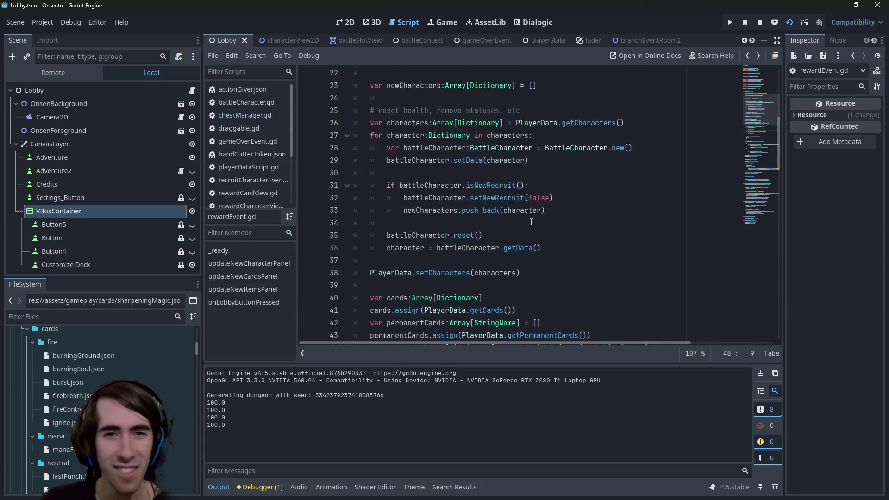
{"action": "scroll", "coordinate": [521, 228], "scroll_direction": "down", "scroll_amount": 3}
{"action": "scroll", "coordinate": [521, 227], "scroll_direction": "down", "scroll_amount": 1}
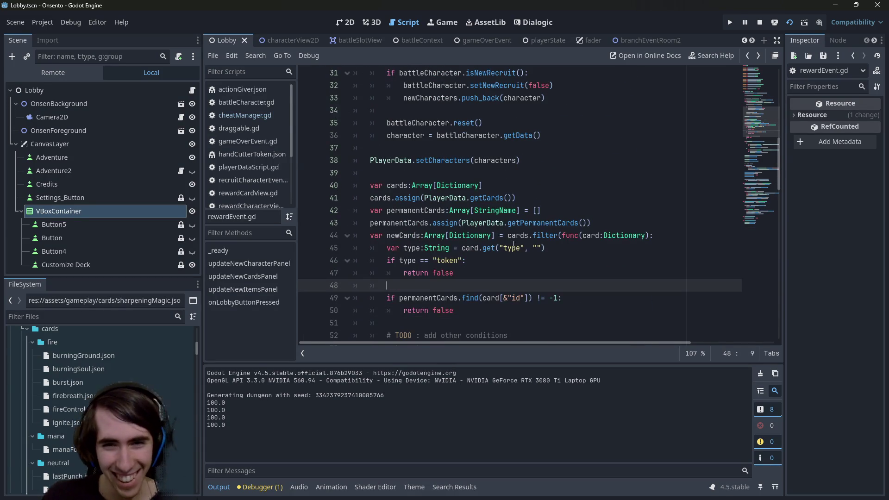
{"action": "scroll", "coordinate": [456, 273], "scroll_direction": "down", "scroll_amount": 1}
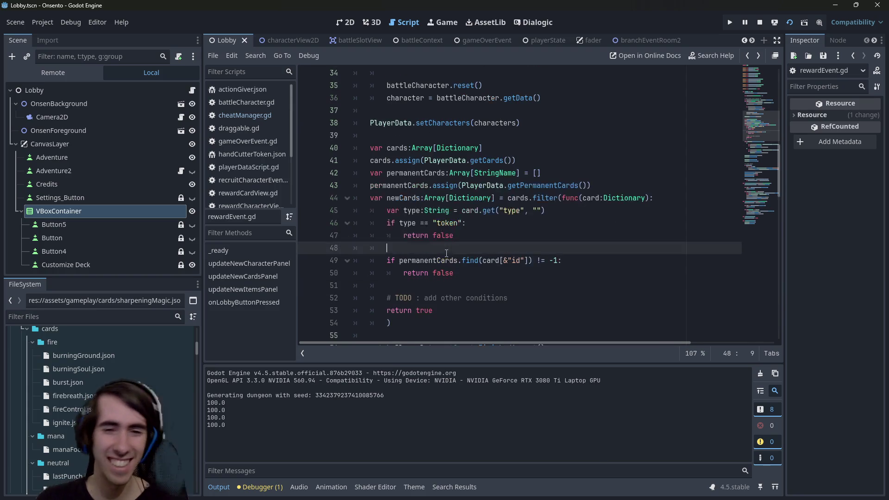
{"action": "mouse_move", "coordinate": [436, 260]}
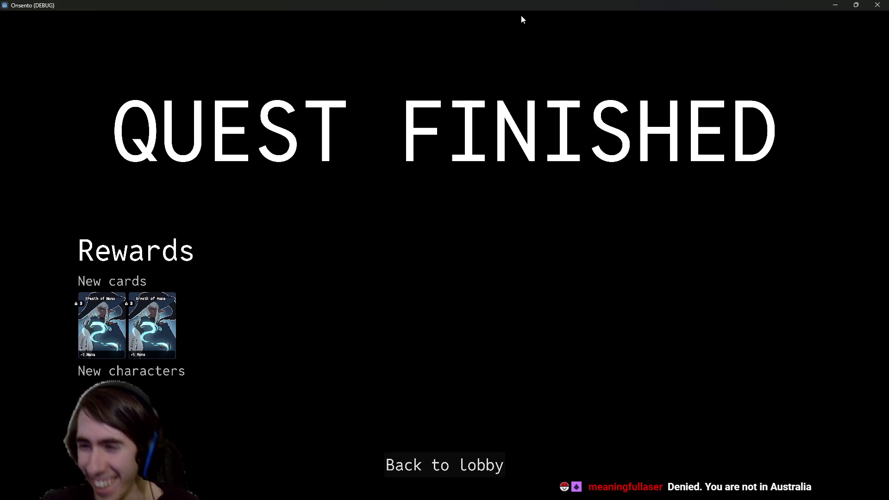
{"action": "key", "text": "alt+F4"}
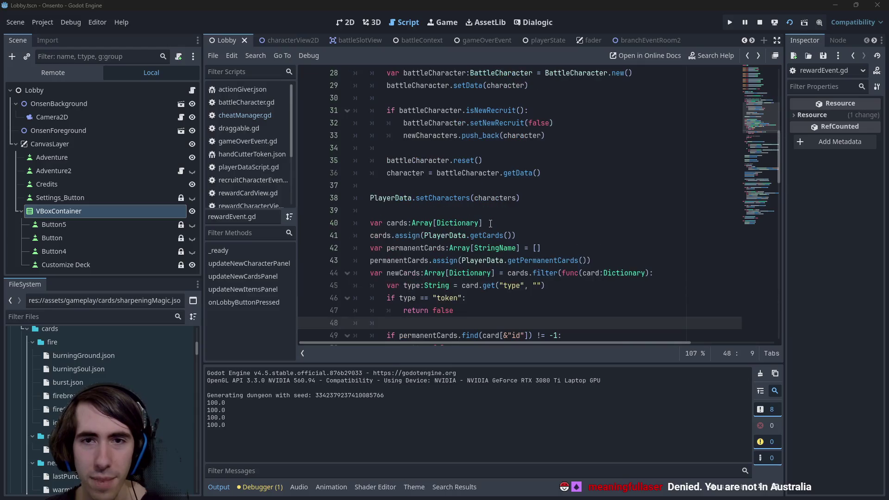
{"action": "scroll", "coordinate": [490, 223], "scroll_direction": "down", "scroll_amount": 4}
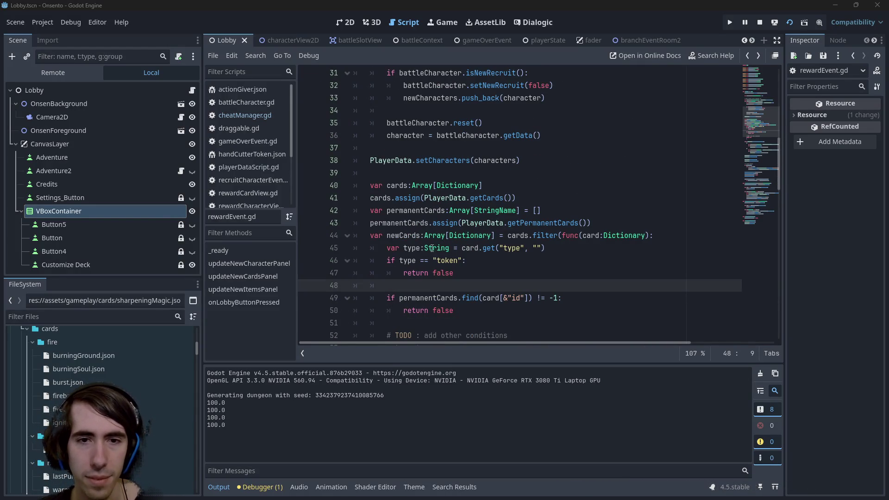
{"action": "double_click", "coordinate": [412, 248]}
{"action": "scroll", "coordinate": [412, 248], "scroll_direction": "up", "scroll_amount": 2}
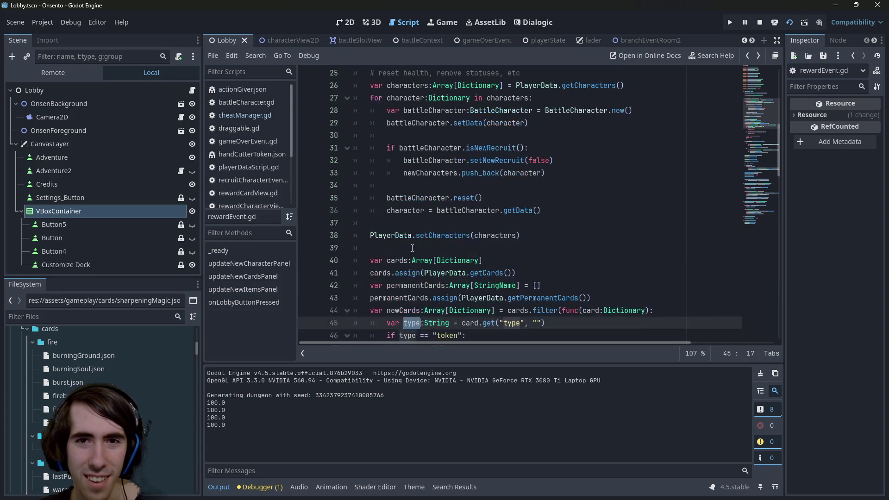
{"action": "scroll", "coordinate": [412, 248], "scroll_direction": "down", "scroll_amount": 3}
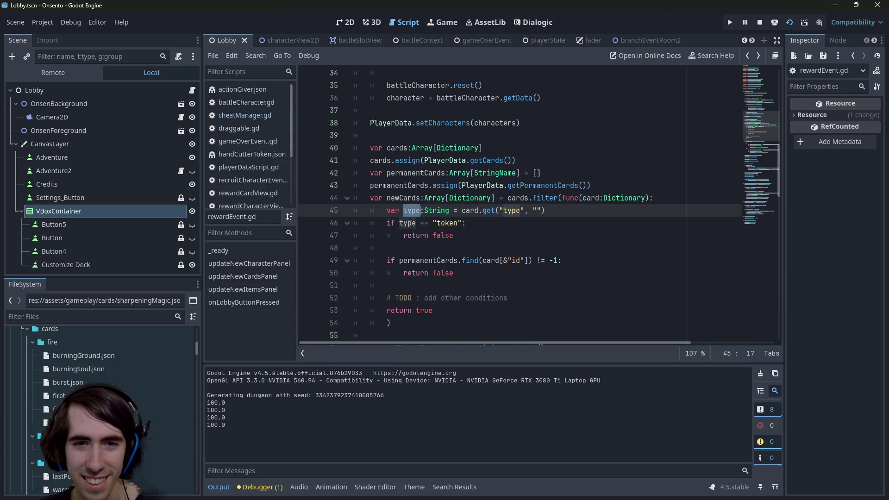
{"action": "key", "text": "Up"}
{"action": "scroll", "coordinate": [494, 260], "scroll_direction": "down", "scroll_amount": 7}
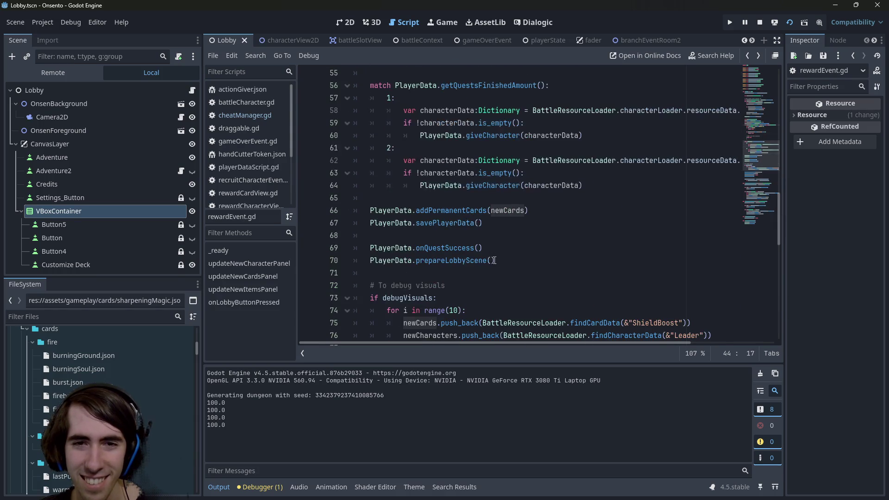
{"action": "scroll", "coordinate": [494, 260], "scroll_direction": "up", "scroll_amount": 7}
{"action": "scroll", "coordinate": [494, 260], "scroll_direction": "up", "scroll_amount": 2}
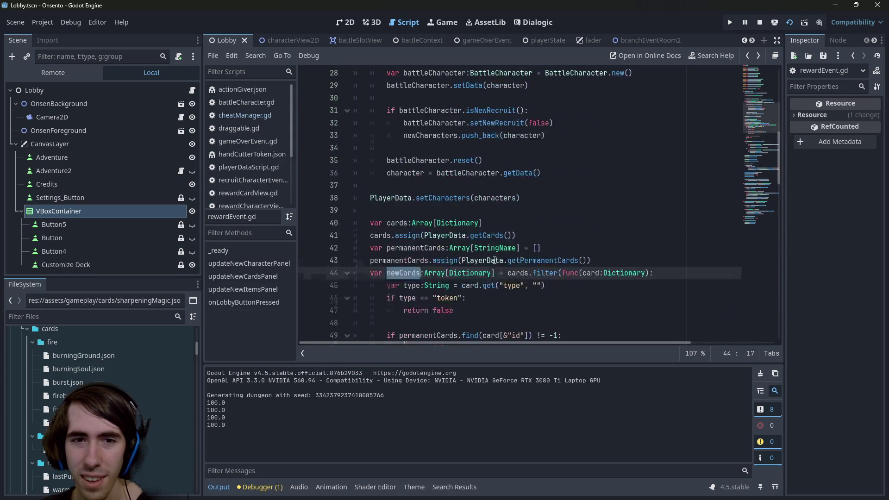
{"action": "scroll", "coordinate": [494, 261], "scroll_direction": "down", "scroll_amount": 2}
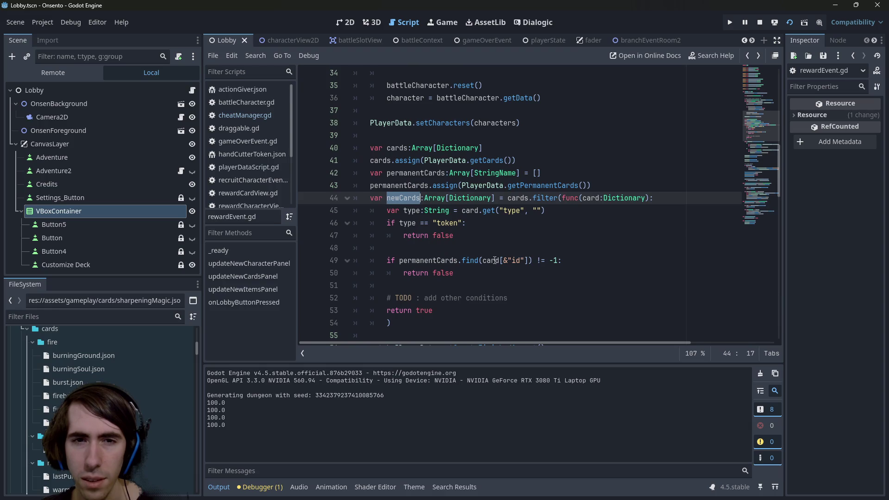
{"action": "left_click", "coordinate": [425, 223]}
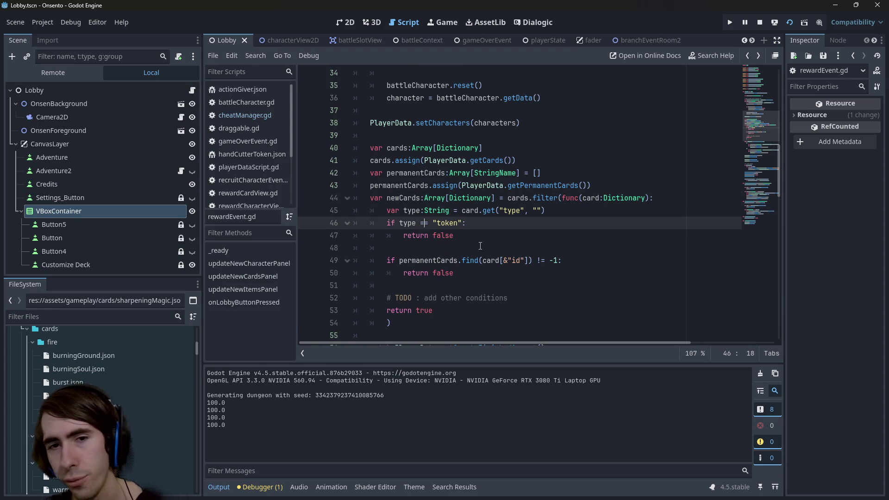
{"action": "type", "text": "="}
{"action": "left_click", "coordinate": [544, 261]}
{"action": "left_click_drag", "start_coordinate": [562, 270], "coordinate": [356, 261]}
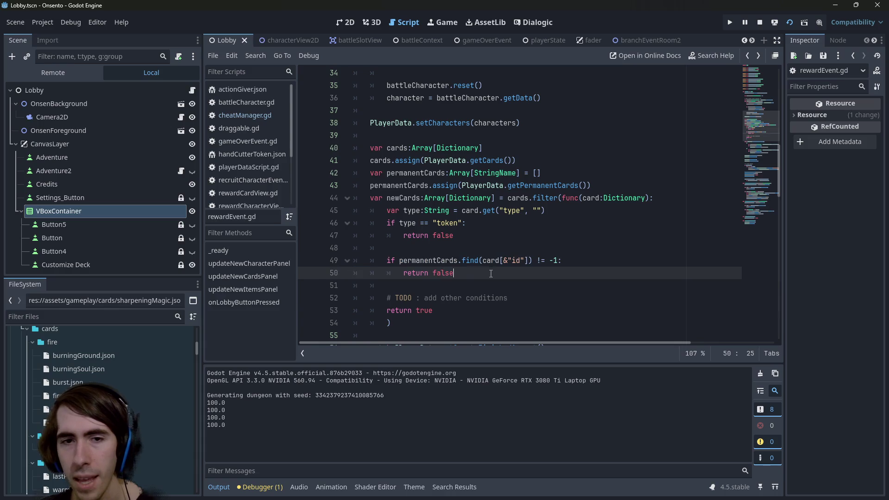
{"action": "left_click_drag", "start_coordinate": [454, 273], "coordinate": [403, 273]}
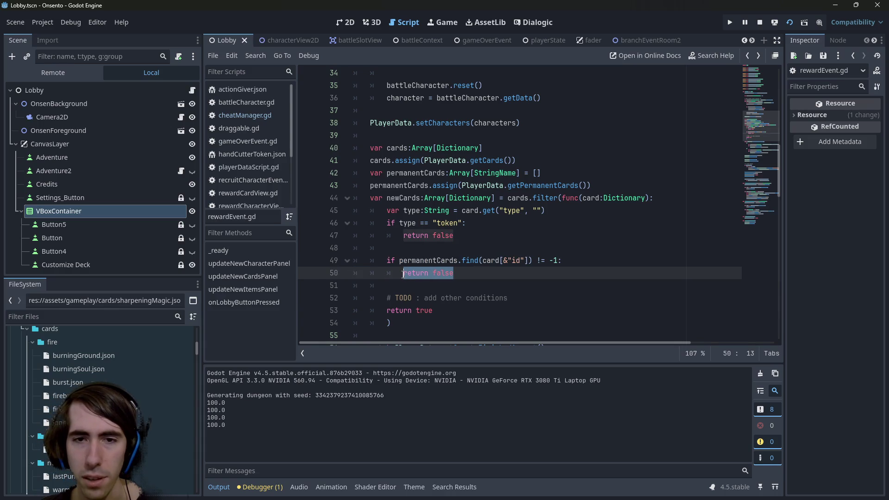
{"action": "mouse_move", "coordinate": [472, 258]}
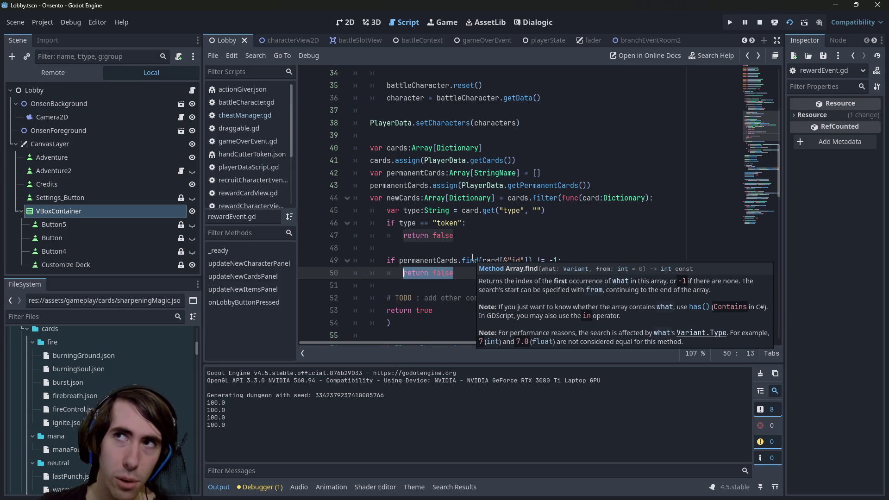
{"action": "left_click", "coordinate": [473, 258]}
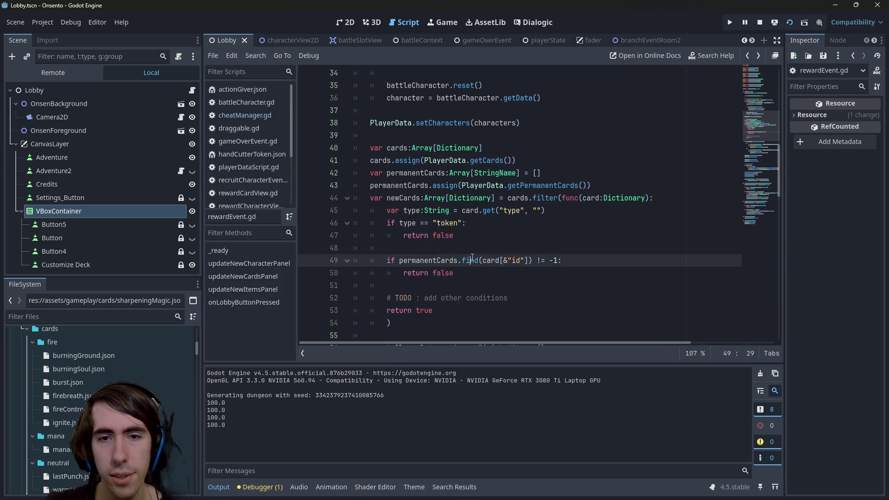
- Delete the != -1 comparison from line 49 and select find to look it up
{"action": "key", "text": "BackSpace"}
{"action": "type", "text": "="}
{"action": "key", "text": "BackSpace"}
{"action": "key", "text": "BackSpace"}
{"action": "key", "text": "BackSpace"}
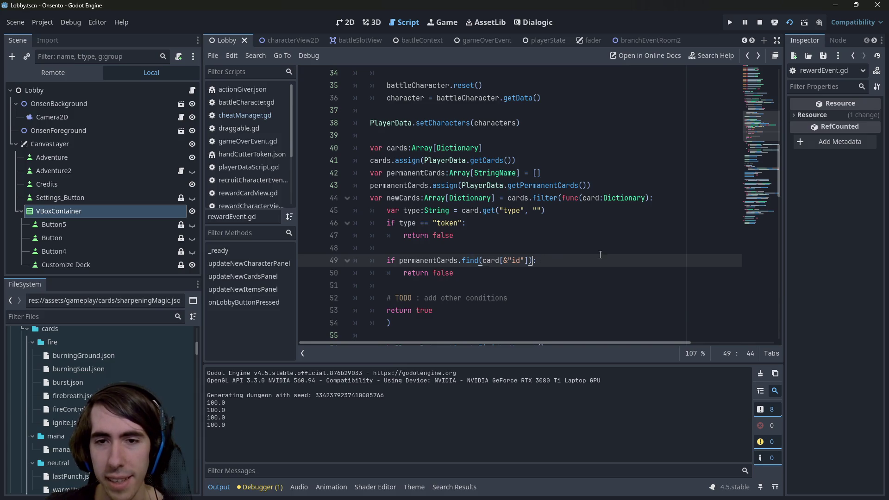
{"action": "double_click", "coordinate": [465, 262]}
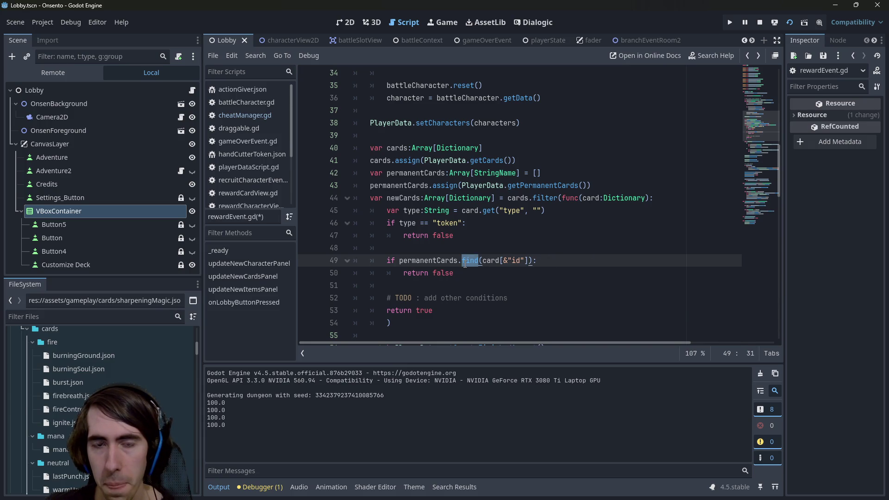
{"action": "left_click", "coordinate": [470, 262]}
{"action": "double_click", "coordinate": [468, 262]}
{"action": "mouse_move", "coordinate": [468, 262]}
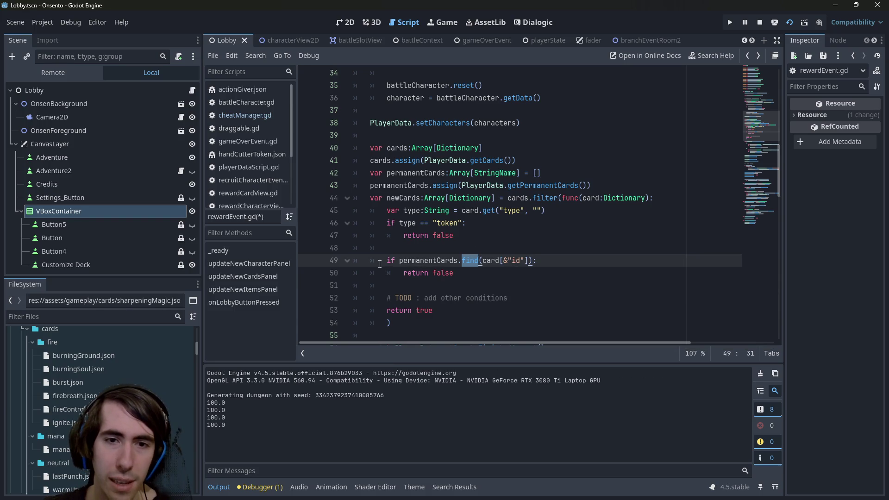
- Select the check and return-true lines, then bring the running game's window forward
{"action": "left_click_drag", "start_coordinate": [380, 263], "coordinate": [504, 280]}
{"action": "left_click", "coordinate": [504, 279]}
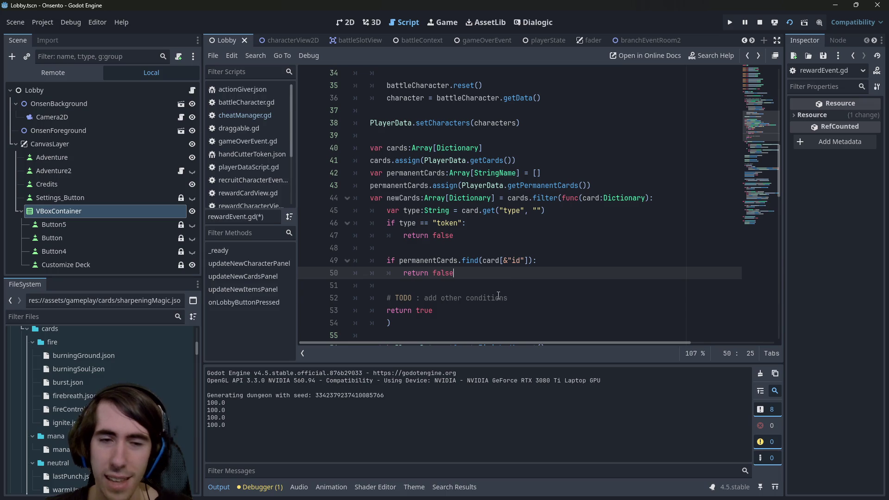
{"action": "left_click_drag", "start_coordinate": [433, 311], "coordinate": [322, 303]}
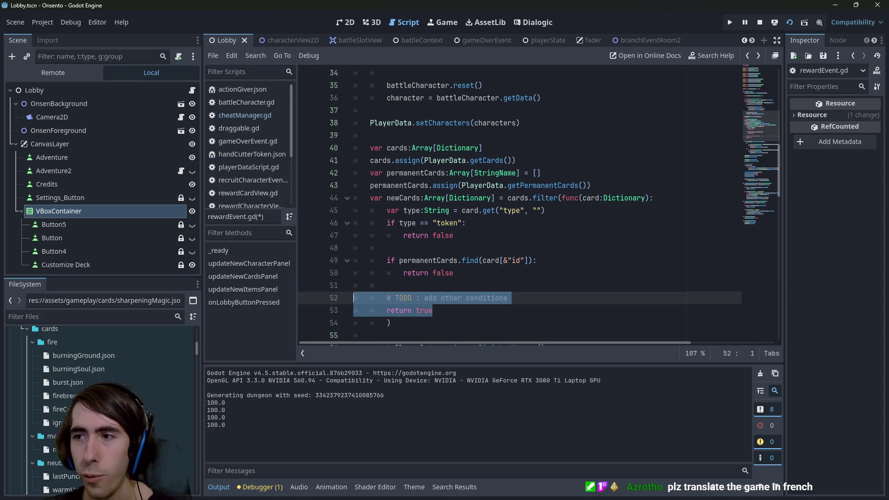
{"action": "key", "text": "F5"}
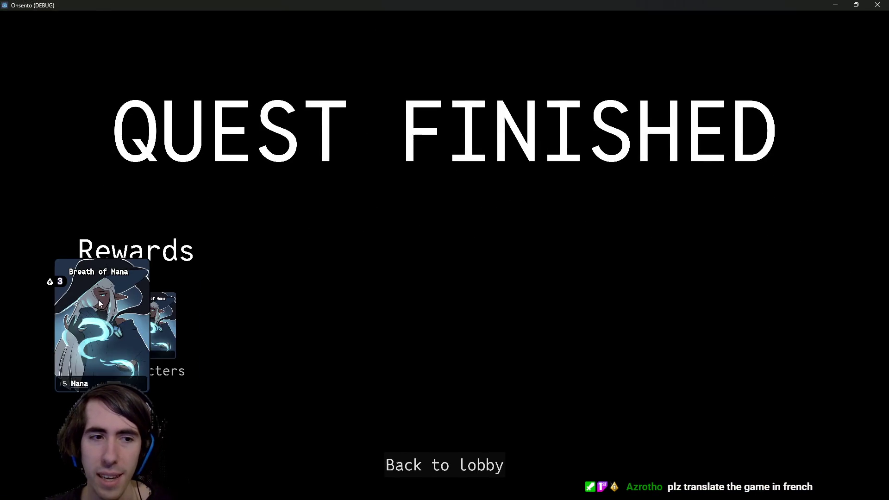
- Add '!= -1' back before the colon on line 49 and save rewardEvent.gd
{"action": "left_click_drag", "start_coordinate": [392, 2], "coordinate": [888, 5]}
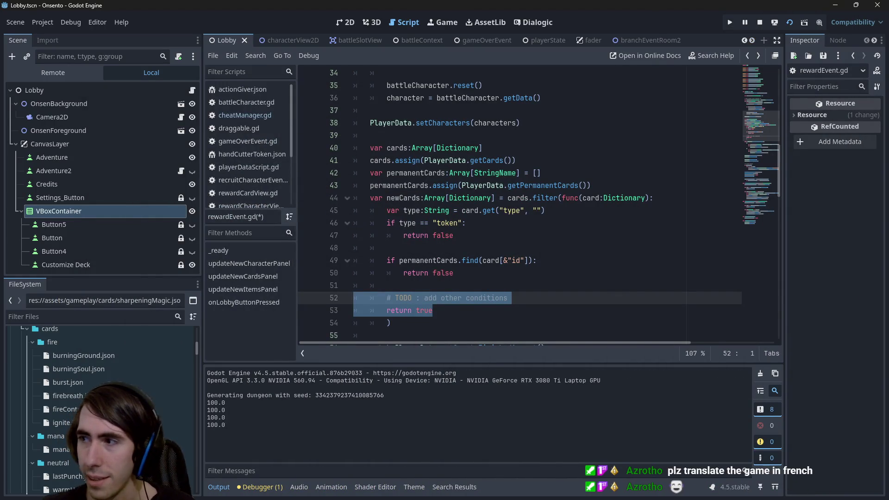
{"action": "left_click", "coordinate": [619, 250]}
{"action": "key", "text": "Down"}
{"action": "key", "text": "Left"}
{"action": "type", "text": "!= -1"}
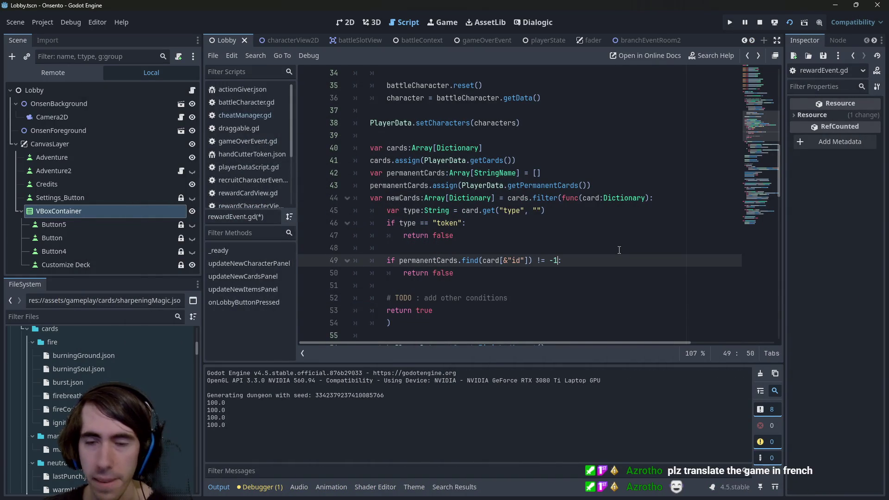
{"action": "key", "text": "ctrl+s"}
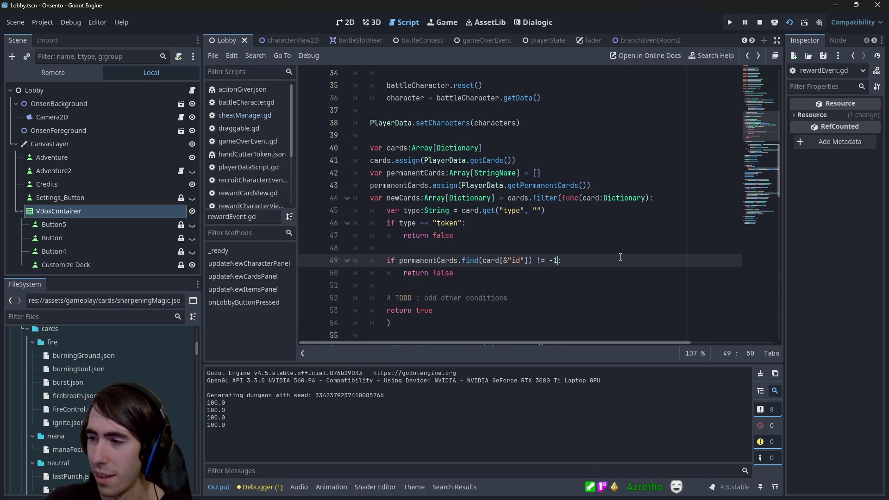
{"action": "type", "text": ":"}
- Save the scene as well and stop the running game
{"action": "left_click", "coordinate": [597, 308]}
{"action": "key", "text": "ctrl+s"}
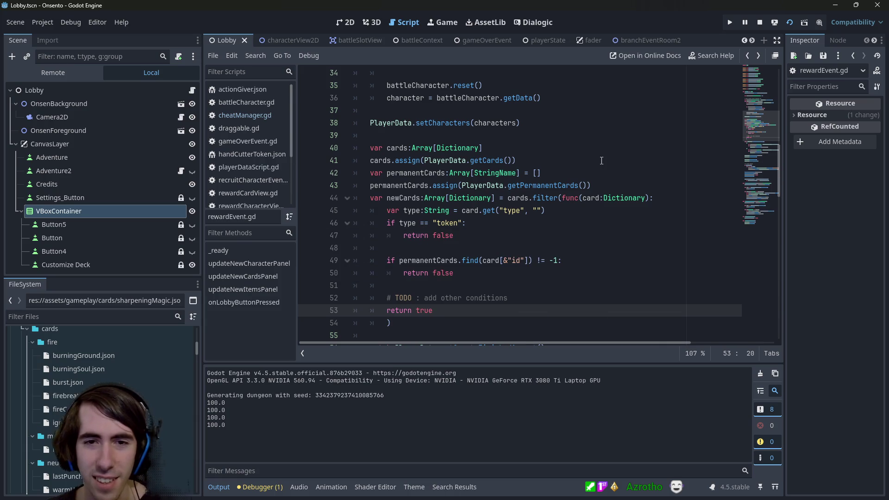
{"action": "left_click", "coordinate": [612, 234]}
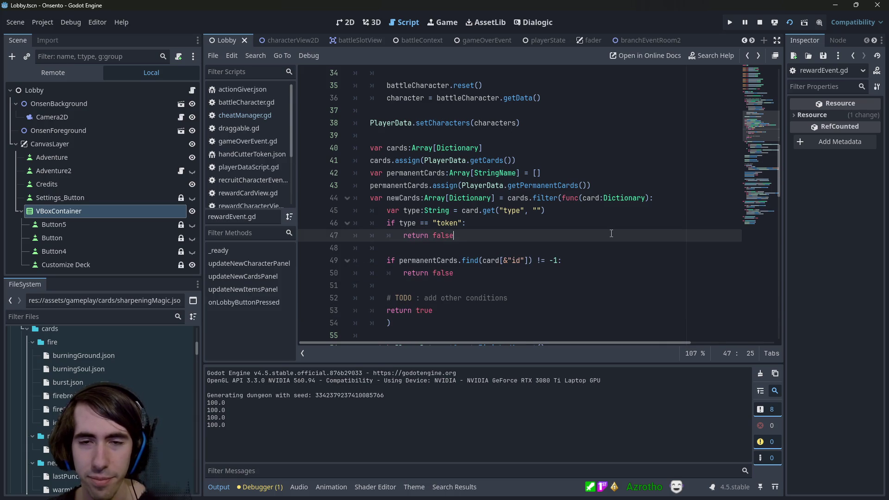
{"action": "left_click", "coordinate": [760, 23]}
- Quick-open search 'card event' after trying 'battle' and 'reward', and open pickCardEvent.gd
{"action": "left_click", "coordinate": [552, 174]}
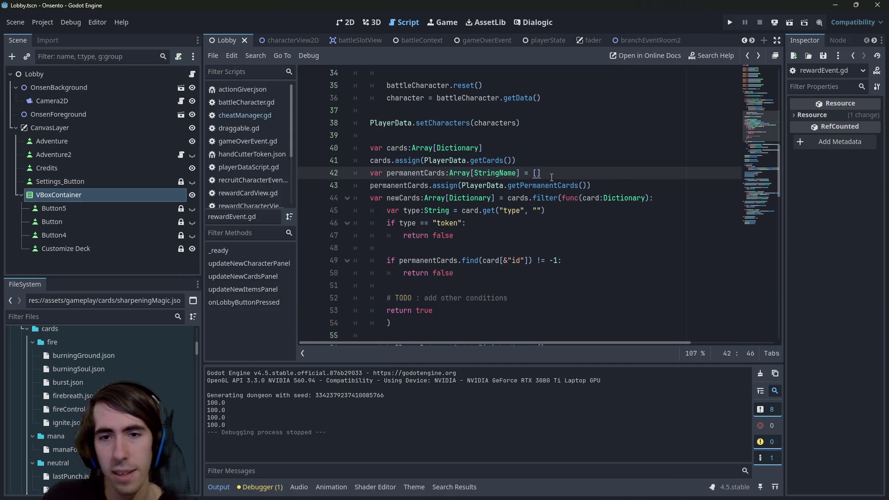
{"action": "key", "text": "alt+shift+o"}
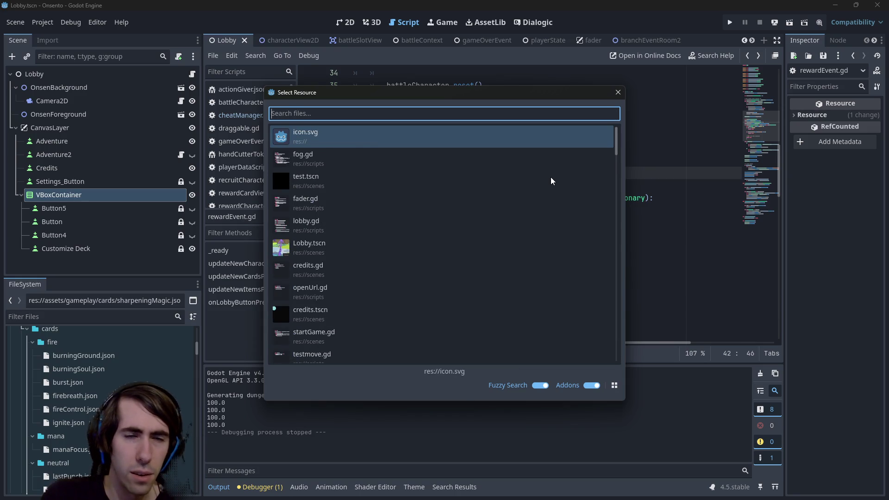
{"action": "type", "text": "battle"}
{"action": "key", "text": "ctrl+a"}
{"action": "key", "text": "BackSpace"}
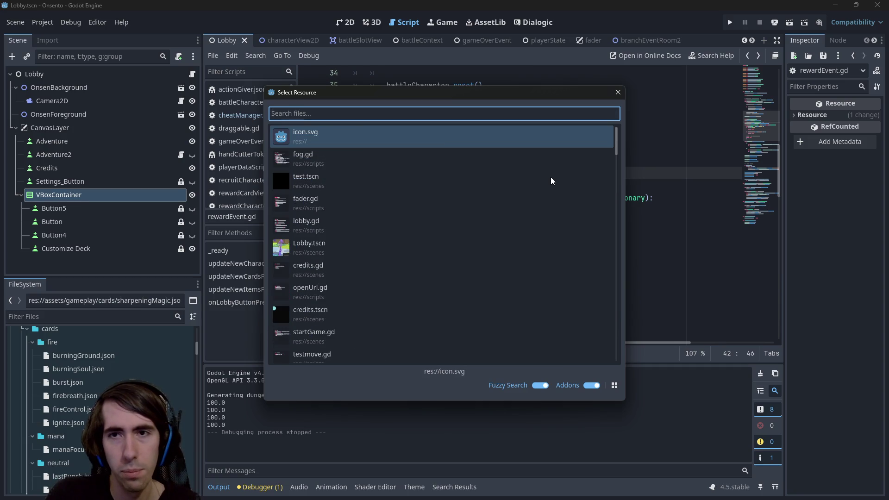
{"action": "type", "text": "reward"}
{"action": "key", "text": "ctrl+a"}
{"action": "key", "text": "BackSpace"}
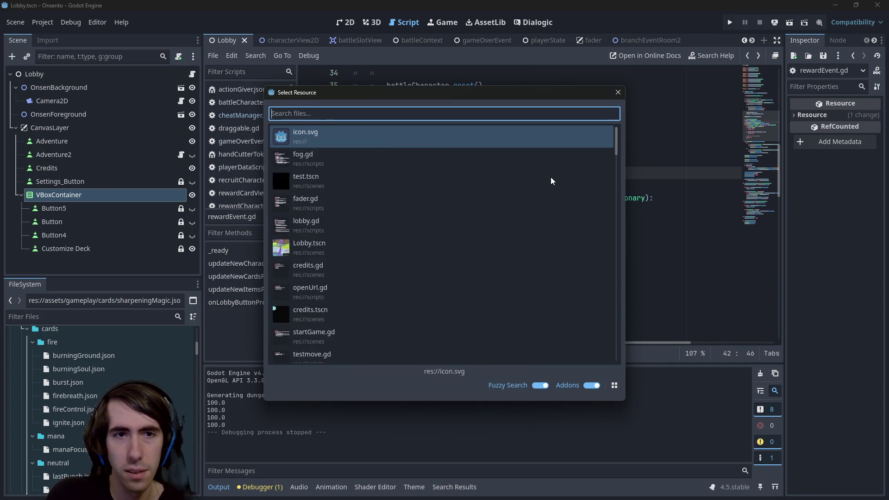
{"action": "type", "text": "card event"}
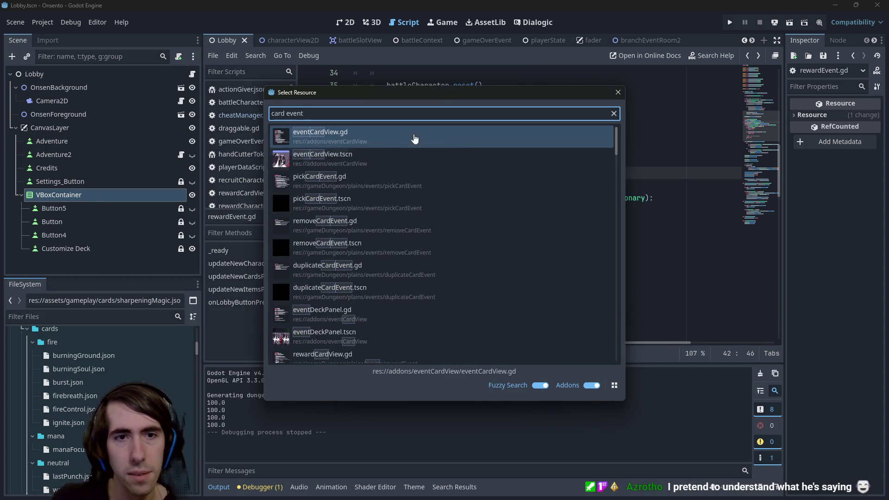
{"action": "double_click", "coordinate": [358, 176]}
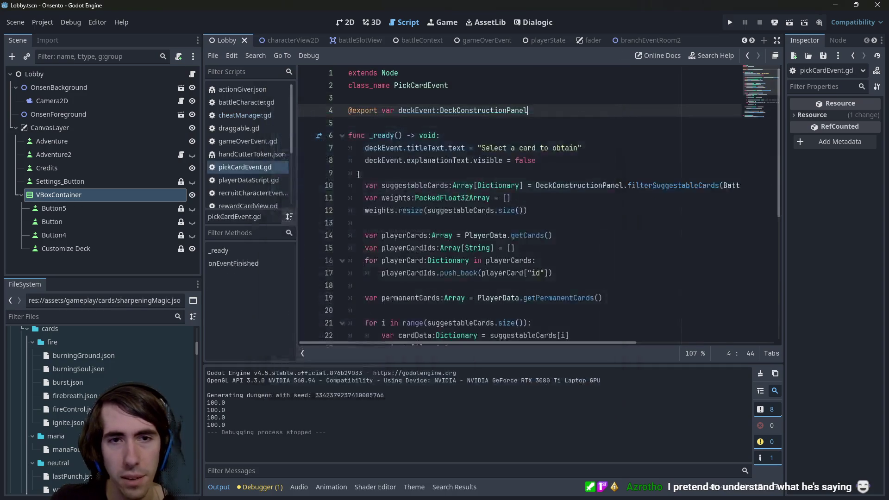
- Inspect suggestableCards in pickCardEvent.gd and jump to the definition of deckEvent.open
{"action": "scroll", "coordinate": [433, 171], "scroll_direction": "down", "scroll_amount": 4}
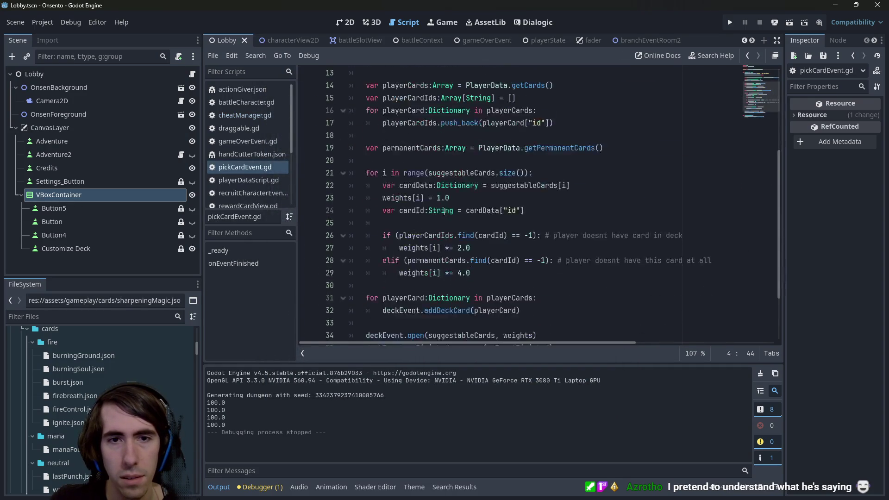
{"action": "left_click", "coordinate": [461, 173]}
{"action": "double_click", "coordinate": [462, 173]}
{"action": "scroll", "coordinate": [461, 175], "scroll_direction": "down", "scroll_amount": 2}
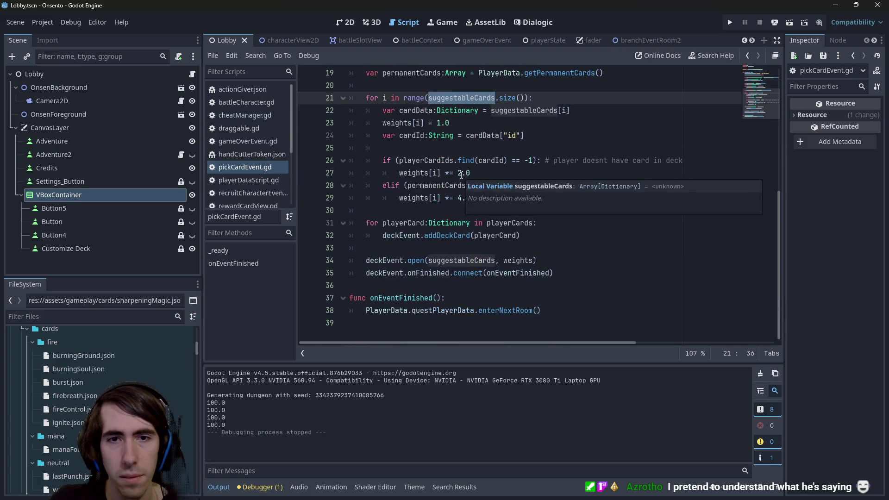
{"action": "scroll", "coordinate": [393, 227], "scroll_direction": "up", "scroll_amount": 1}
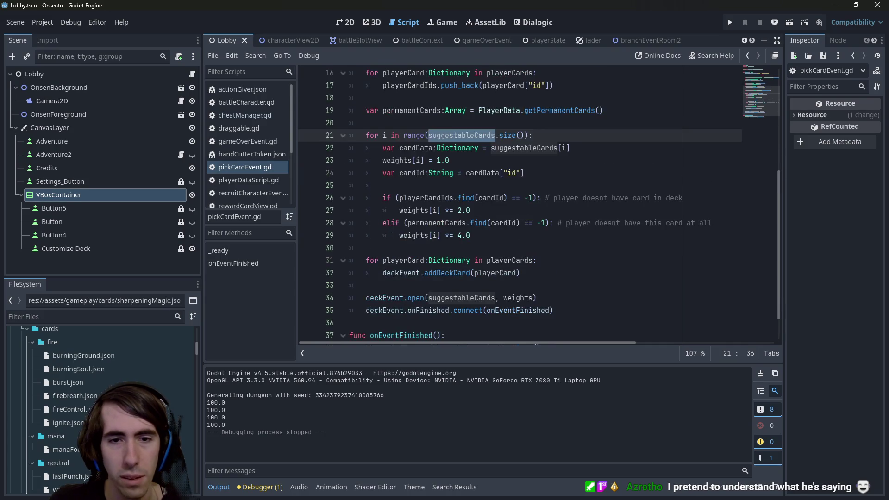
{"action": "scroll", "coordinate": [393, 227], "scroll_direction": "down", "scroll_amount": 1}
{"action": "left_click", "coordinate": [417, 261]}
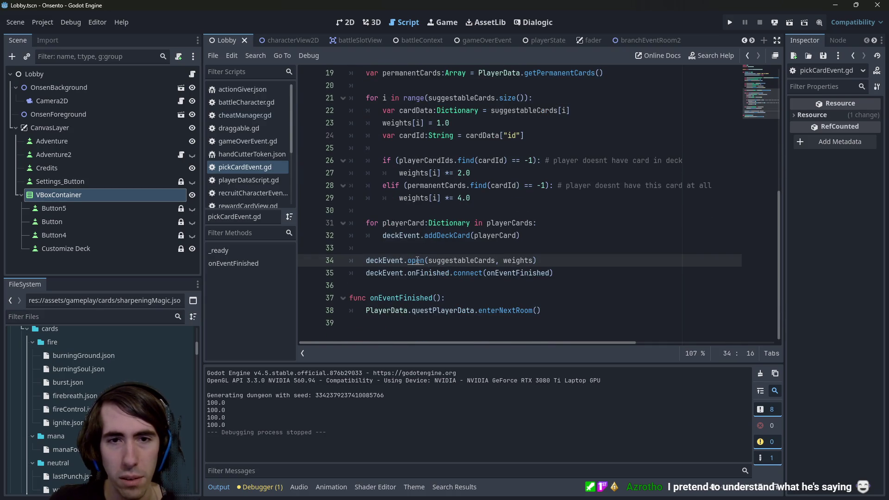
{"action": "left_click", "coordinate": [417, 260], "text": "ctrl"}
- Review the open function in deckConstructionPanel.gd and its suggestNewCards call
{"action": "scroll", "coordinate": [419, 241], "scroll_direction": "up", "scroll_amount": 4}
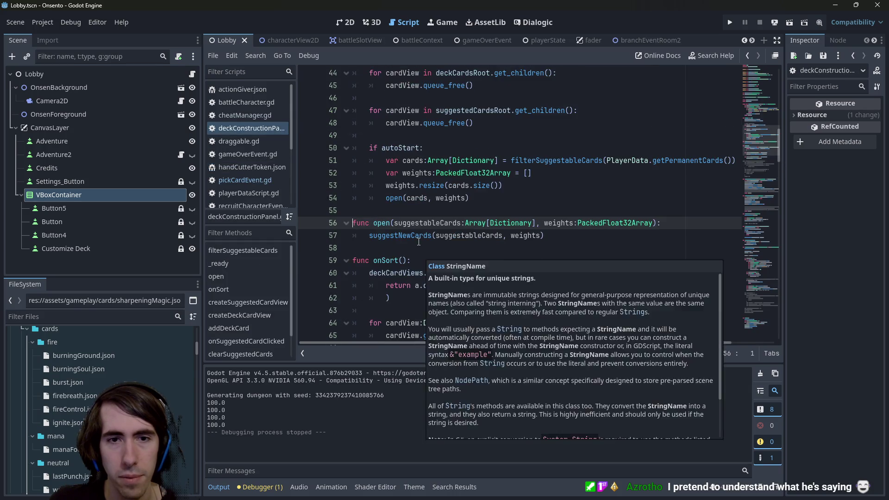
{"action": "left_click_drag", "start_coordinate": [370, 235], "coordinate": [419, 241]}
{"action": "left_click", "coordinate": [347, 23]}
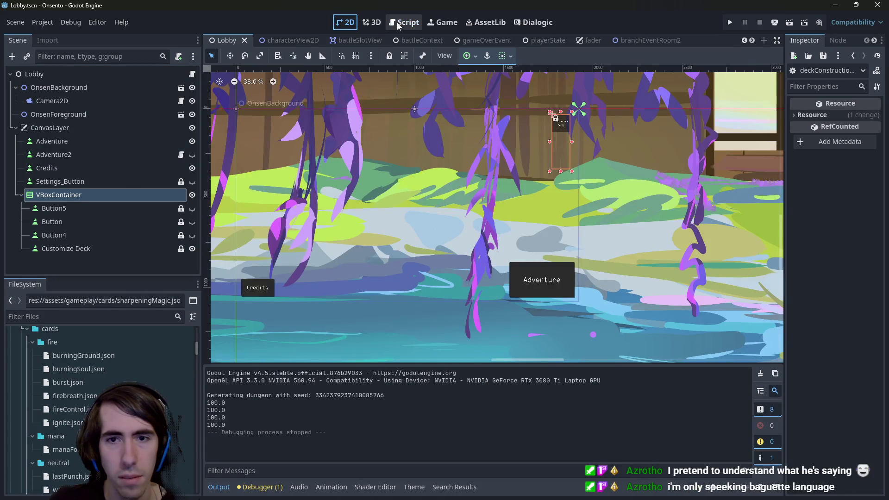
{"action": "left_click", "coordinate": [397, 22]}
{"action": "double_click", "coordinate": [401, 236]}
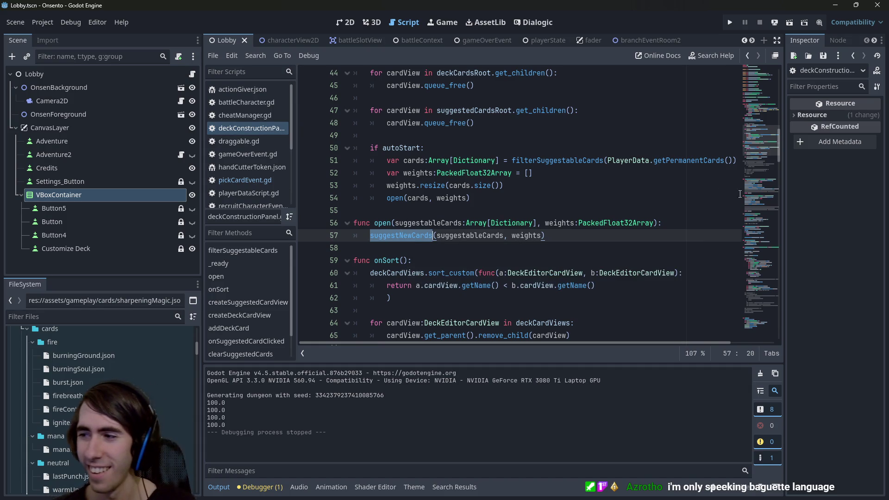
{"action": "left_click", "coordinate": [420, 240]}
{"action": "scroll", "coordinate": [747, 117], "scroll_direction": "up", "scroll_amount": 15}
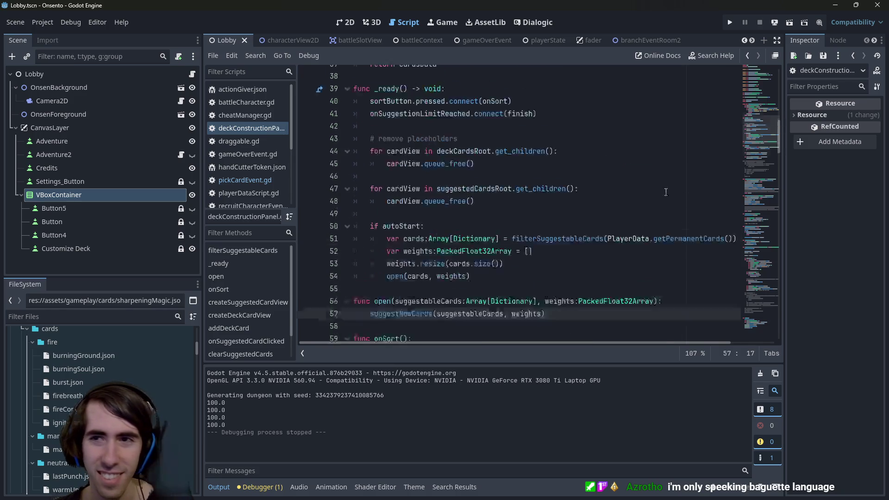
{"action": "scroll", "coordinate": [649, 106], "scroll_direction": "down", "scroll_amount": 1}
{"action": "scroll", "coordinate": [509, 148], "scroll_direction": "up", "scroll_amount": 1}
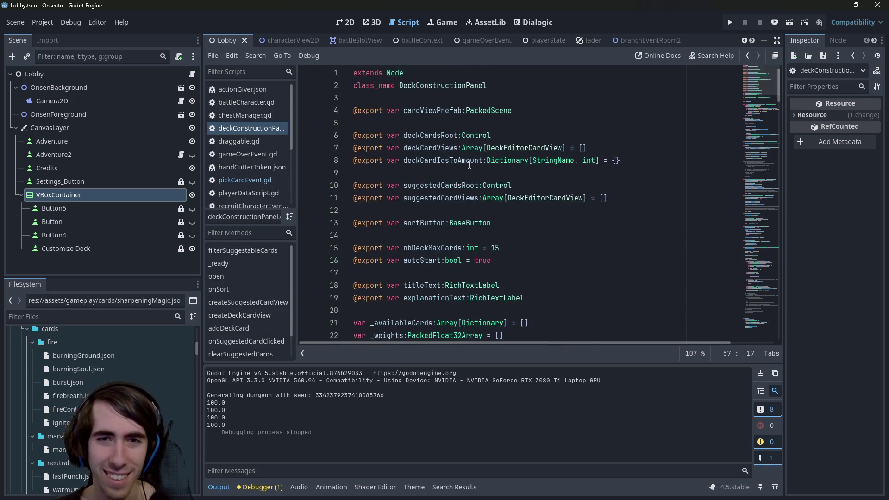
- Select nbDeckMaxCards on line 15 and search the script for it
{"action": "double_click", "coordinate": [428, 134]}
{"action": "scroll", "coordinate": [428, 132], "scroll_direction": "down", "scroll_amount": 1}
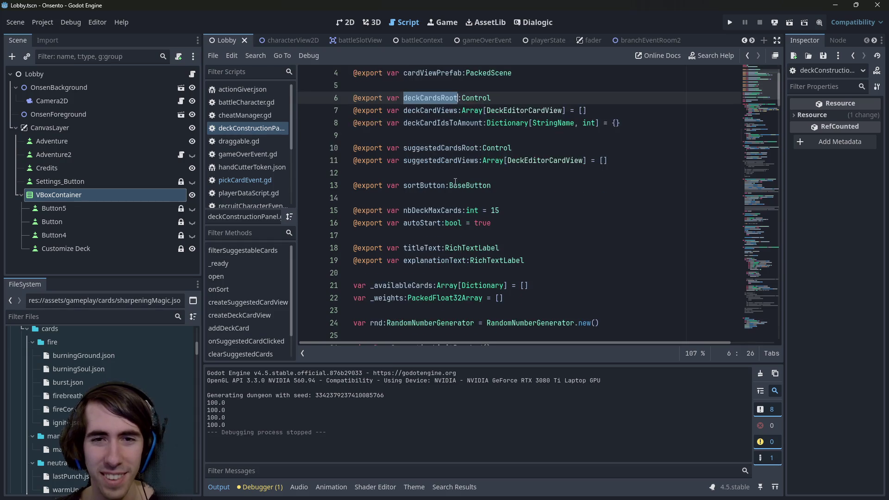
{"action": "scroll", "coordinate": [431, 139], "scroll_direction": "up", "scroll_amount": 1}
{"action": "scroll", "coordinate": [436, 186], "scroll_direction": "down", "scroll_amount": 1}
{"action": "double_click", "coordinate": [441, 210]}
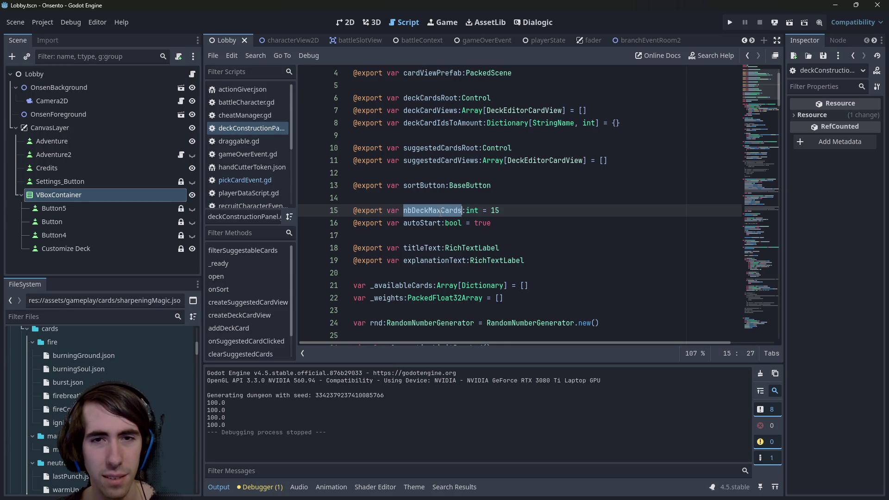
{"action": "key", "text": "ctrl+f"}
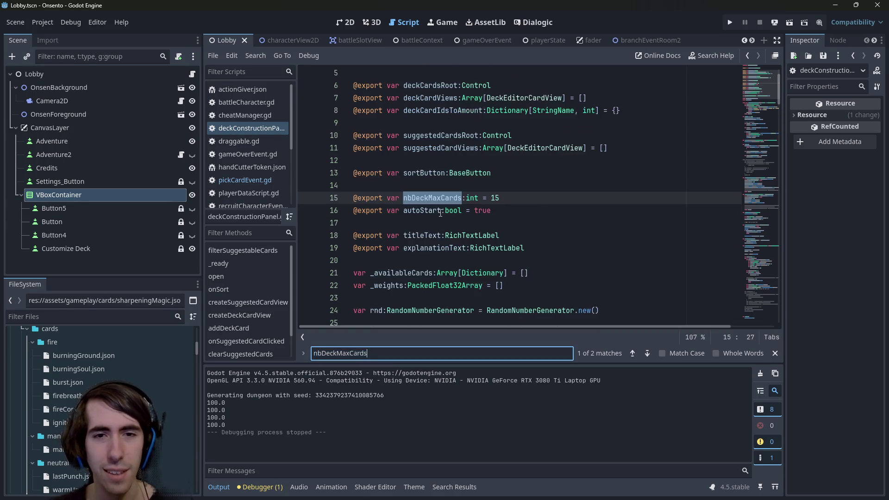
- Step through the nbDeckMaxCards matches to the limit check on line 121 in onSuggestedCardClicked
{"action": "key", "text": "Return"}
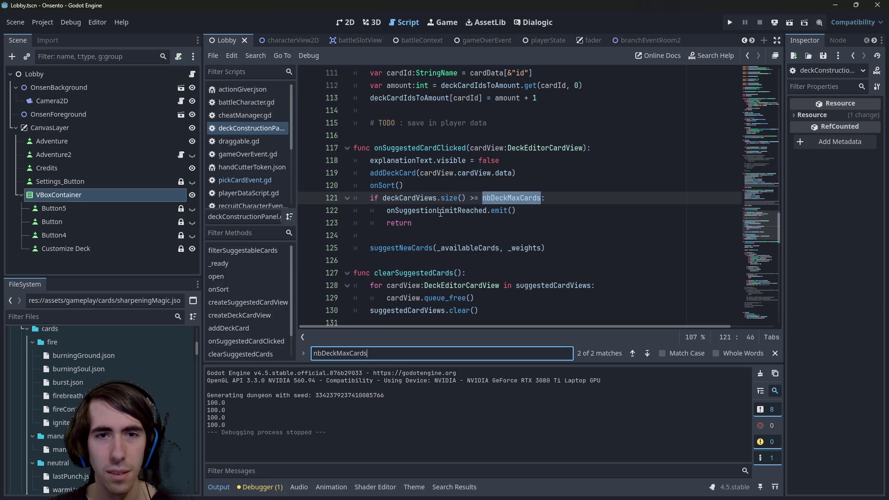
{"action": "key", "text": "Return"}
{"action": "key", "text": "Return"}
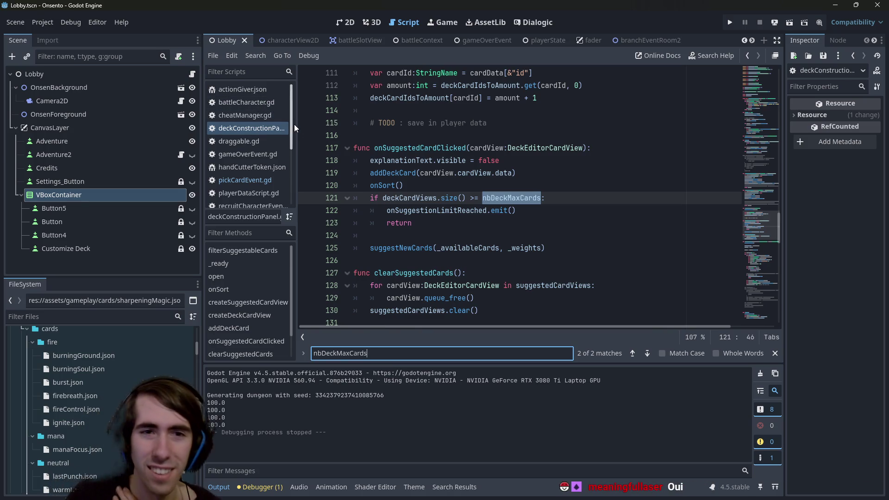
{"action": "left_click_drag", "start_coordinate": [299, 123], "coordinate": [304, 124]}
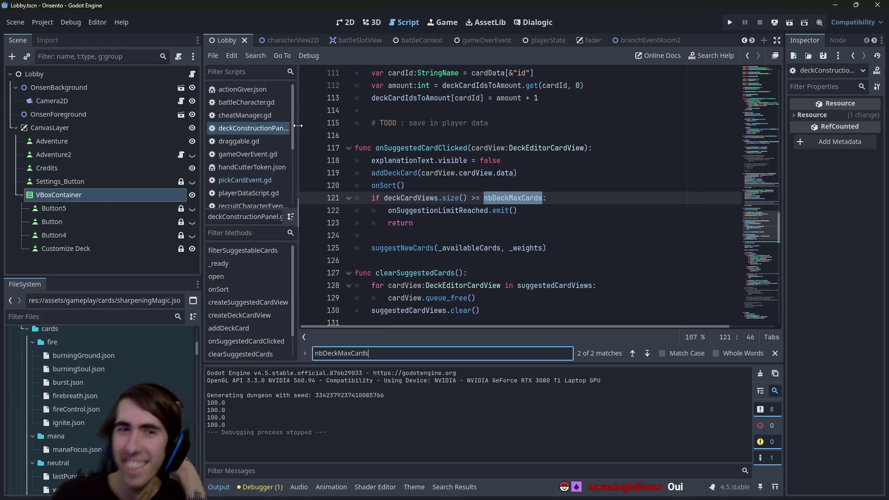
{"action": "scroll", "coordinate": [524, 127], "scroll_direction": "up", "scroll_amount": 10}
{"action": "scroll", "coordinate": [525, 127], "scroll_direction": "down", "scroll_amount": 15}
{"action": "scroll", "coordinate": [510, 157], "scroll_direction": "up", "scroll_amount": 15}
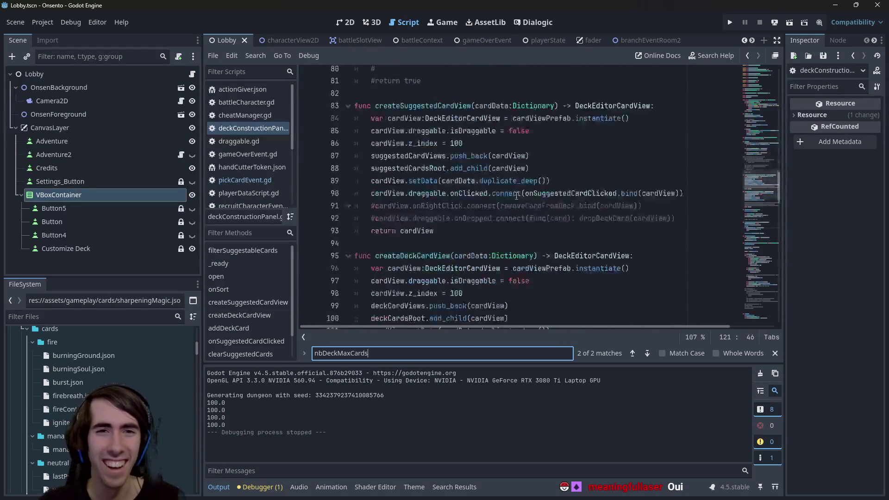
{"action": "scroll", "coordinate": [498, 192], "scroll_direction": "down", "scroll_amount": 7}
{"action": "left_click", "coordinate": [347, 22]}
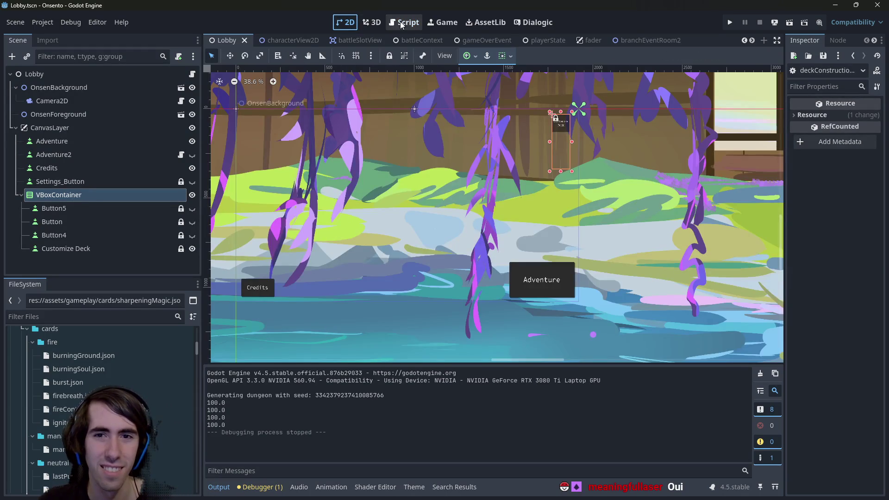
{"action": "left_click", "coordinate": [401, 22]}
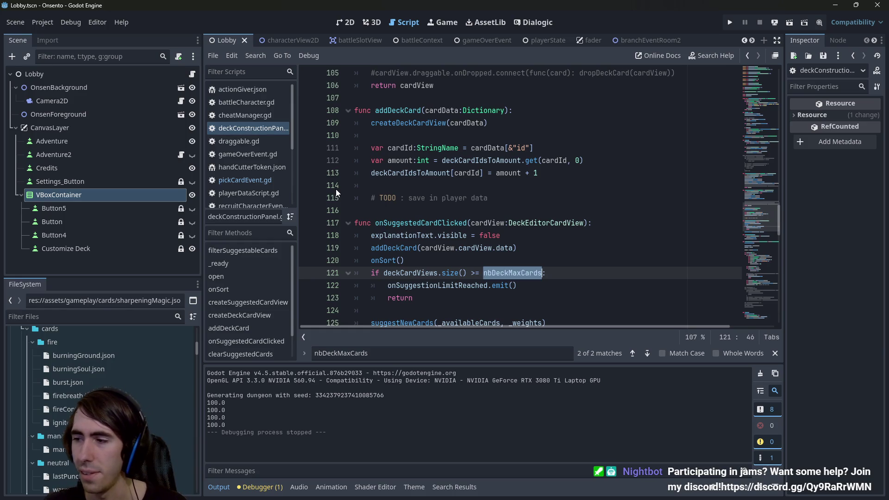
{"action": "scroll", "coordinate": [336, 192], "scroll_direction": "down", "scroll_amount": 2}
{"action": "left_click_drag", "start_coordinate": [518, 172], "coordinate": [293, 172]}
{"action": "key", "text": "shift+Down"}
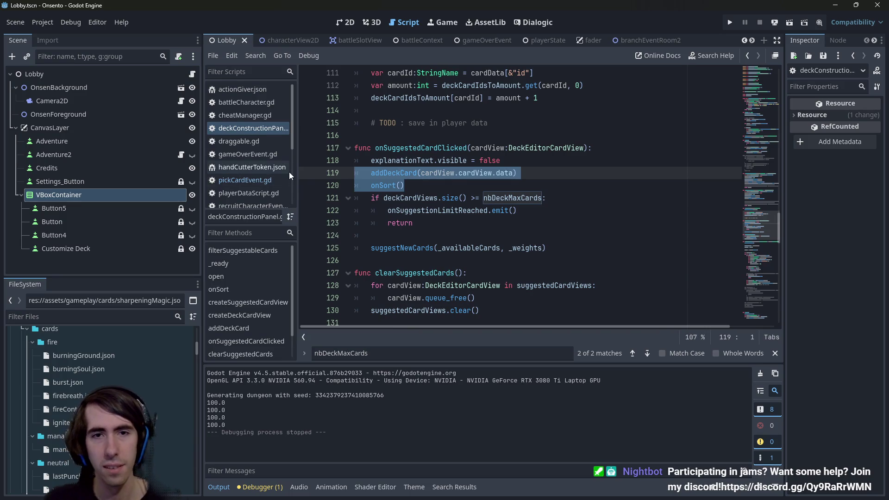
{"action": "key", "text": "BackSpace"}
{"action": "left_click", "coordinate": [420, 224]}
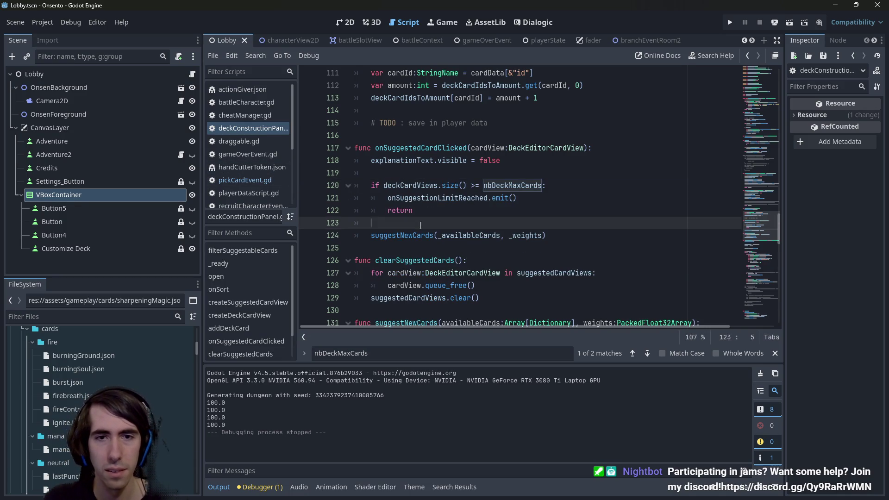
{"action": "key", "text": "Return"}
{"action": "key", "text": "Return"}
{"action": "key", "text": "Up"}
{"action": "type", "text": "addDeckCard(cardView.cardView.data) \tonSort()"}
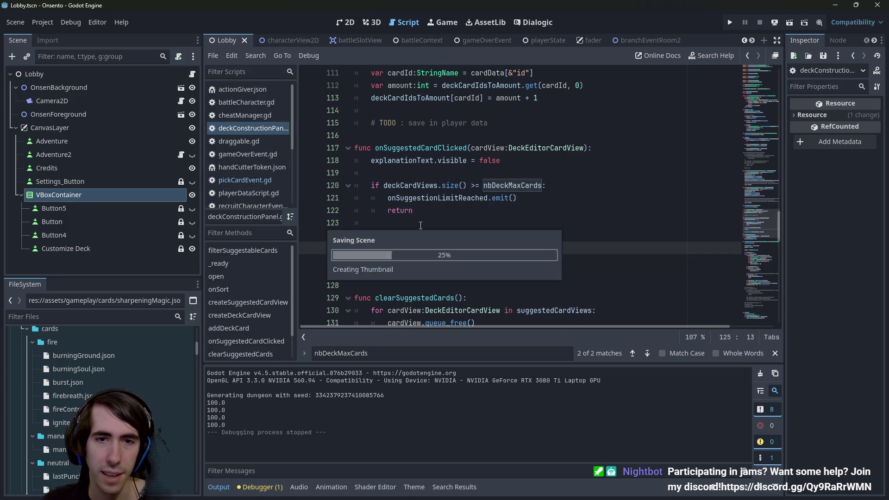
{"action": "left_click", "coordinate": [441, 211]}
{"action": "double_click", "coordinate": [442, 199]}
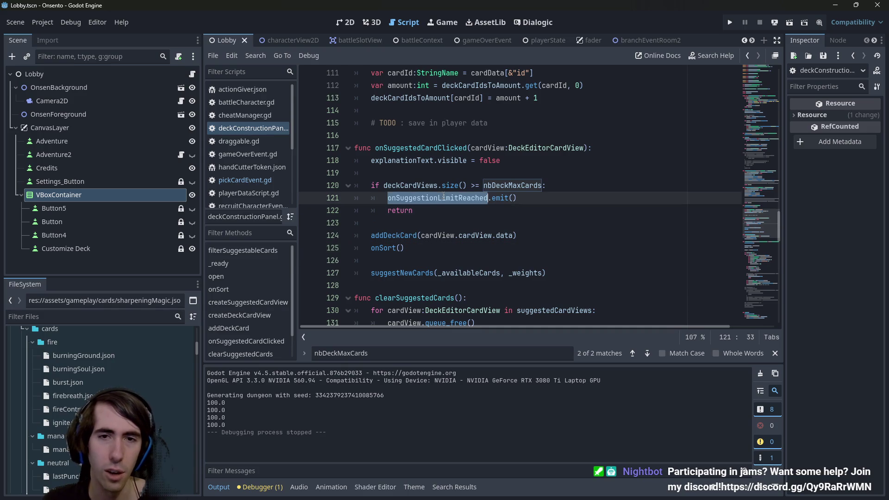
{"action": "key", "text": "ctrl+z"}
{"action": "key", "text": "ctrl+z"}
{"action": "key", "text": "ctrl+z"}
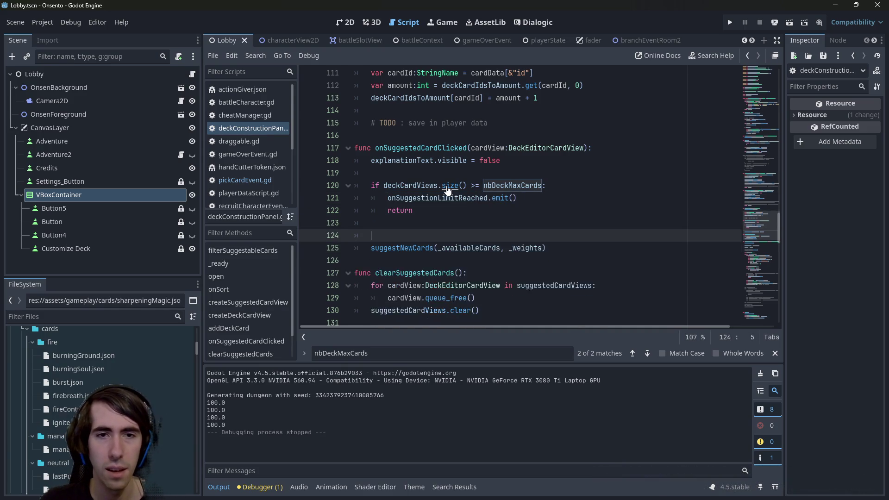
{"action": "key", "text": "ctrl+z"}
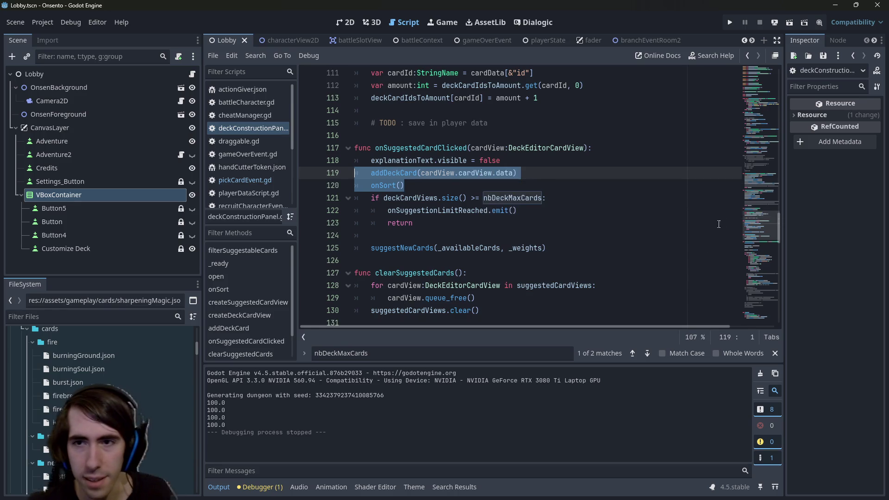
{"action": "scroll", "coordinate": [493, 173], "scroll_direction": "up", "scroll_amount": 20}
{"action": "scroll", "coordinate": [516, 194], "scroll_direction": "down", "scroll_amount": 2}
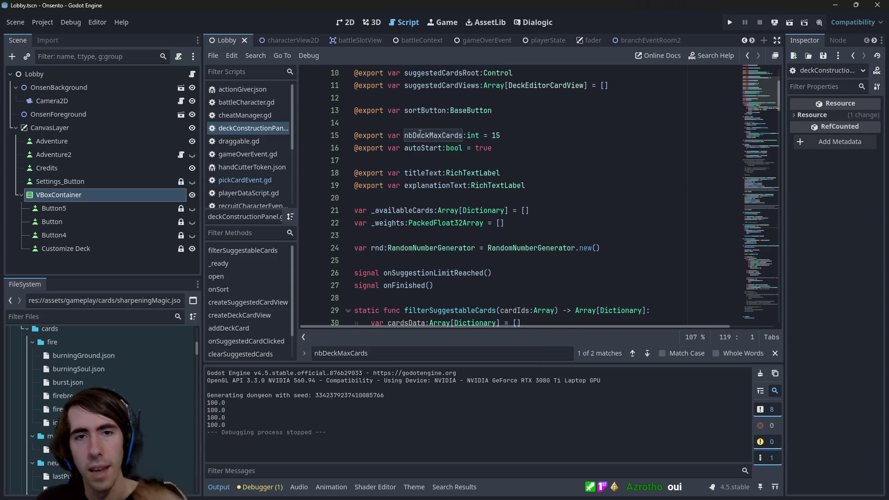
{"action": "double_click", "coordinate": [418, 135]}
{"action": "key", "text": "ctrl+f"}
{"action": "key", "text": "Return"}
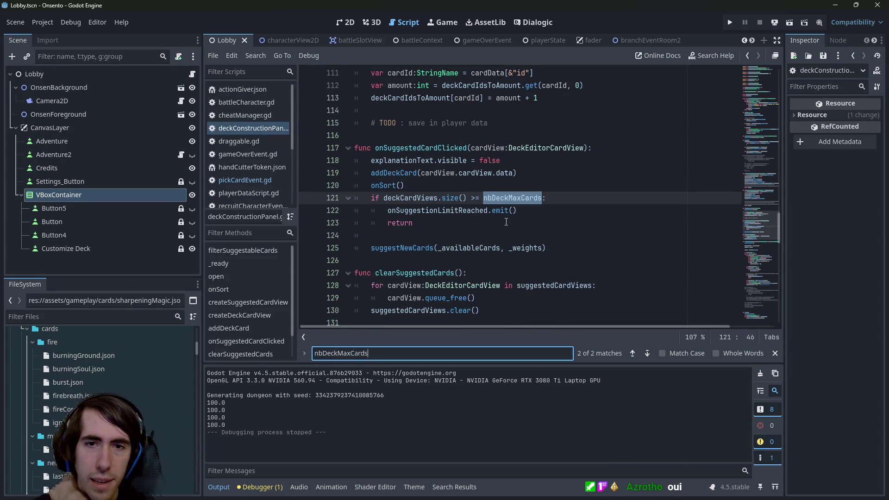
{"action": "left_click_drag", "start_coordinate": [506, 223], "coordinate": [330, 200]}
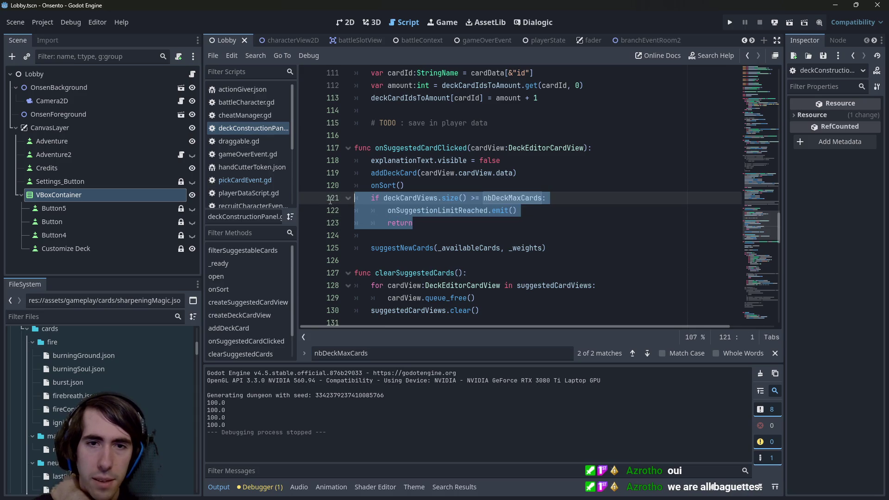
{"action": "left_click", "coordinate": [471, 223]}
{"action": "double_click", "coordinate": [468, 210]}
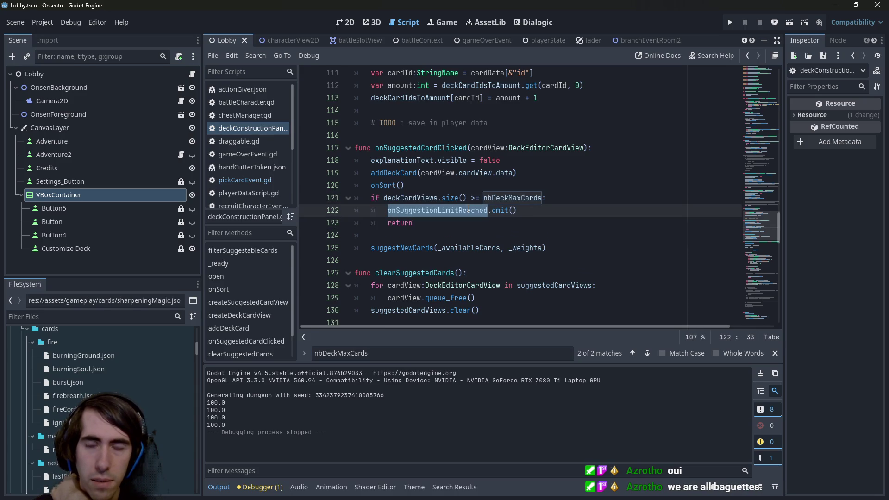
{"action": "mouse_move", "coordinate": [467, 211]}
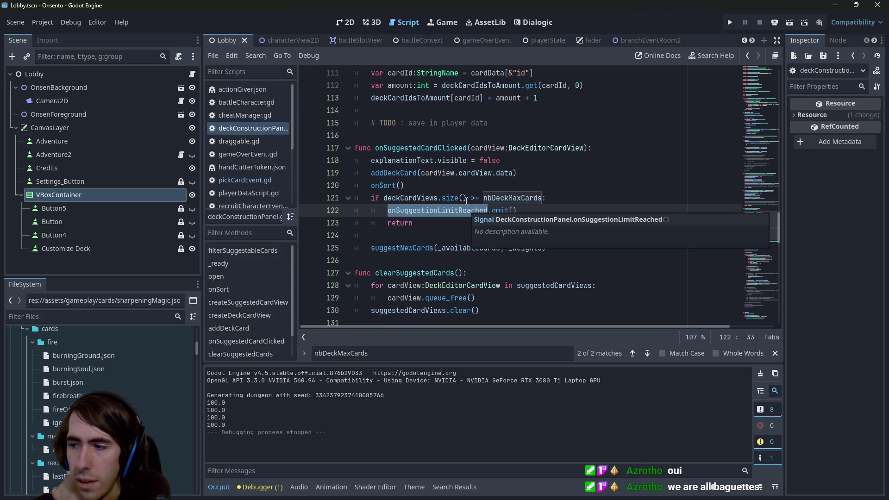
{"action": "left_click_drag", "start_coordinate": [764, 215], "coordinate": [757, 81]}
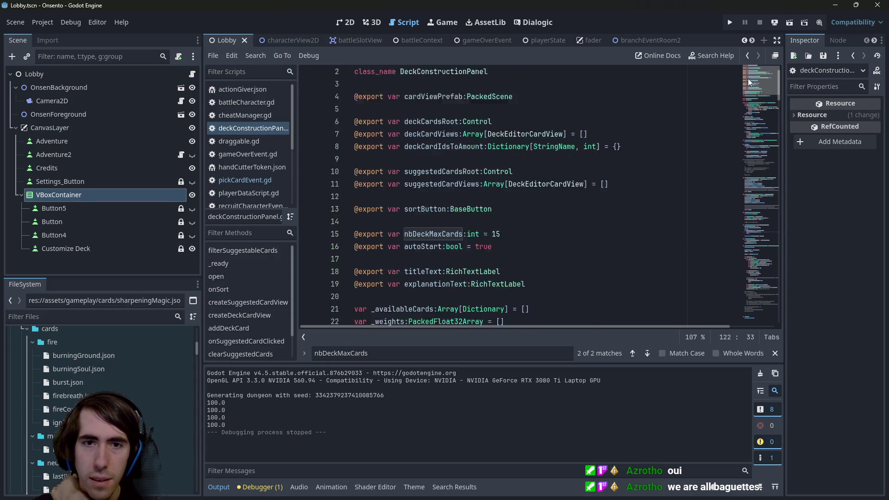
{"action": "left_click", "coordinate": [521, 209]}
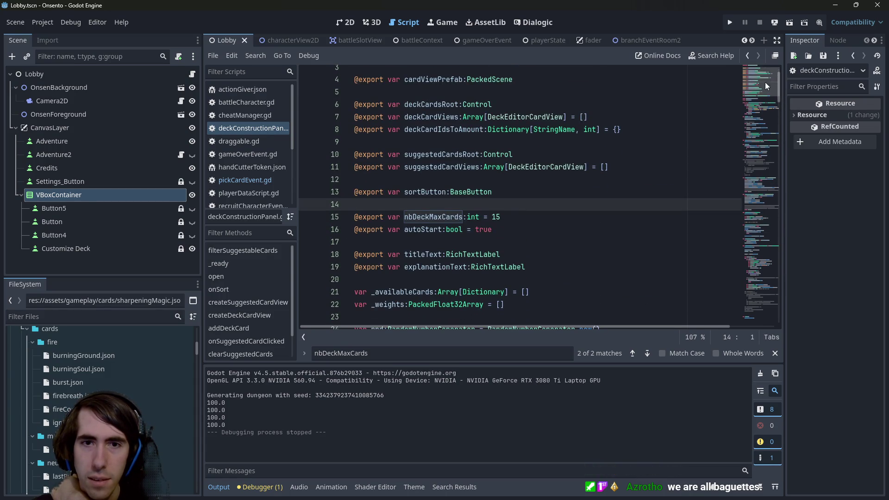
{"action": "left_click", "coordinate": [537, 217]}
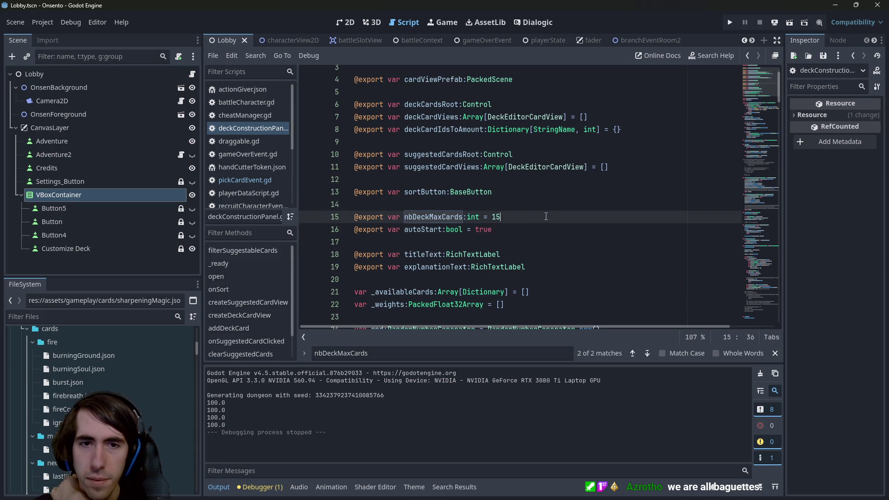
{"action": "key", "text": "shift+Home"}
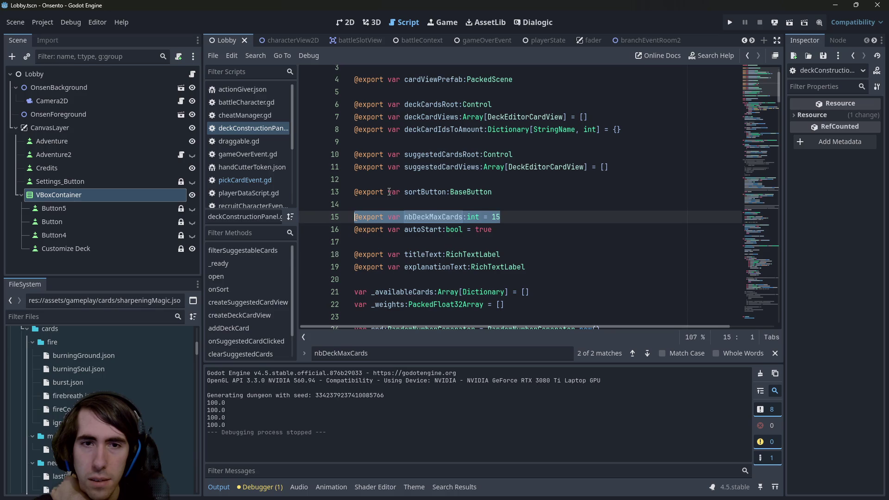
{"action": "double_click", "coordinate": [433, 217]}
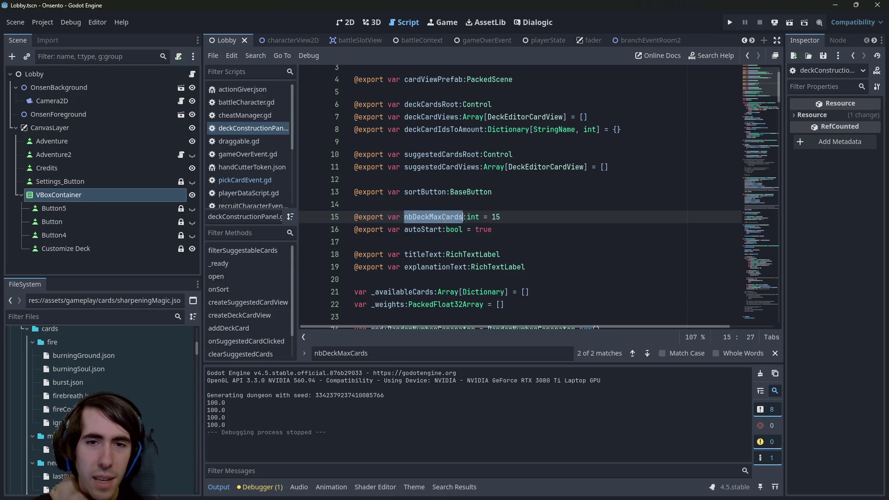
{"action": "key", "text": "End"}
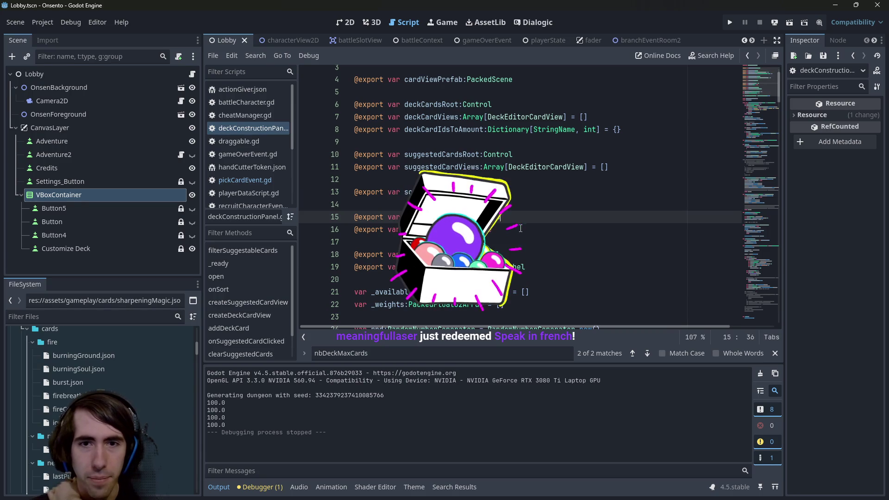
{"action": "key", "text": "shift+F3"}
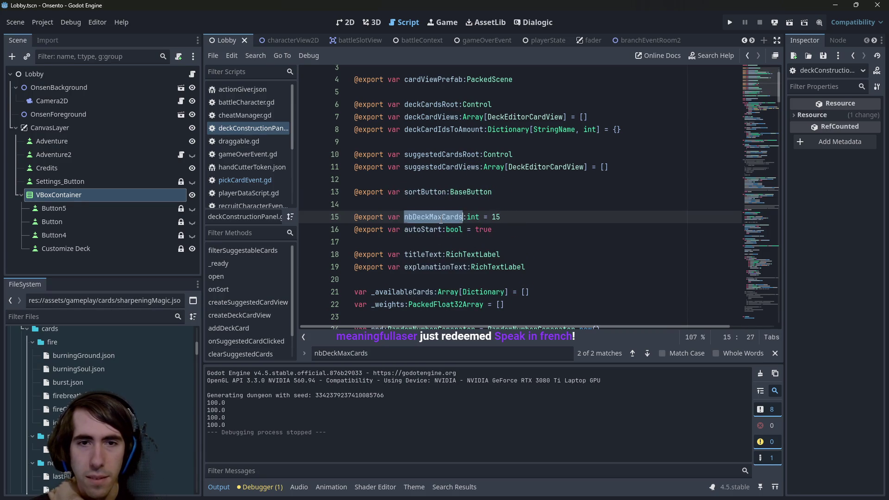
{"action": "left_click_drag", "start_coordinate": [505, 222], "coordinate": [300, 224]}
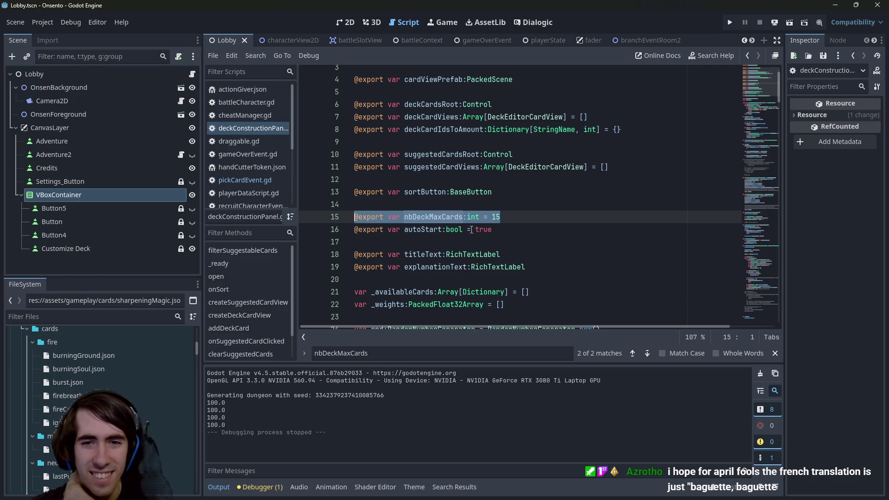
{"action": "left_click", "coordinate": [508, 216]}
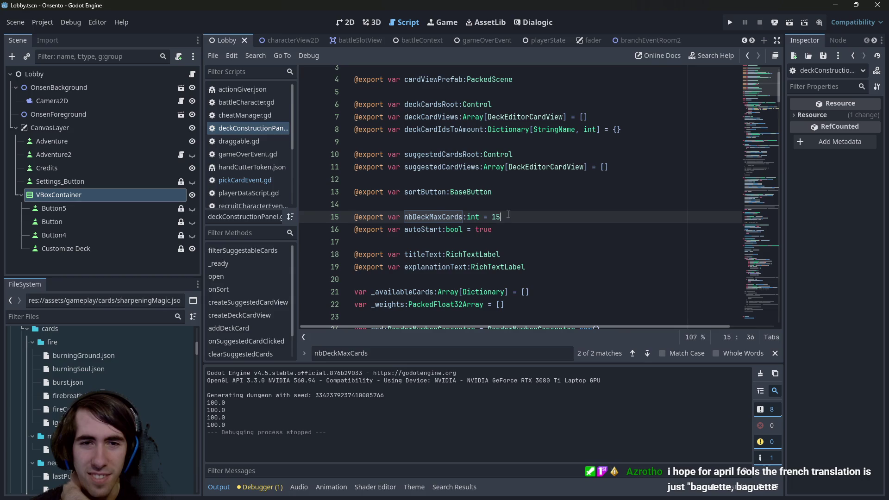
{"action": "mouse_move", "coordinate": [492, 195]}
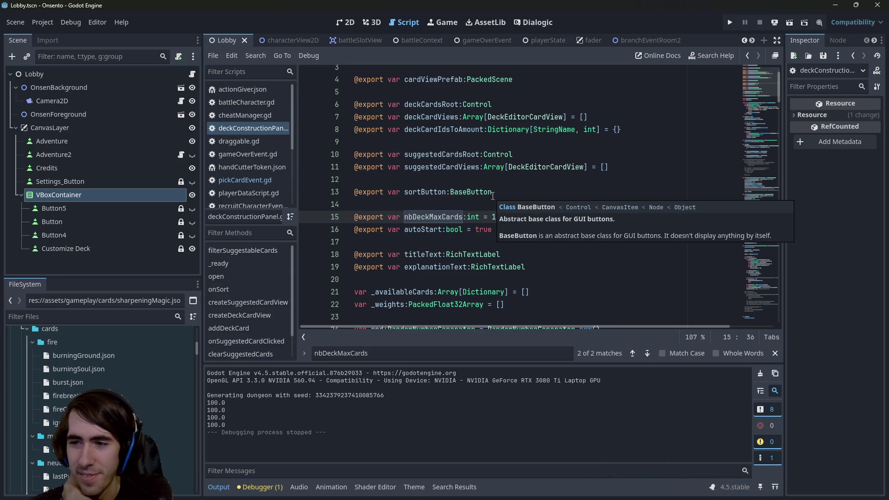
{"action": "left_click_drag", "start_coordinate": [507, 217], "coordinate": [340, 213]}
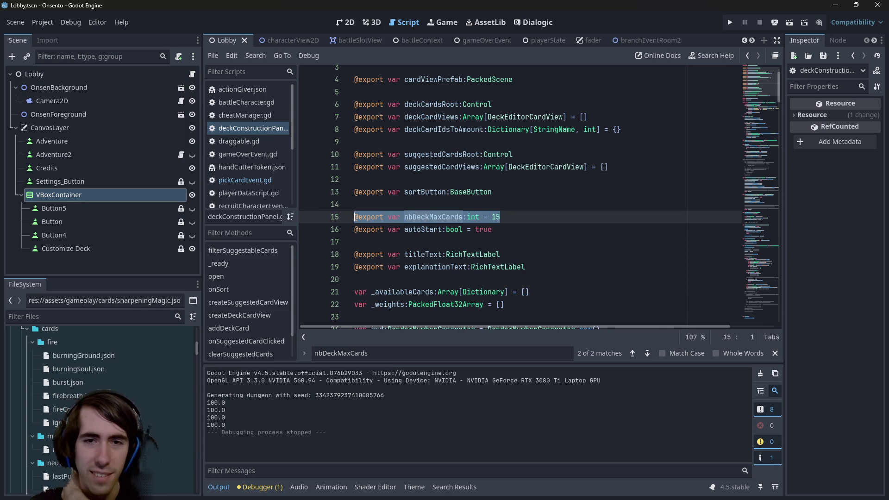
{"action": "left_click_drag", "start_coordinate": [501, 217], "coordinate": [355, 218]}
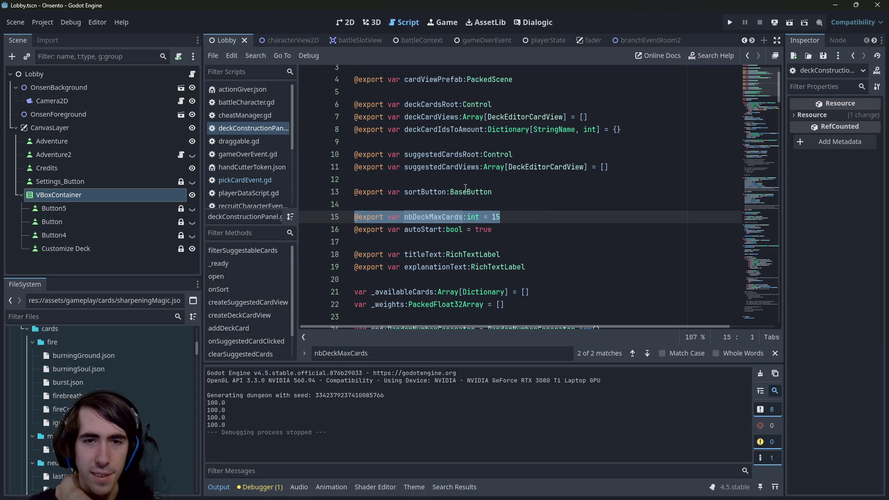
{"action": "mouse_move", "coordinate": [465, 188]}
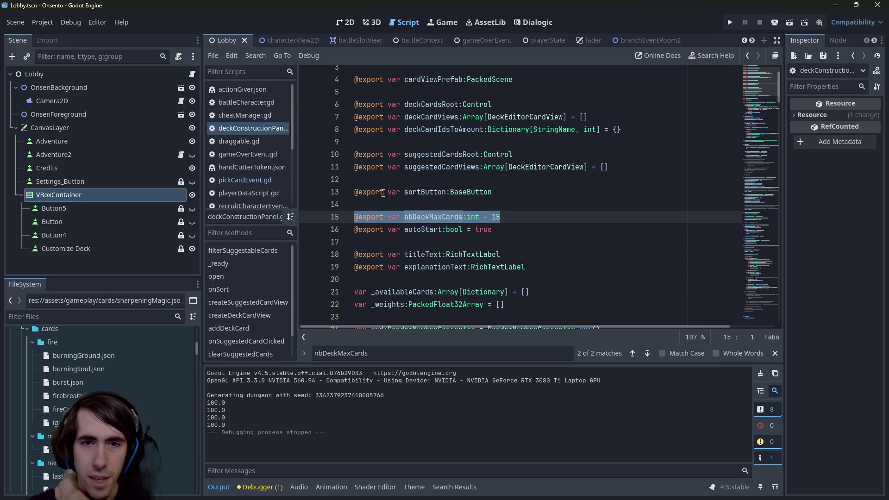
{"action": "mouse_move", "coordinate": [382, 193]}
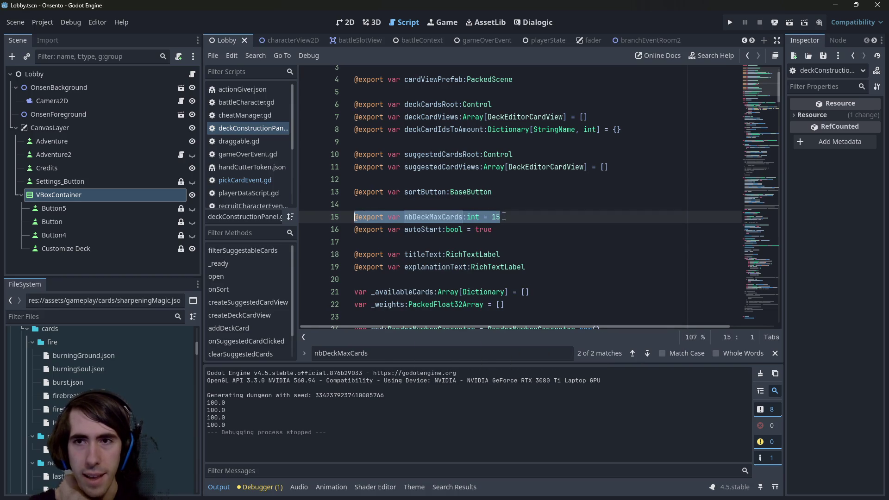
- Comment out nbDeckMaxCards on line 15, paste a renamed copy below as nbCardsToAdd, and save
{"action": "left_click", "coordinate": [505, 217]}
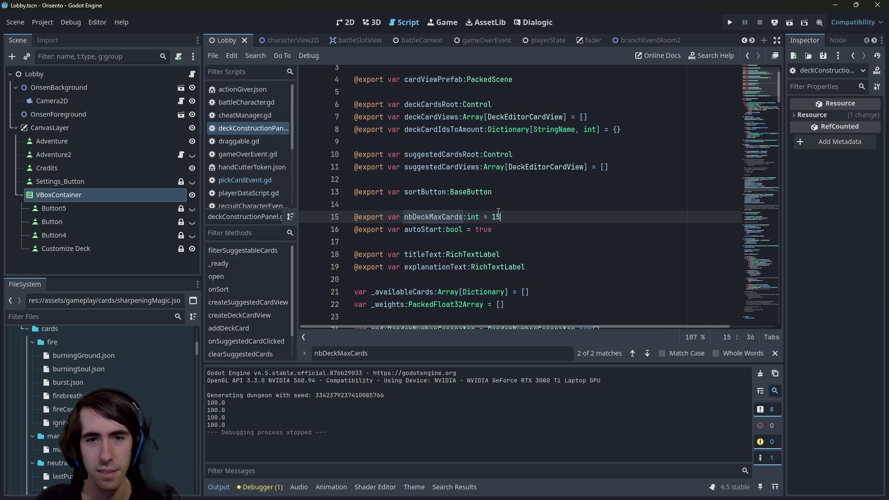
{"action": "key", "text": "ctrl+shift+Left"}
{"action": "key", "text": "ctrl+shift+Left"}
{"action": "key", "text": "ctrl+shift+Left"}
{"action": "key", "text": "ctrl+shift+Left"}
{"action": "key", "text": "ctrl+c"}
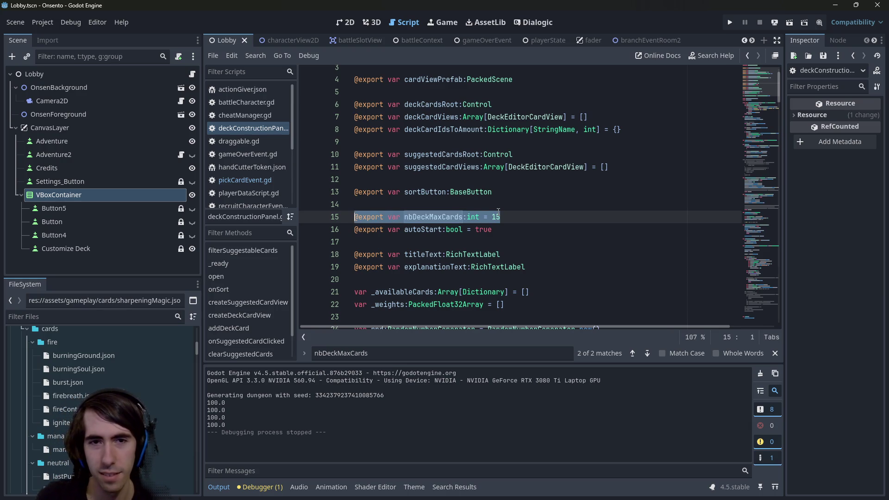
{"action": "key", "text": "ctrl+k"}
{"action": "key", "text": "Down"}
{"action": "key", "text": "Down"}
{"action": "key", "text": "Return"}
{"action": "key", "text": "Return"}
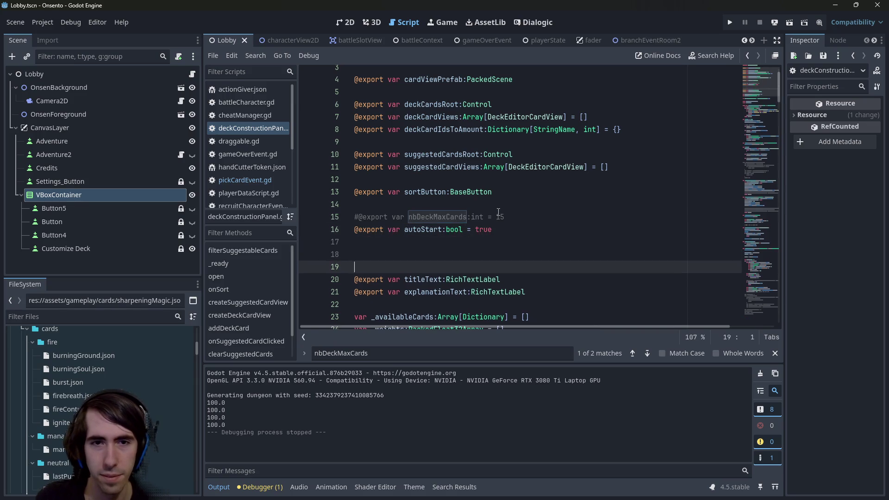
{"action": "key", "text": "Up"}
{"action": "key", "text": "ctrl+v"}
{"action": "key", "text": "ctrl+Left"}
{"action": "key", "text": "ctrl+Left"}
{"action": "key", "text": "ctrl+Left"}
{"action": "key", "text": "ctrl+shift+Left"}
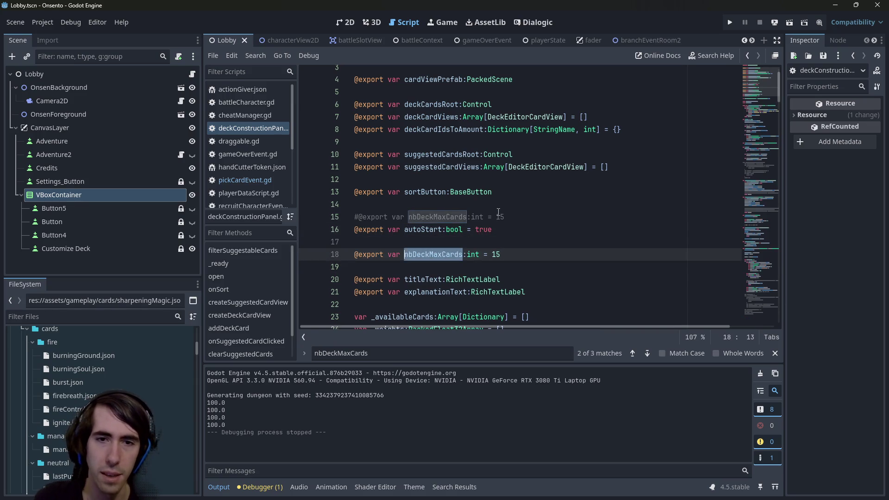
{"action": "type", "text": "nbCardsInDeck"}
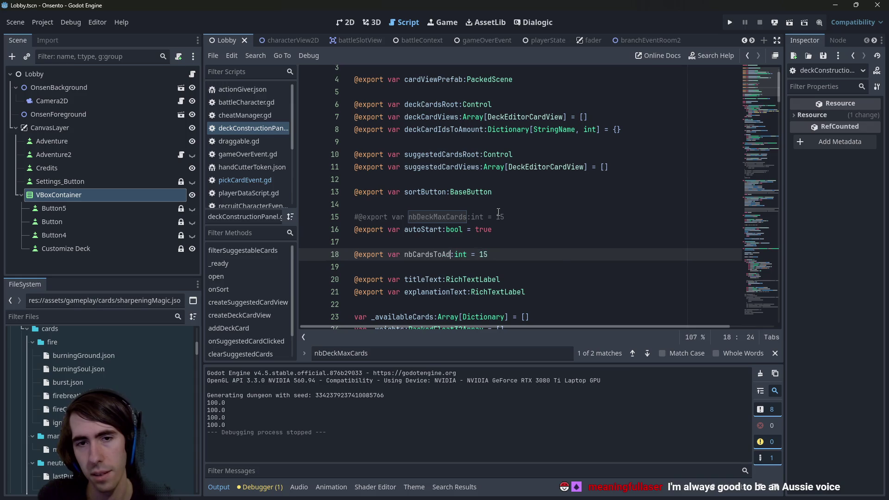
{"action": "key", "text": "ctrl+s"}
{"action": "type", "text": "d"}
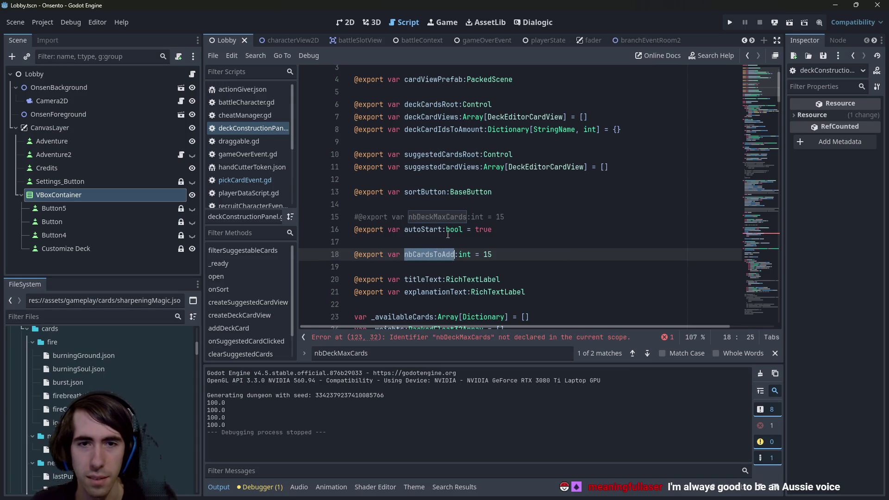
- Check the undeclared-name error further down and review the commented-out line 15
{"action": "scroll", "coordinate": [510, 278], "scroll_direction": "down", "scroll_amount": 1}
{"action": "left_click", "coordinate": [561, 337]}
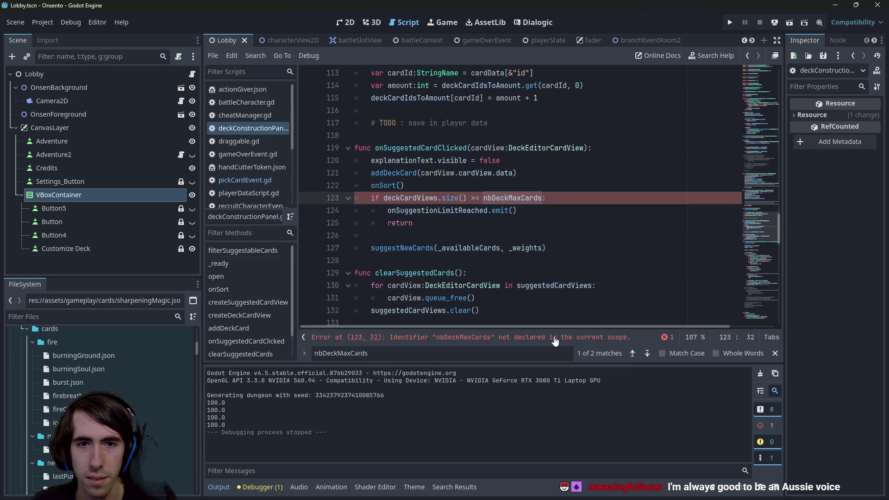
{"action": "left_click_drag", "start_coordinate": [754, 204], "coordinate": [756, 95]}
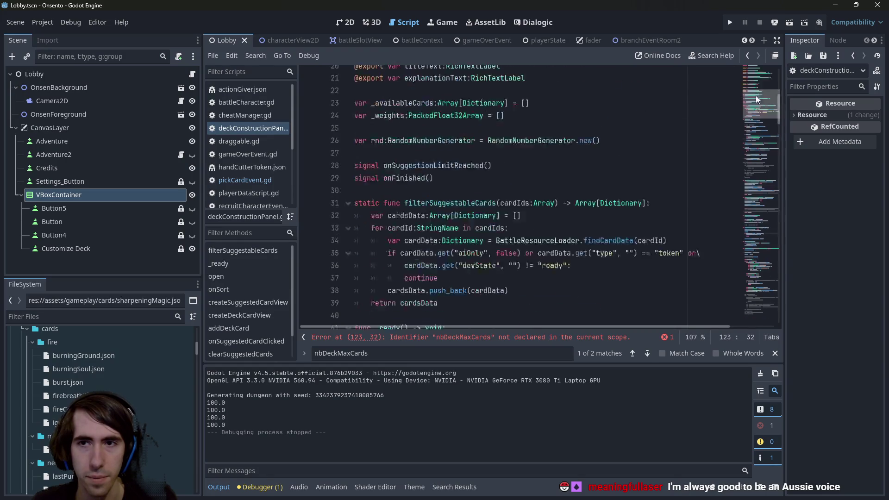
{"action": "left_click", "coordinate": [557, 250]}
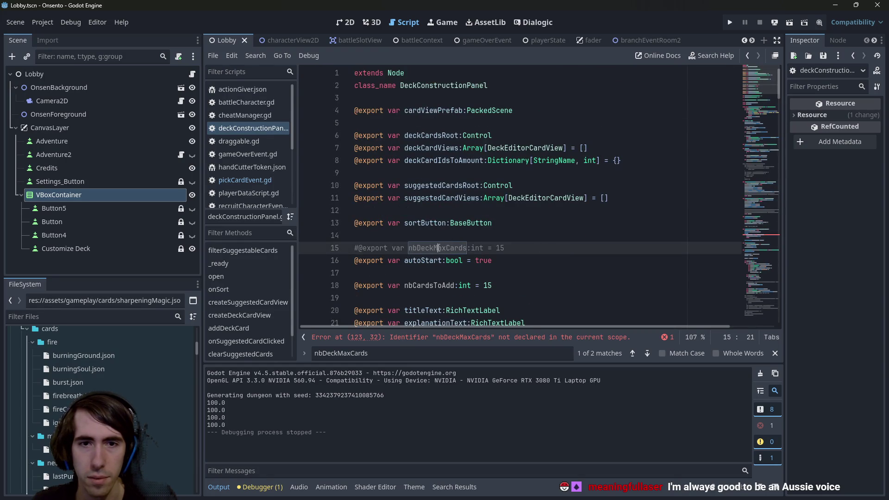
{"action": "double_click", "coordinate": [438, 249]}
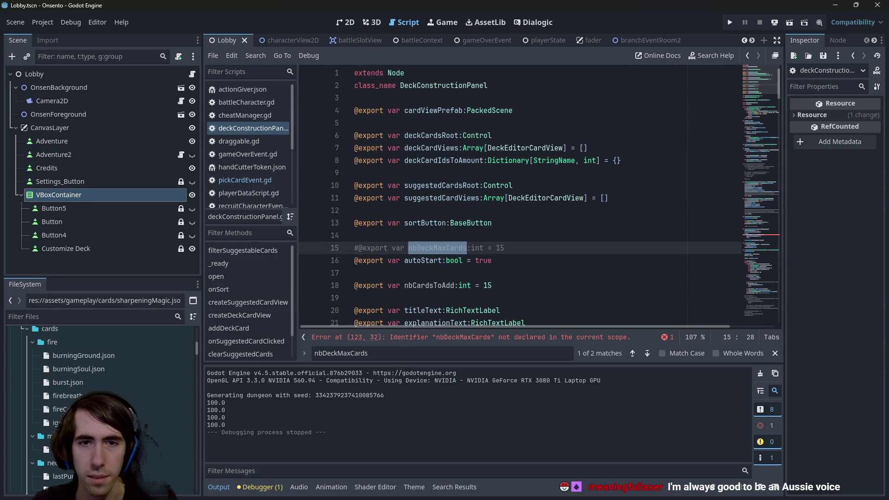
{"action": "left_click_drag", "start_coordinate": [507, 248], "coordinate": [336, 247]}
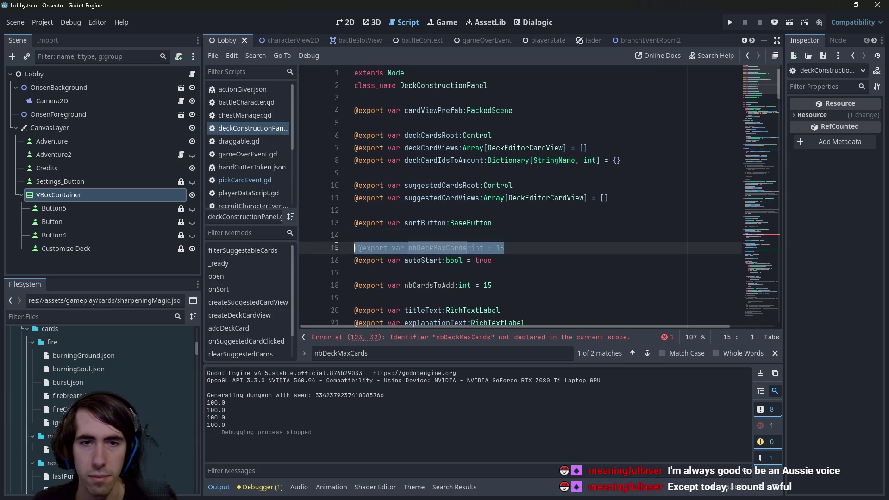
{"action": "scroll", "coordinate": [430, 242], "scroll_direction": "down", "scroll_amount": 2}
- Duplicate the nbCardsToAdd line and turn the first copy into nbCardsAdded = 0
{"action": "left_click", "coordinate": [459, 211]}
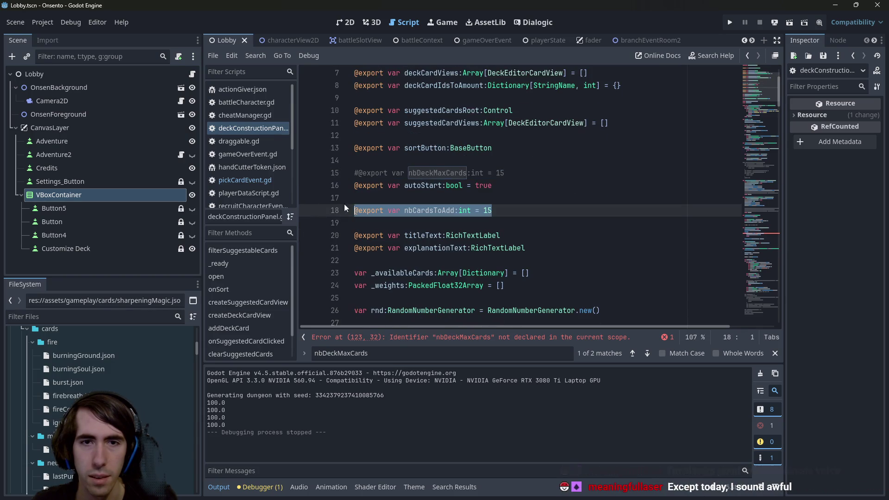
{"action": "key", "text": "ctrl+shift+d"}
{"action": "key", "text": "Left"}
{"action": "key", "text": "ctrl+shift+Left"}
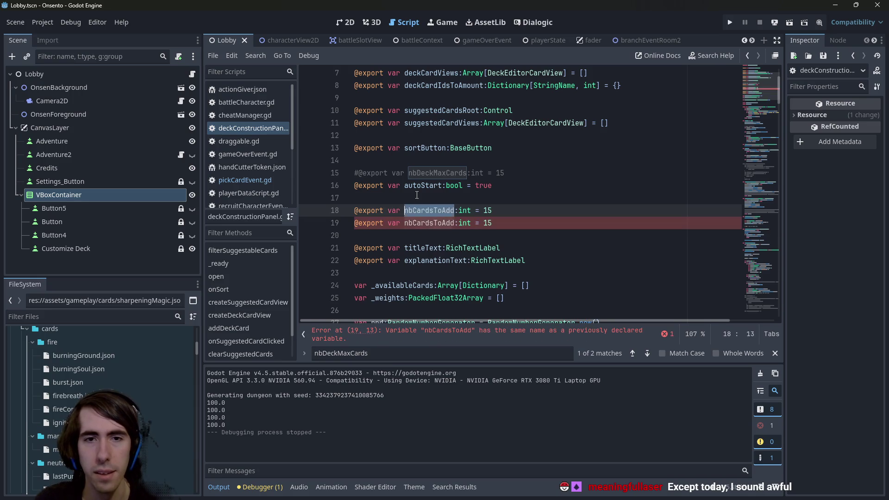
{"action": "type", "text": "nbCard"}
{"action": "type", "text": "sAdded"}
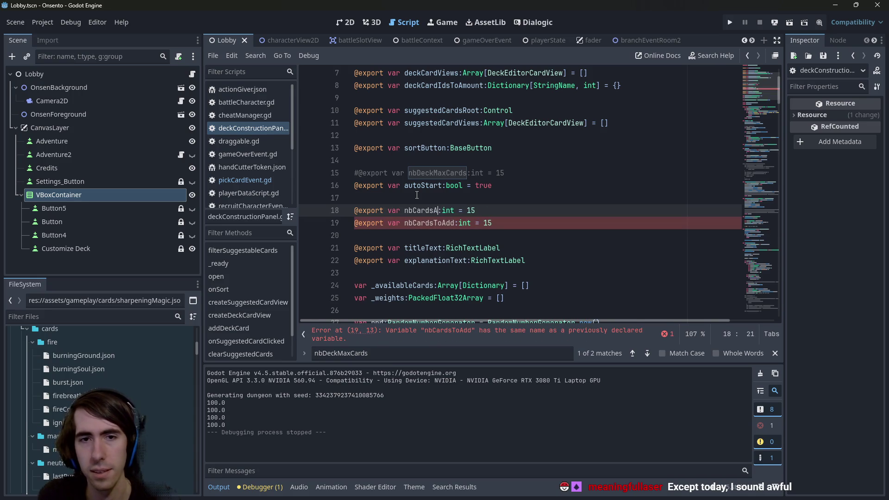
{"action": "key", "text": "End"}
{"action": "key", "text": "BackSpace"}
{"action": "key", "text": "BackSpace"}
{"action": "type", "text": "1"}
{"action": "key", "text": "BackSpace"}
{"action": "type", "text": "0"}
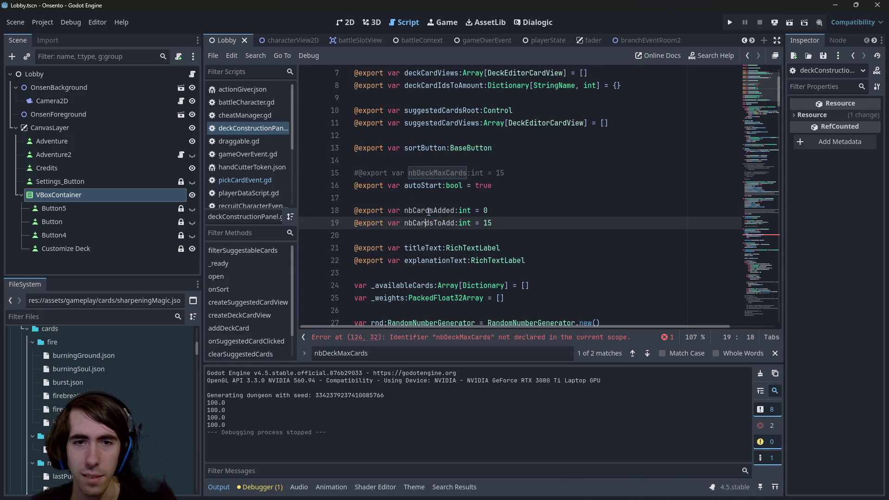
- Review the new nbCardsAdded and nbCardsToAdd declarations
{"action": "double_click", "coordinate": [422, 213]}
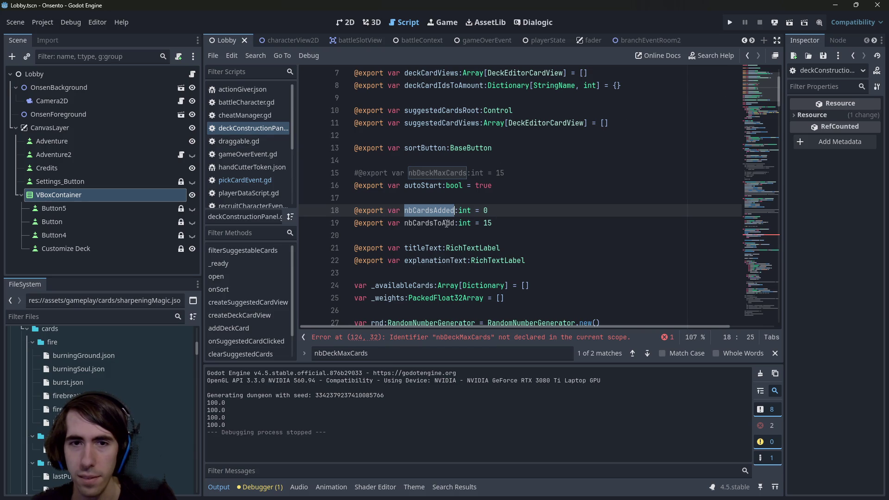
{"action": "double_click", "coordinate": [446, 224]}
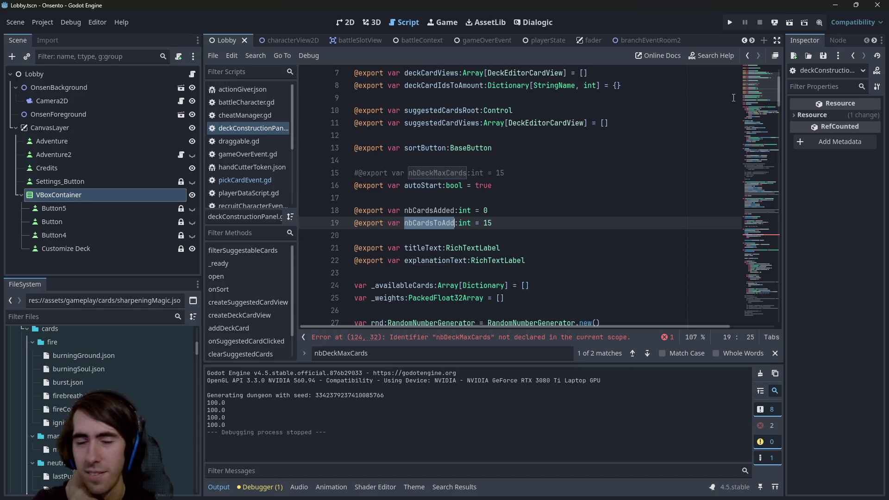
{"action": "double_click", "coordinate": [415, 212]}
{"action": "scroll", "coordinate": [740, 188], "scroll_direction": "down", "scroll_amount": 10}
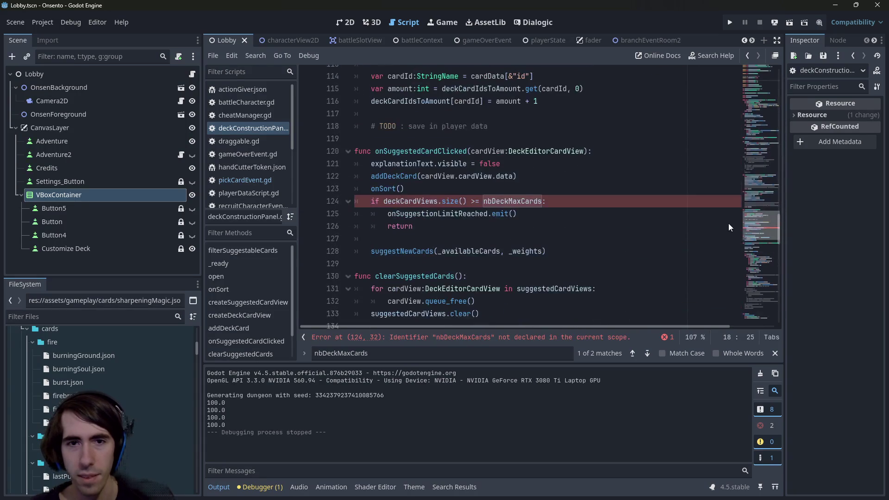
- Add 'nbCardsAdded += 1' after the addDeckCard call and save the script
{"action": "scroll", "coordinate": [649, 218], "scroll_direction": "up", "scroll_amount": 1}
{"action": "left_click", "coordinate": [538, 214]}
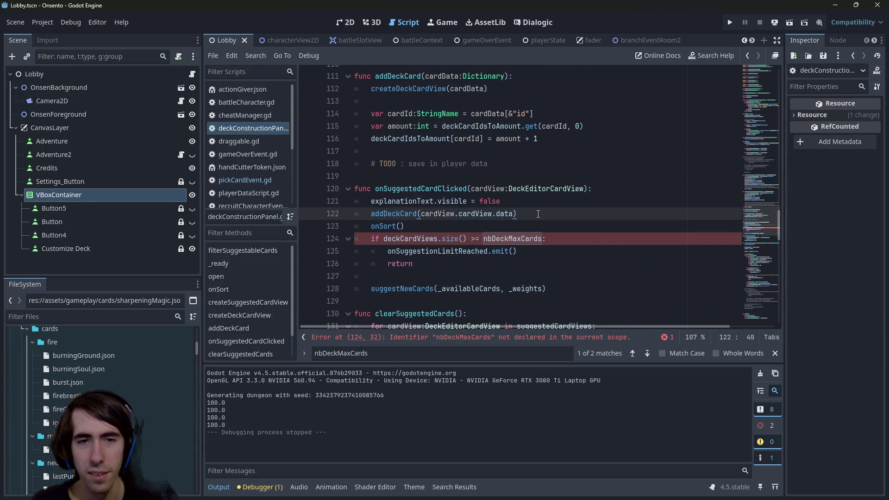
{"action": "key", "text": "Return"}
{"action": "type", "text": "nbCardsAdded += 1"}
{"action": "key", "text": "ctrl+s"}
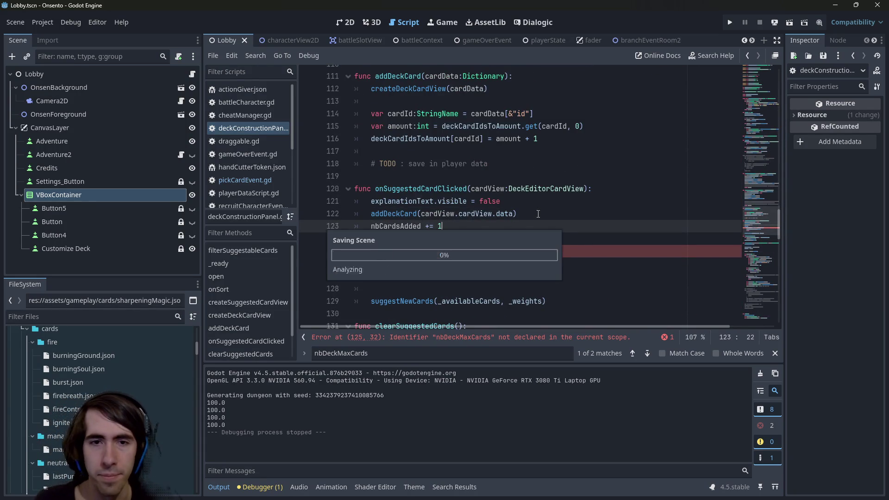
- Start a new line after onSort() reading 'if nbCardsAdded >='
{"action": "left_click", "coordinate": [428, 244]}
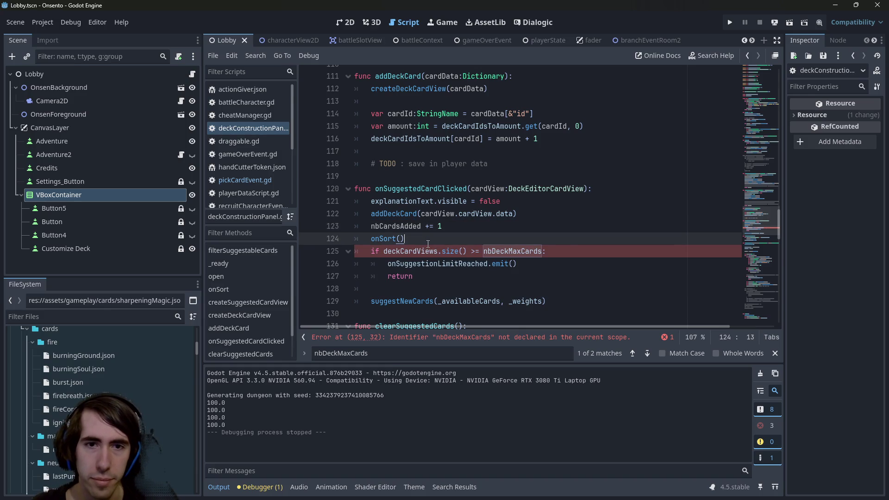
{"action": "left_click", "coordinate": [558, 247]}
{"action": "left_click", "coordinate": [555, 235]}
{"action": "key", "text": "Return"}
{"action": "key", "text": "Return"}
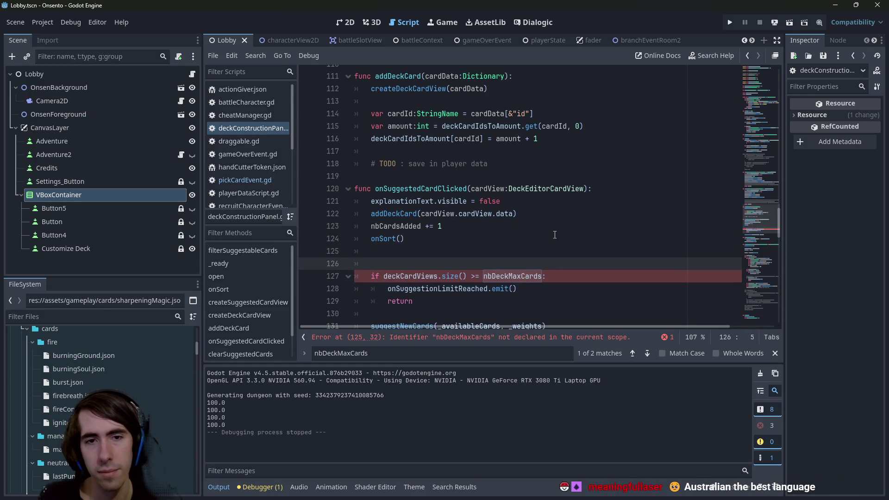
{"action": "type", "text": "if nbCardsAdded"}
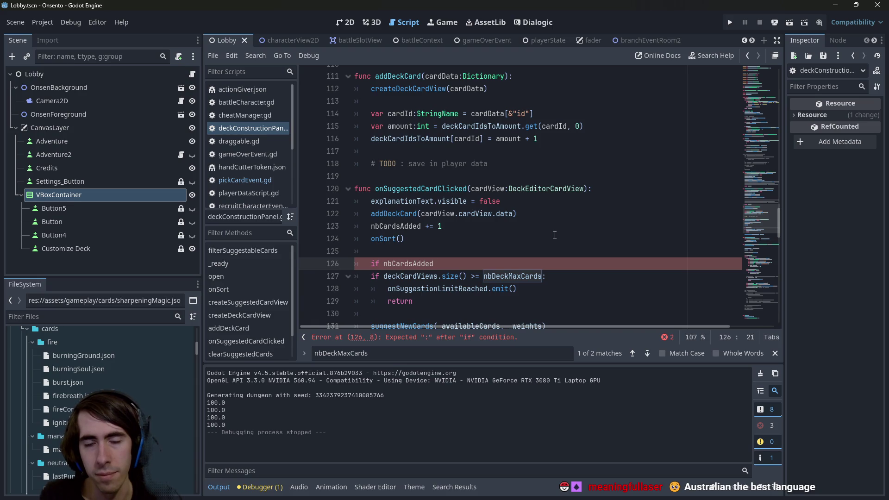
{"action": "type", "text": " >="}
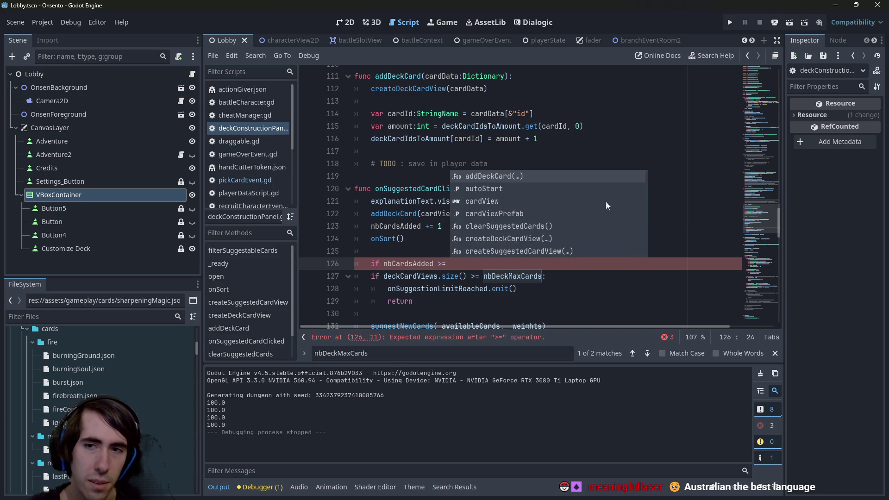
- Complete the condition as 'if nbCardsAdded >= nbCardsToAdd:' using the copied variable name
{"action": "scroll", "coordinate": [764, 213], "scroll_direction": "up", "scroll_amount": 20}
{"action": "scroll", "coordinate": [451, 258], "scroll_direction": "down", "scroll_amount": 2}
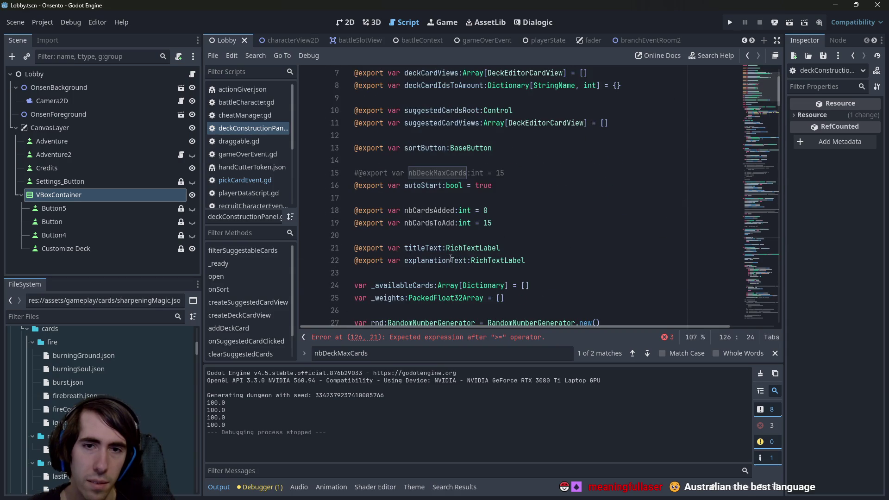
{"action": "double_click", "coordinate": [435, 223]}
{"action": "key", "text": "ctrl+c"}
{"action": "scroll", "coordinate": [737, 185], "scroll_direction": "down", "scroll_amount": 20}
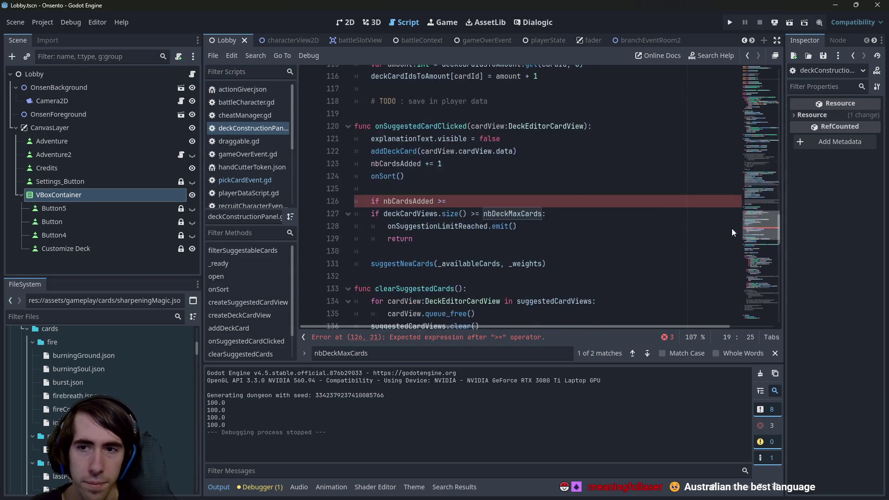
{"action": "left_click", "coordinate": [487, 201]}
{"action": "key", "text": "ctrl+v"}
{"action": "type", "text": ":"}
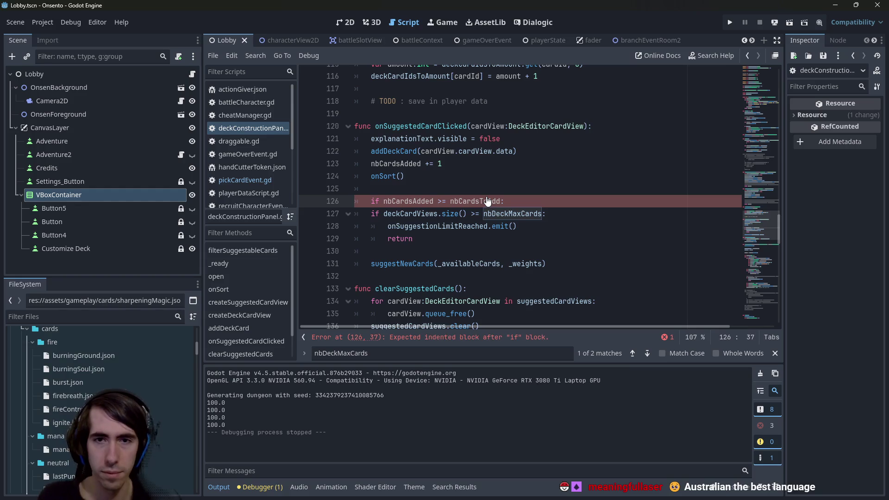
- Comment out the old nbDeckMaxCards check on the deckCardViews size with Ctrl+K
{"action": "mouse_move", "coordinate": [488, 197]}
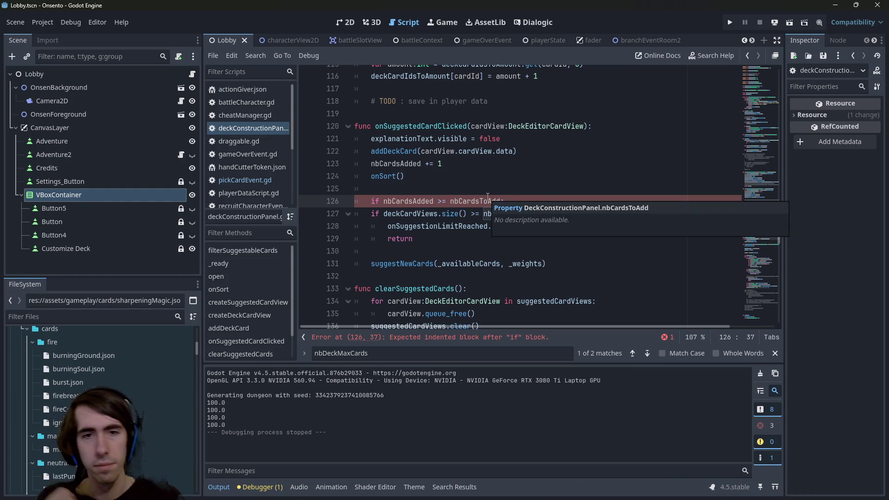
{"action": "key", "text": "Down"}
{"action": "key", "text": "ctrl+k"}
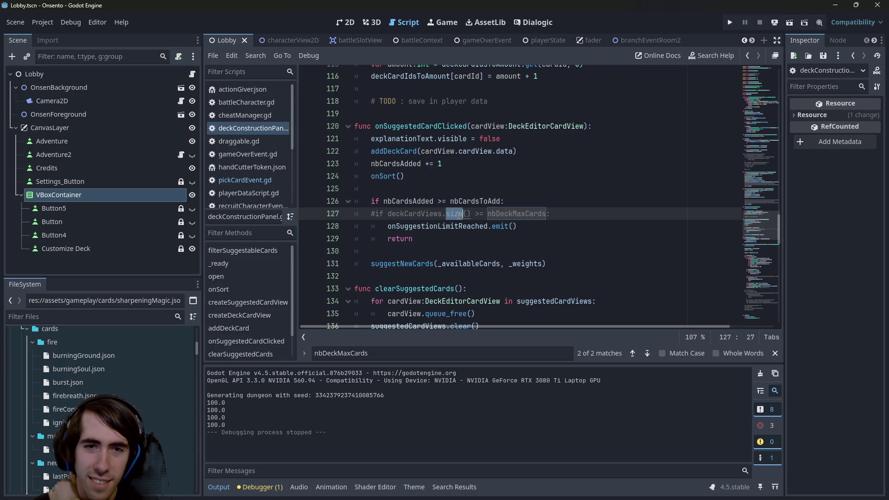
{"action": "double_click", "coordinate": [441, 214]}
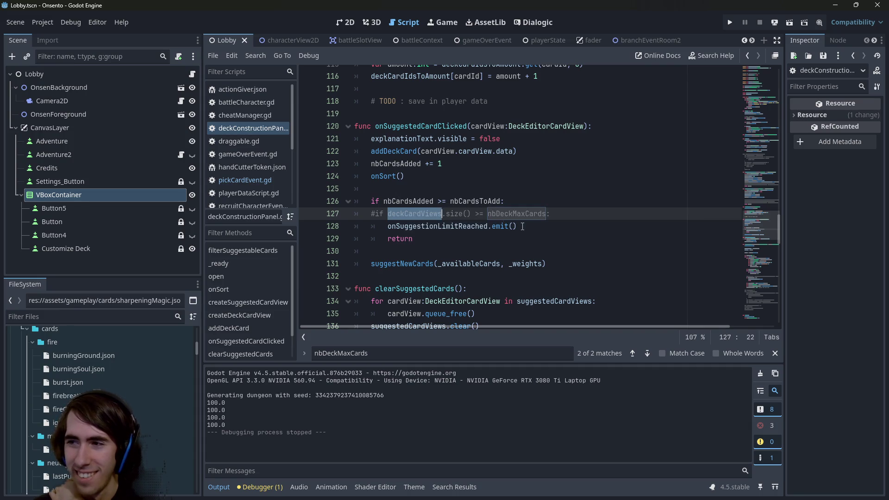
- Walk through the new logic, highlighting nbCardsAdded, nbCardsToAdd, the increment and nbDeckMaxCards
{"action": "double_click", "coordinate": [409, 201]}
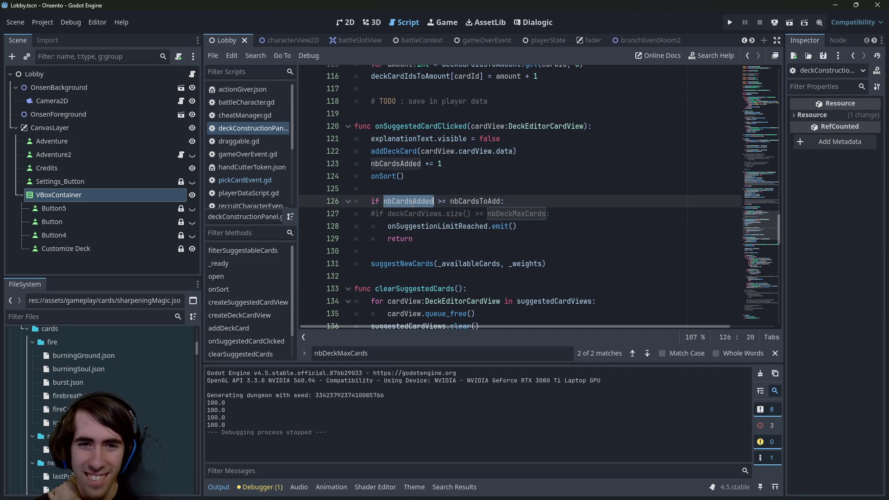
{"action": "double_click", "coordinate": [475, 201]}
{"action": "double_click", "coordinate": [397, 164]}
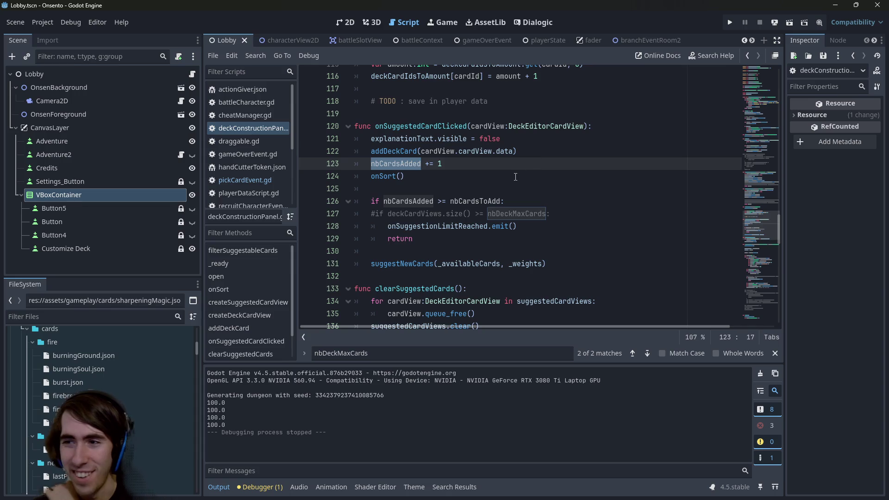
{"action": "double_click", "coordinate": [518, 213]}
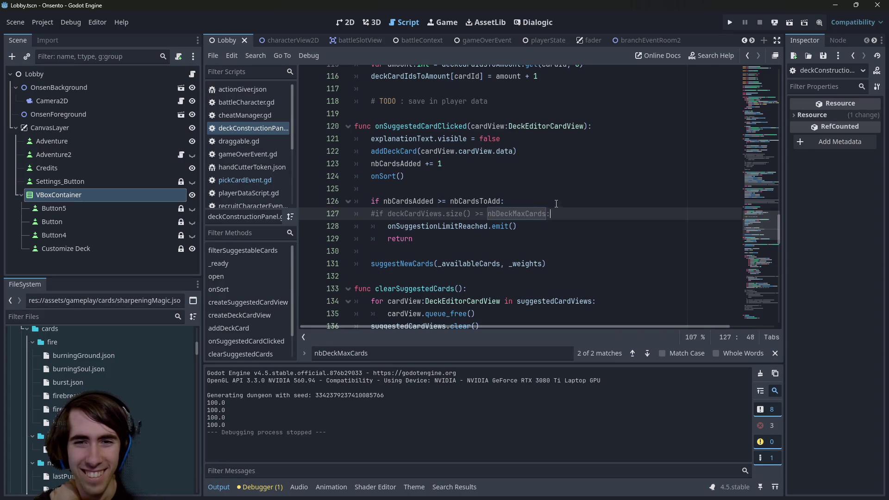
{"action": "triple_click", "coordinate": [413, 201]}
{"action": "double_click", "coordinate": [414, 201]}
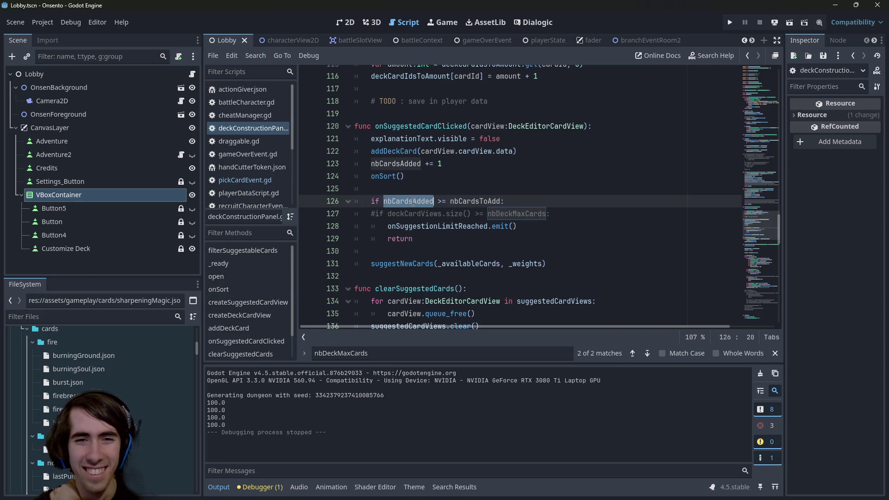
{"action": "double_click", "coordinate": [475, 201]}
{"action": "double_click", "coordinate": [419, 201]}
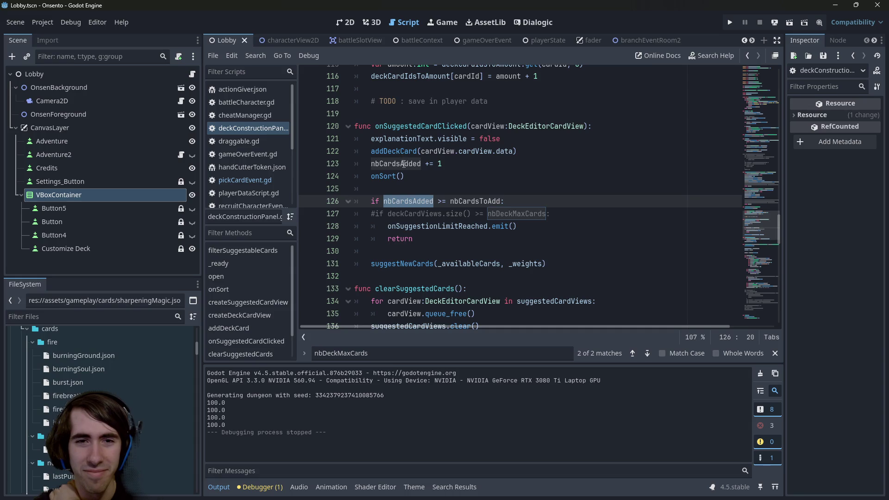
{"action": "double_click", "coordinate": [402, 164]}
- Move the commented-out old check above the new if line with Alt+Up
{"action": "scroll", "coordinate": [485, 225], "scroll_direction": "up", "scroll_amount": 1}
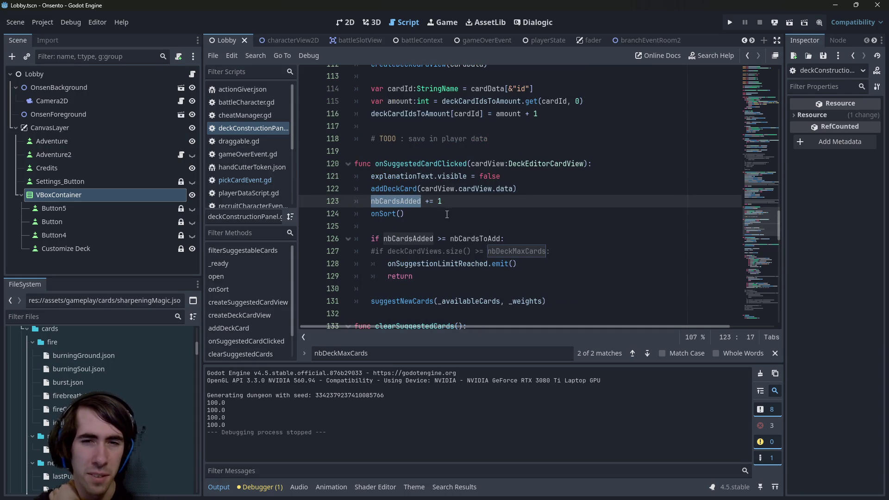
{"action": "left_click_drag", "start_coordinate": [567, 252], "coordinate": [324, 252]}
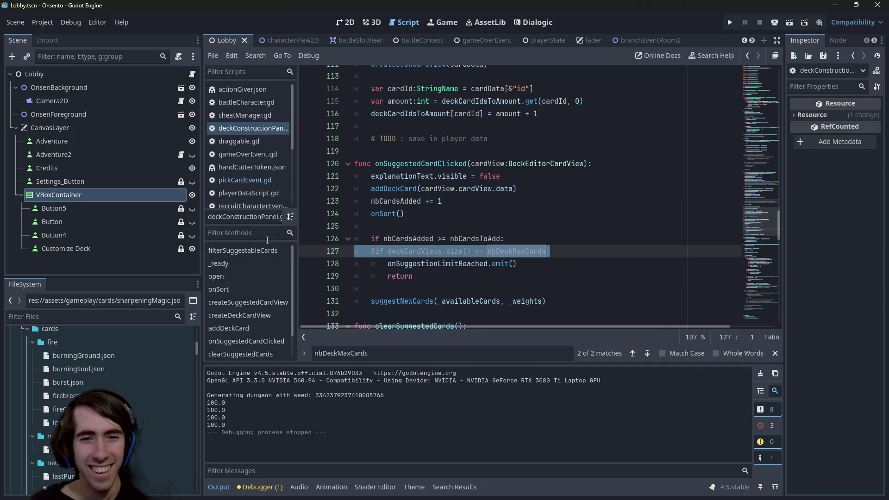
{"action": "key", "text": "alt+Up"}
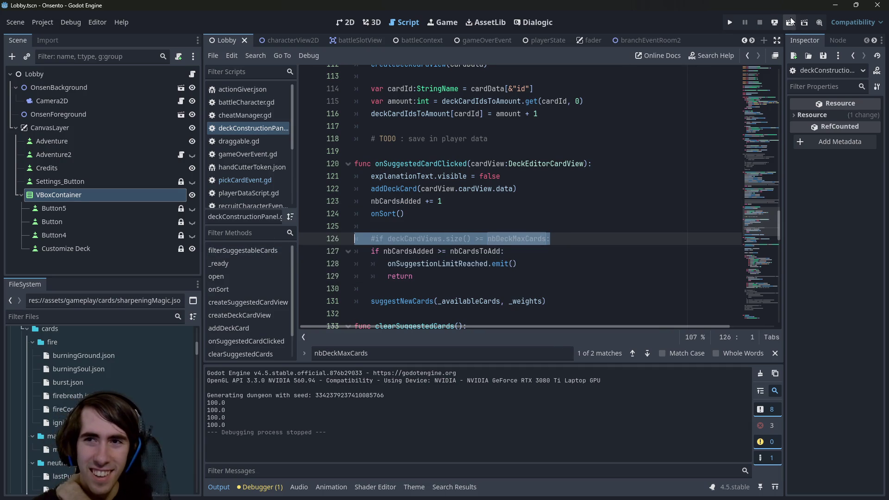
{"action": "left_click", "coordinate": [790, 22]}
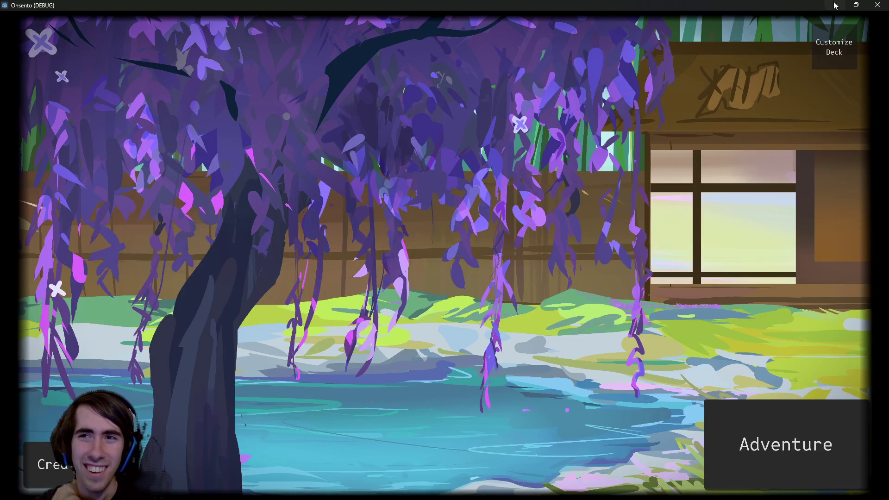
{"action": "left_click", "coordinate": [877, 4]}
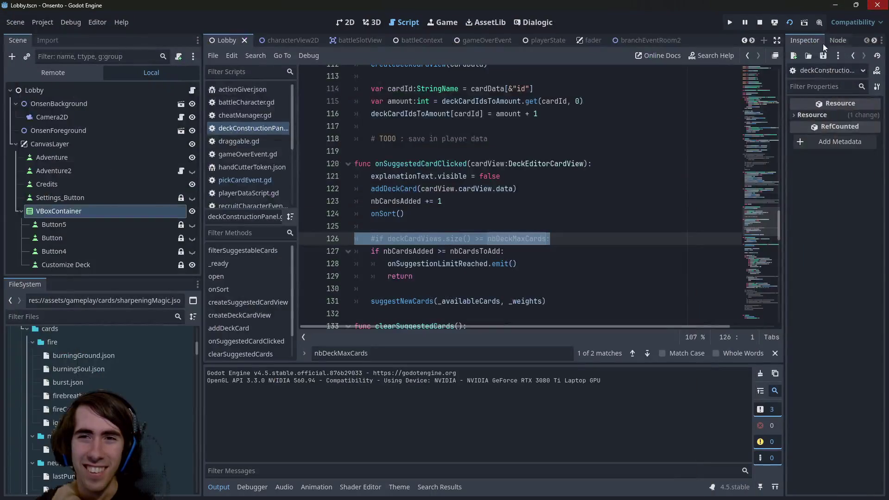
{"action": "left_click", "coordinate": [587, 239]}
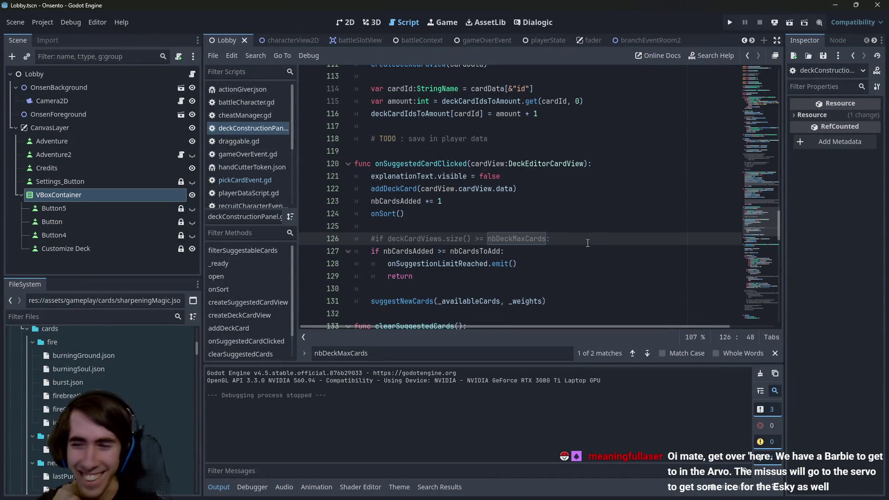
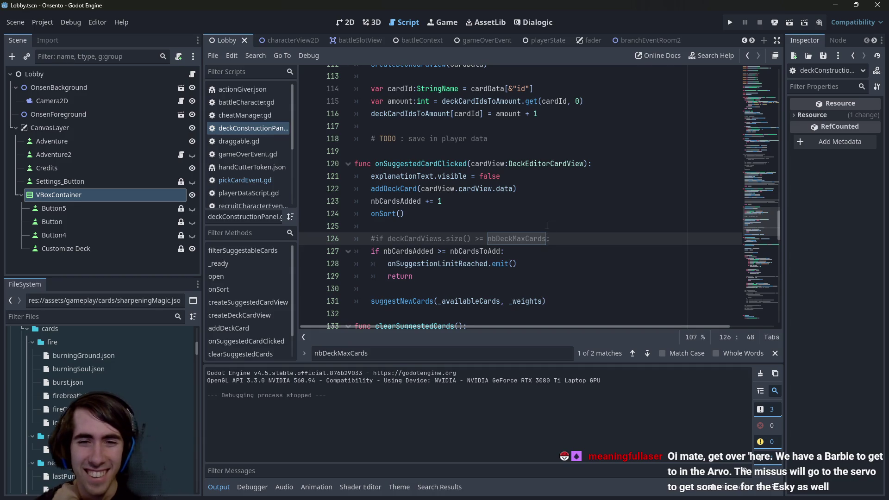
- Review the nbCardsAdded and nbCardsToAdd card-limit variables, then select OnsenBackground in the 2D view
{"action": "left_click", "coordinate": [524, 268]}
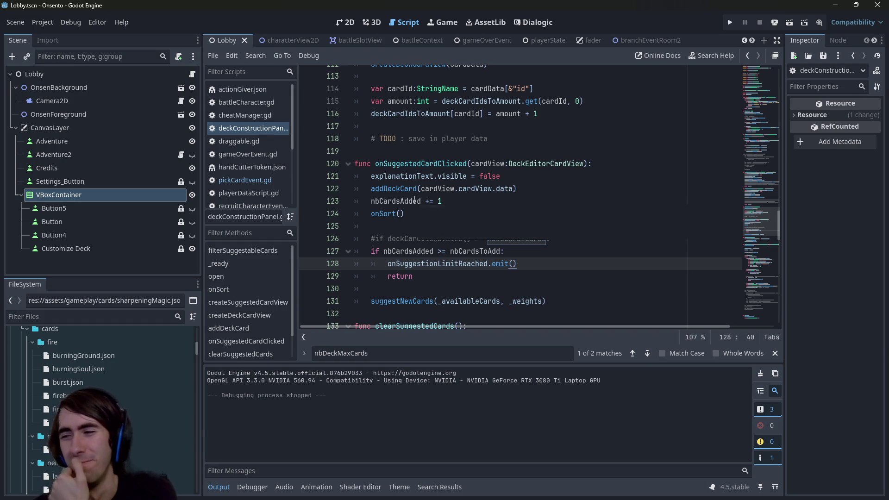
{"action": "mouse_move", "coordinate": [415, 200]}
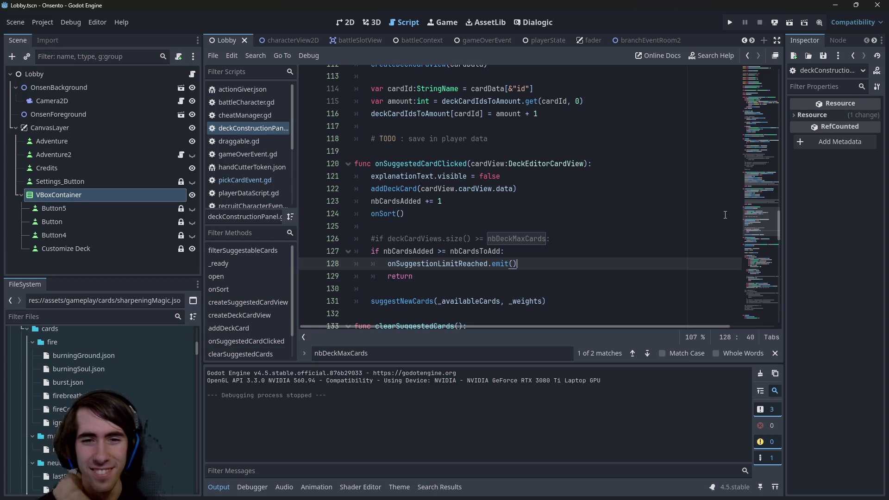
{"action": "mouse_move", "coordinate": [760, 221]}
{"action": "left_mouse_down"}
{"action": "mouse_move", "coordinate": [759, 70]}
{"action": "mouse_move", "coordinate": [741, 101]}
{"action": "mouse_move", "coordinate": [739, 73]}
{"action": "left_mouse_up"}
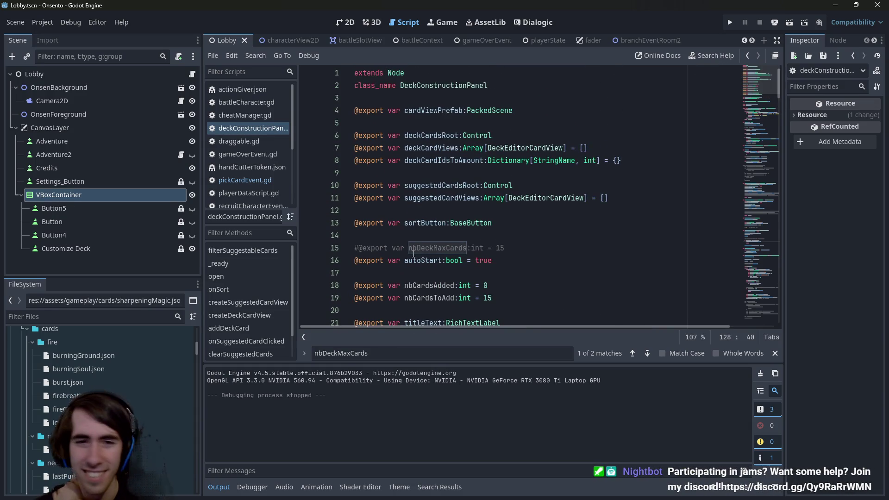
{"action": "scroll", "coordinate": [414, 253], "scroll_direction": "down", "scroll_amount": 2}
{"action": "double_click", "coordinate": [431, 211]}
{"action": "left_click", "coordinate": [431, 222]}
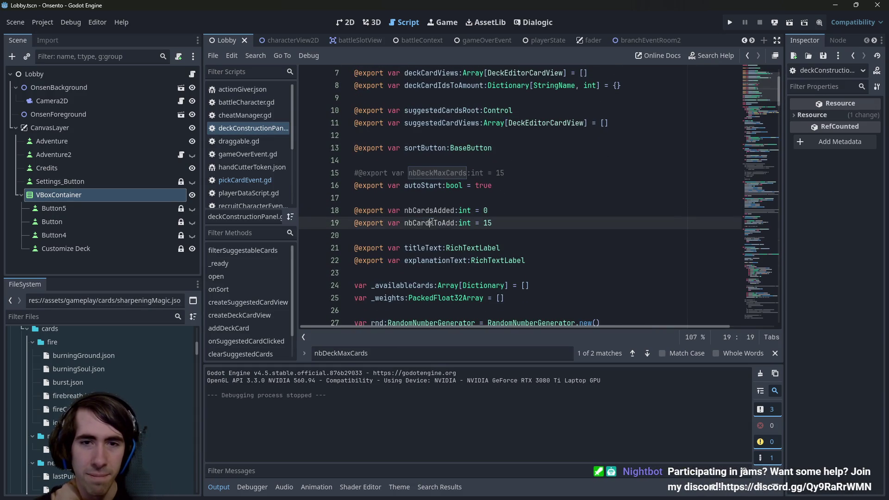
{"action": "double_click", "coordinate": [431, 223]}
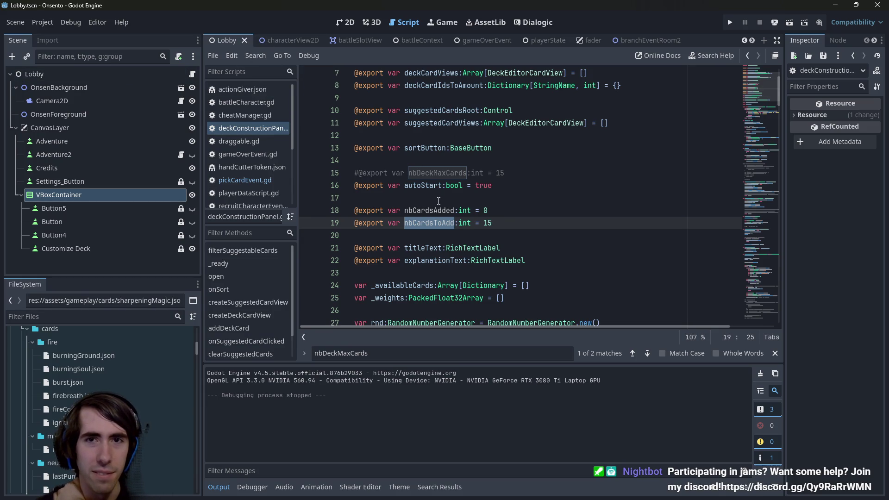
{"action": "left_click", "coordinate": [342, 21]}
{"action": "left_click", "coordinate": [420, 185]}
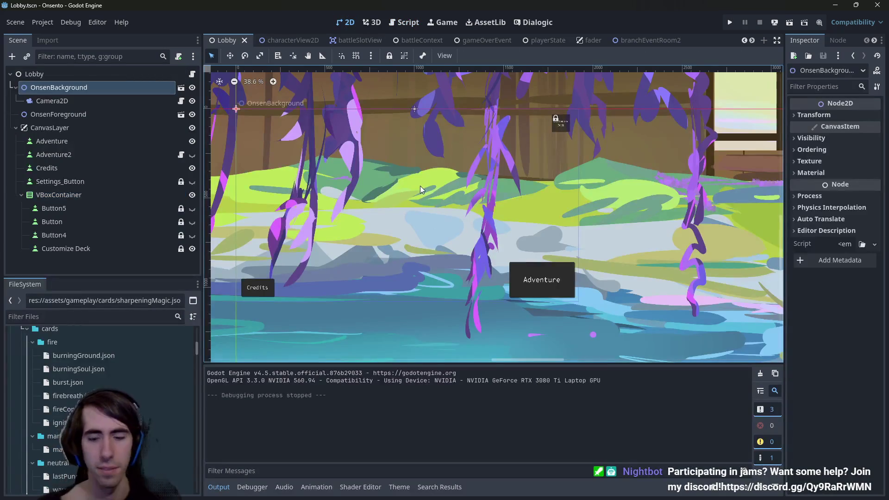
- Open the randomDeckEvent scene and inspect its RandomDeckEvent root node's properties
{"action": "key", "text": "shift+alt+o"}
{"action": "type", "text": "randomDeckEvent"}
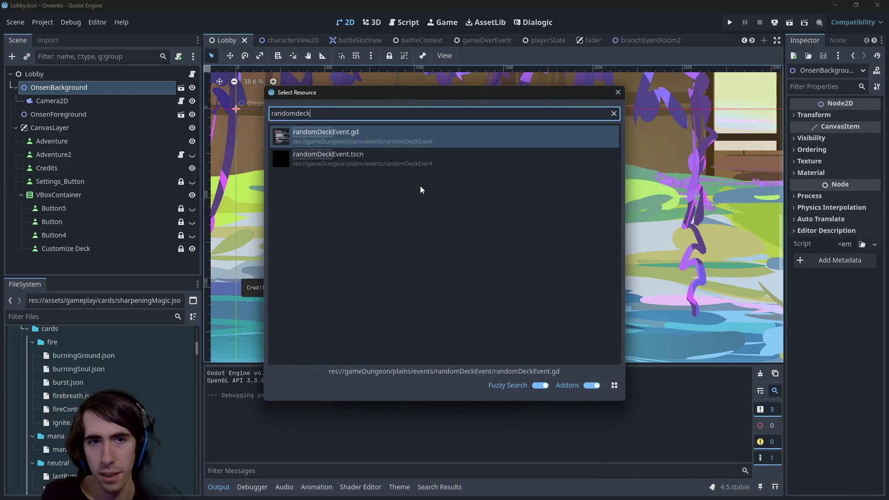
{"action": "key", "text": "Return"}
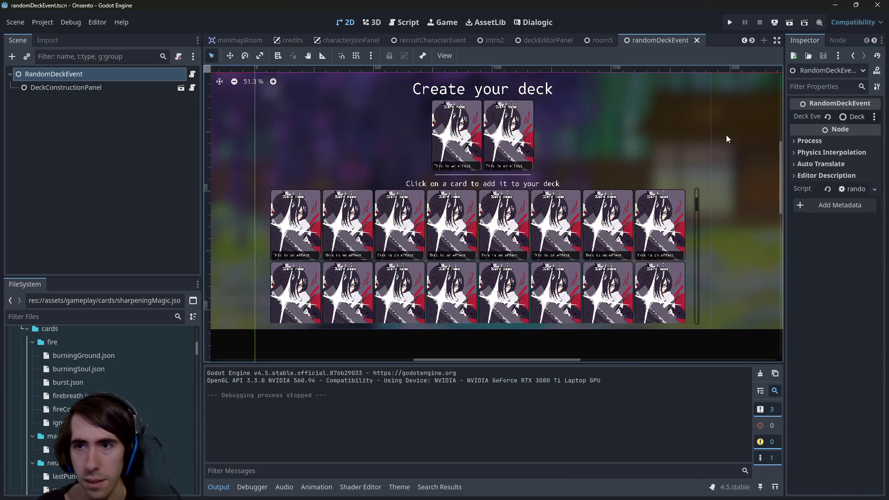
{"action": "left_click", "coordinate": [133, 93]}
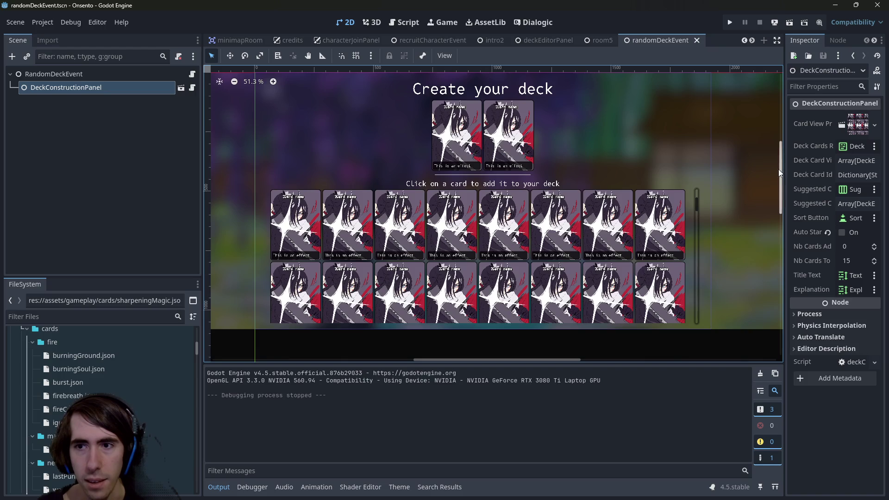
{"action": "left_click_drag", "start_coordinate": [785, 165], "coordinate": [729, 165]}
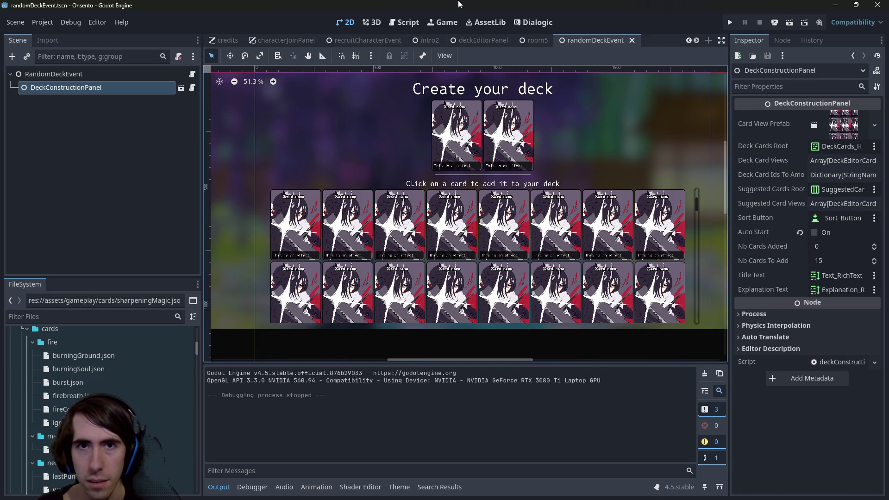
- In pickCardEvent, set DeckConstructionPanel's Nb Cards To Add to 1 and save the scene
{"action": "key", "text": "alt+shift+o"}
{"action": "type", "text": "pickcard"}
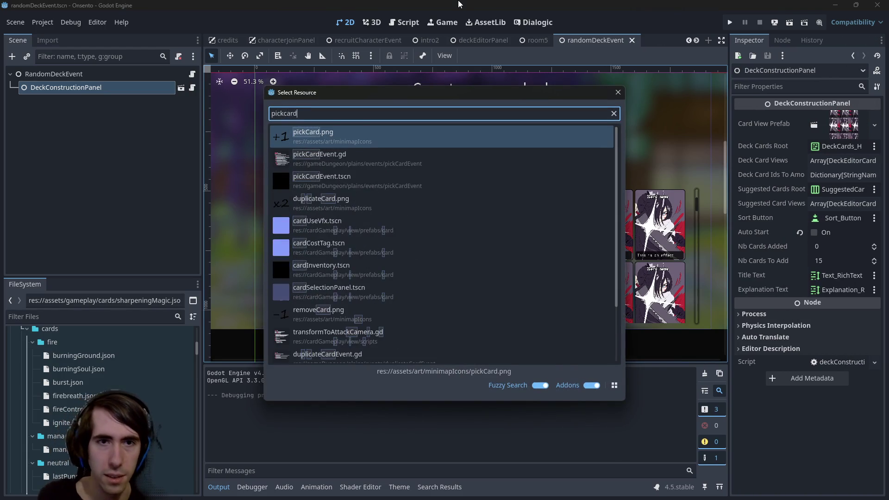
{"action": "key", "text": "Return"}
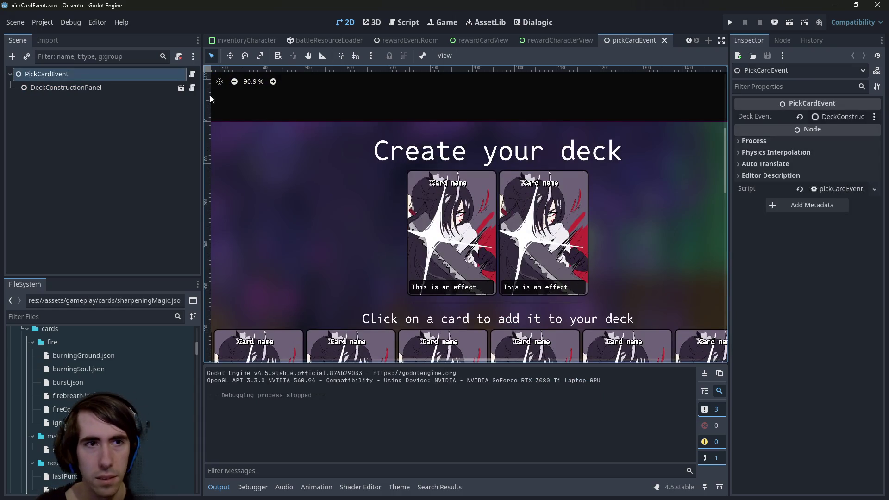
{"action": "left_click", "coordinate": [111, 87]}
{"action": "left_click", "coordinate": [843, 261]}
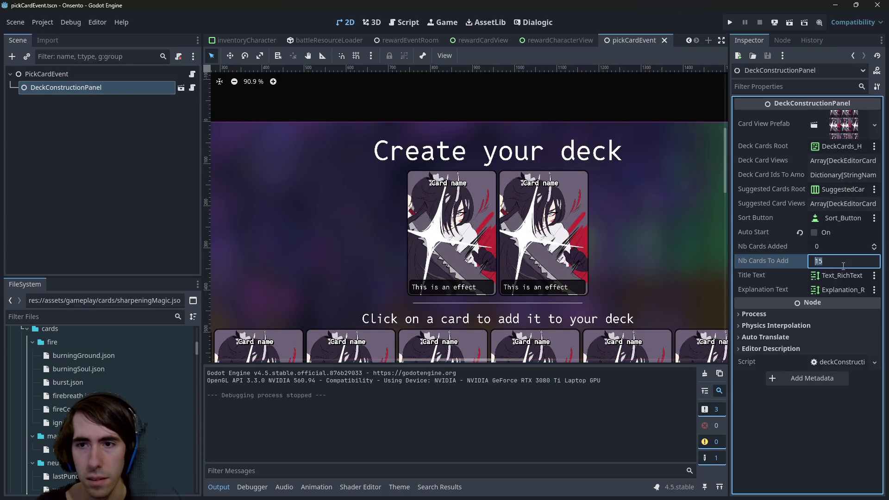
{"action": "type", "text": "1"}
{"action": "key", "text": "Return"}
{"action": "key", "text": "ctrl+s"}
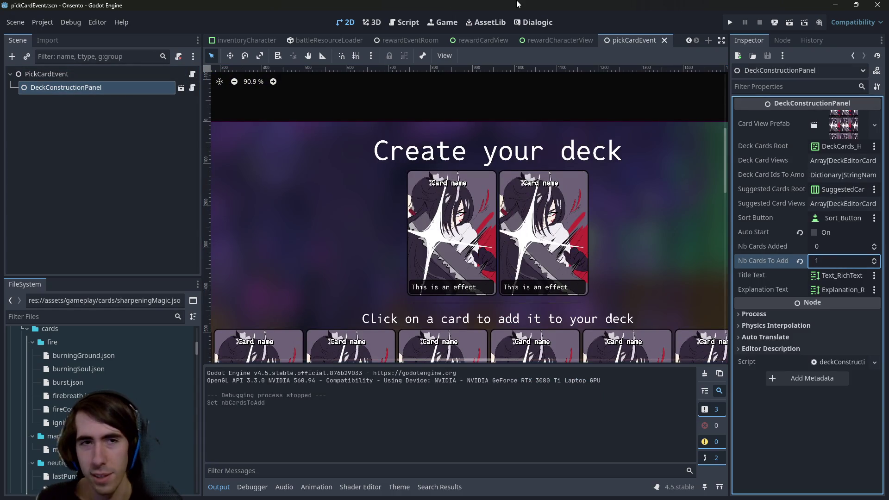
- Open Lobby.tscn and run it with F6
{"action": "key", "text": "ctrl+shift+o"}
{"action": "type", "text": "lobby"}
{"action": "key", "text": "Down"}
{"action": "key", "text": "Down"}
{"action": "key", "text": "Return"}
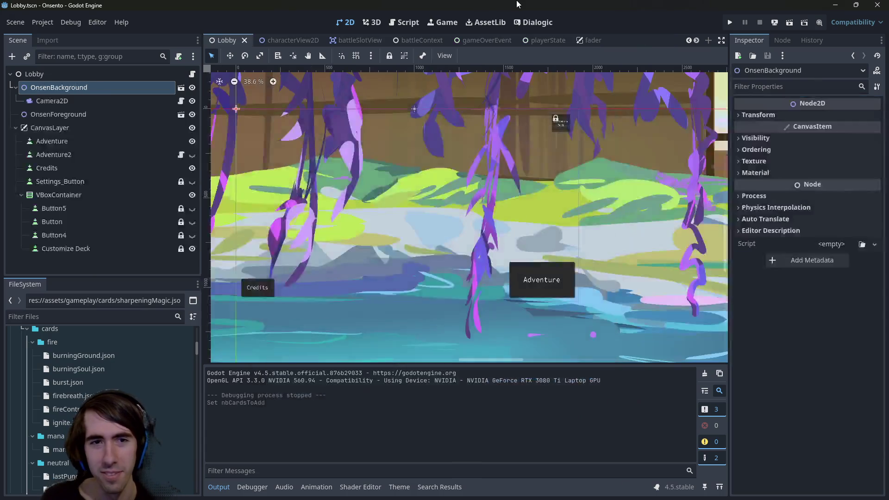
{"action": "key", "text": "F6"}
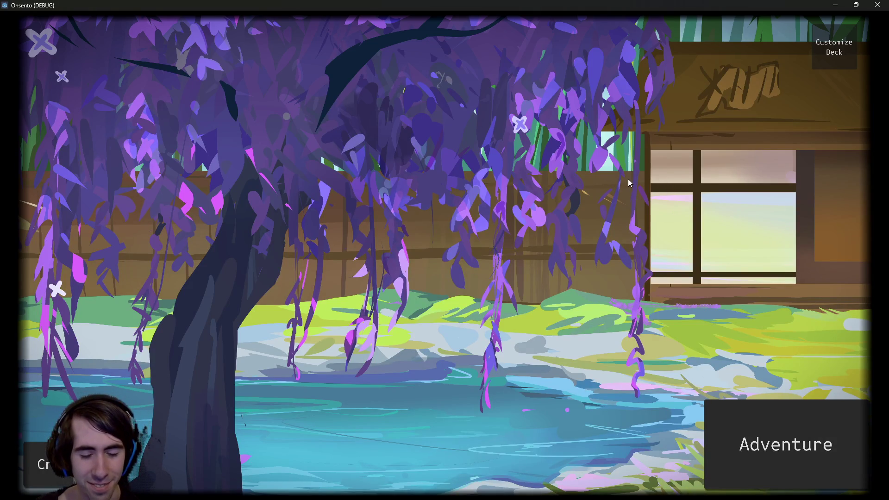
- Start an adventure, drop the ghost and confirm a four-character team
{"action": "left_click", "coordinate": [778, 419]}
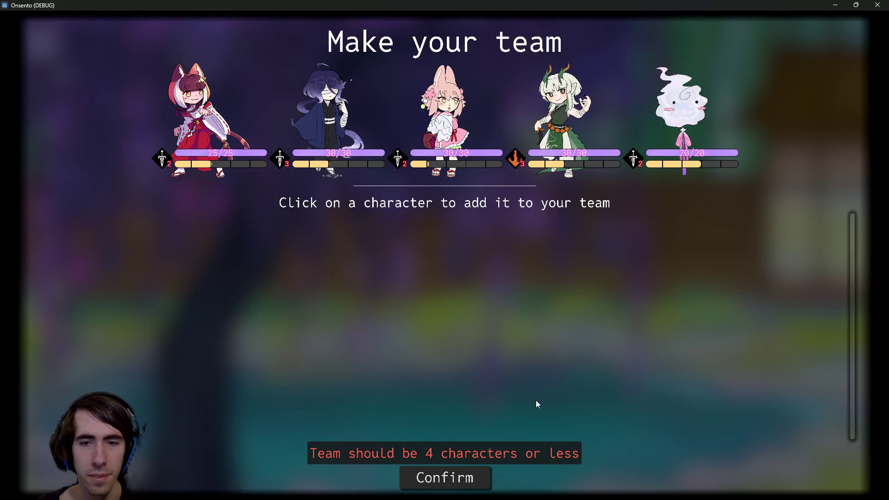
{"action": "left_click", "coordinate": [692, 109]}
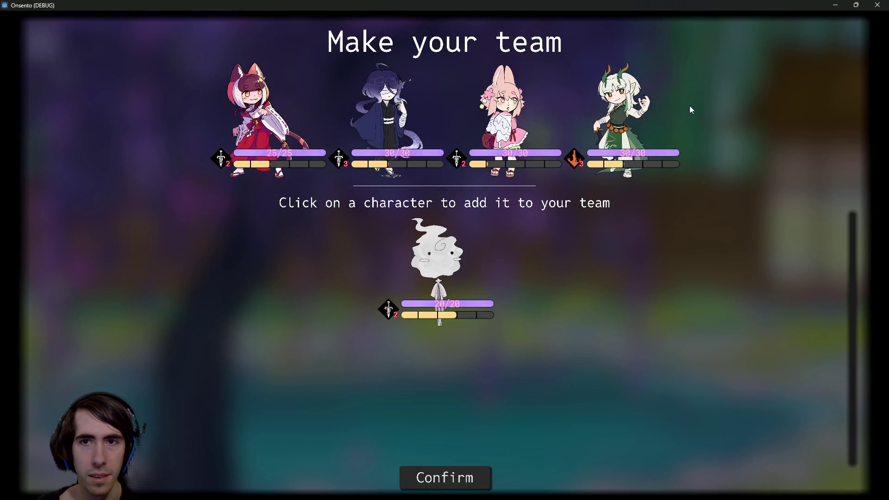
{"action": "left_click", "coordinate": [453, 469]}
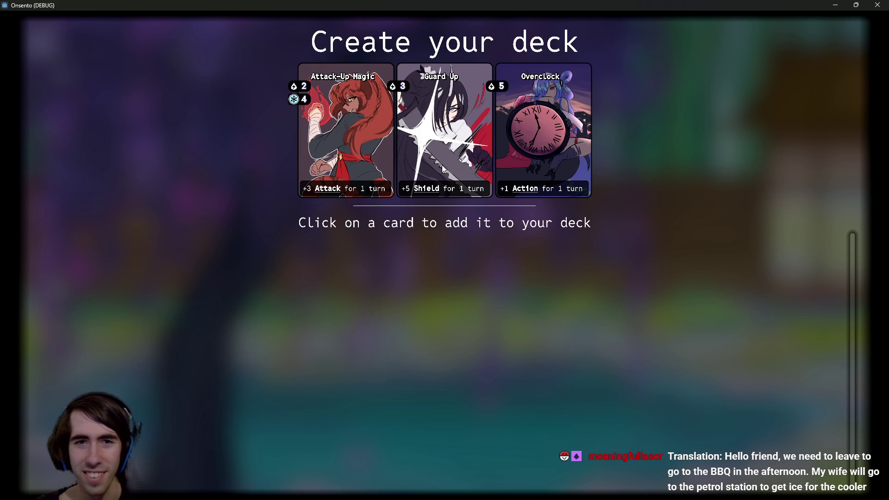
- Build the starting deck from six offered cards, including two Breath of Mana
{"action": "left_click", "coordinate": [342, 148]}
{"action": "left_click", "coordinate": [444, 153]}
{"action": "left_click", "coordinate": [541, 139]}
{"action": "left_click", "coordinate": [361, 139]}
{"action": "left_click", "coordinate": [361, 141]}
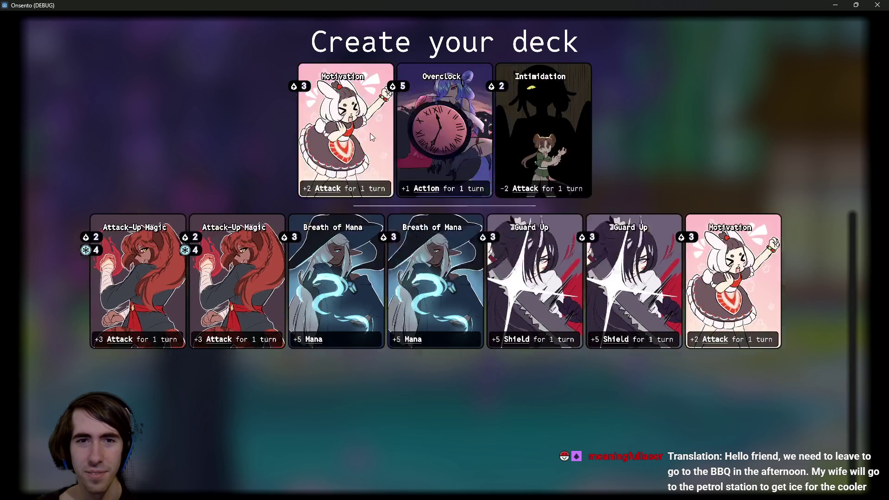
{"action": "left_click", "coordinate": [371, 133]}
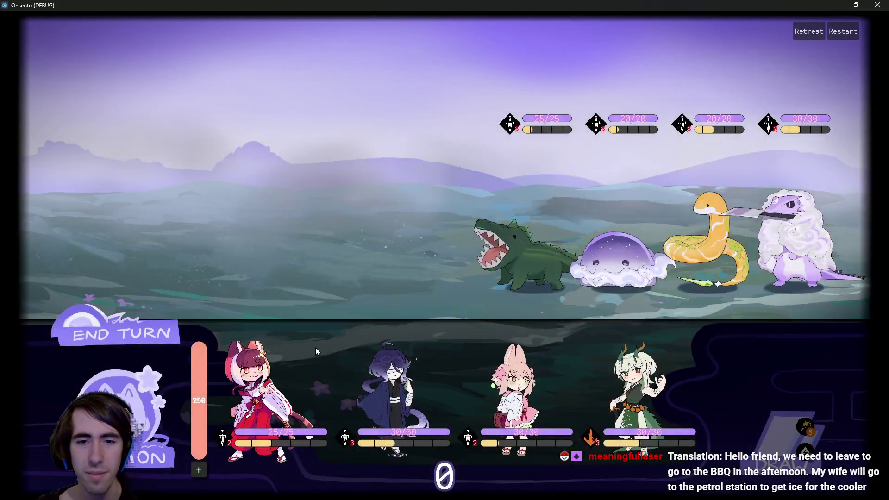
- Send the fox-girl and purple-haired character into battle, then take the Wind Control card
{"action": "mouse_move", "coordinate": [316, 347]}
{"action": "left_mouse_down"}
{"action": "mouse_move", "coordinate": [277, 320]}
{"action": "mouse_move", "coordinate": [331, 194]}
{"action": "left_mouse_up"}
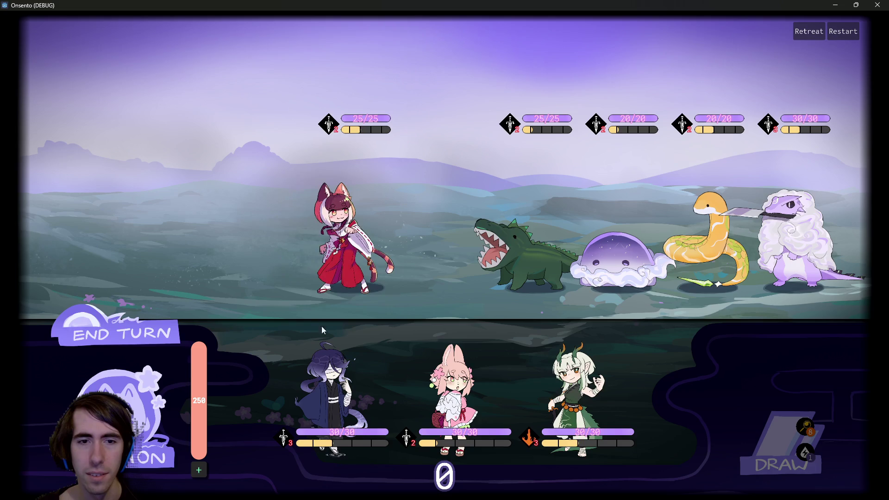
{"action": "mouse_move", "coordinate": [323, 330]}
{"action": "left_mouse_down"}
{"action": "mouse_move", "coordinate": [316, 357]}
{"action": "mouse_move", "coordinate": [274, 231]}
{"action": "mouse_move", "coordinate": [283, 230]}
{"action": "left_mouse_up"}
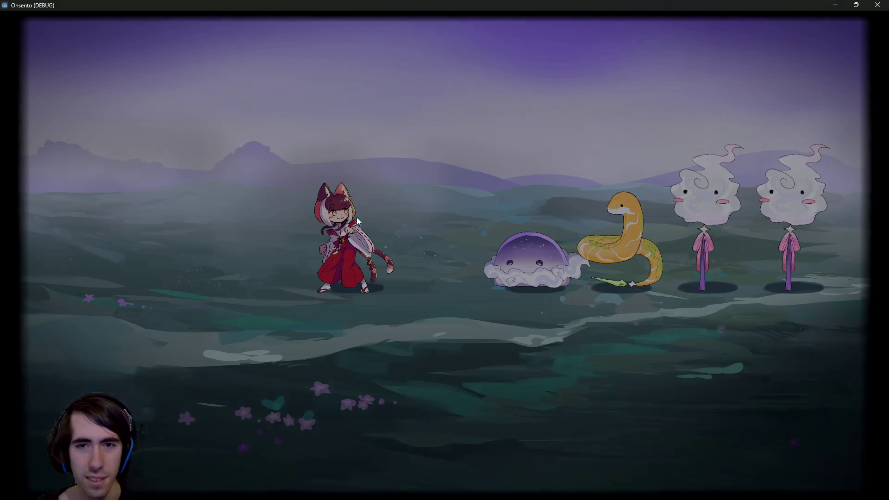
{"action": "left_click", "coordinate": [333, 198]}
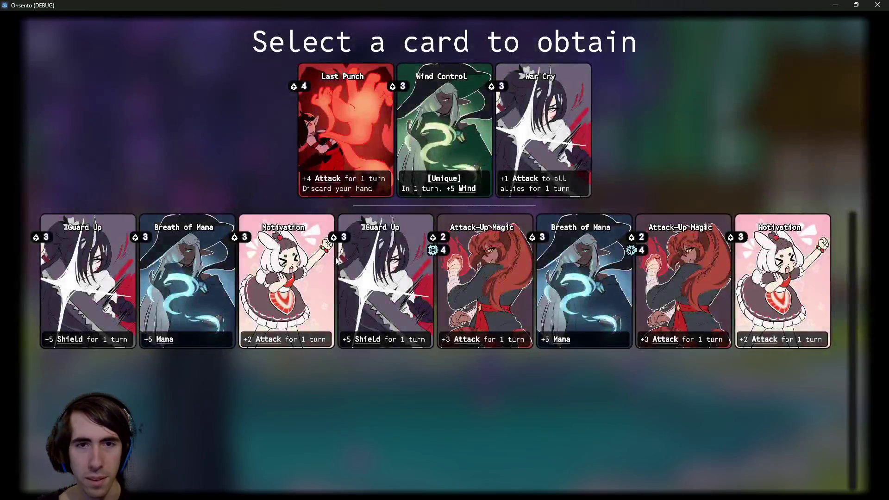
{"action": "left_click", "coordinate": [451, 141]}
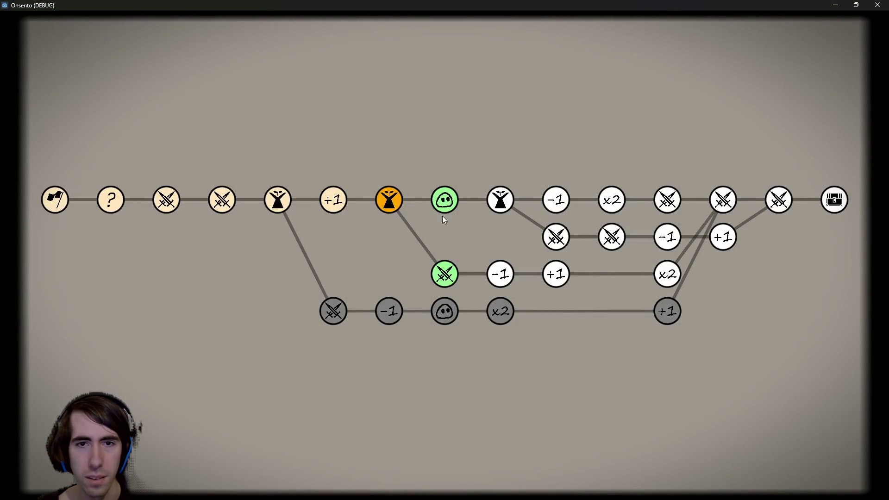
- Enter the monster encounter and accept the monster into the team
{"action": "left_click", "coordinate": [453, 198]}
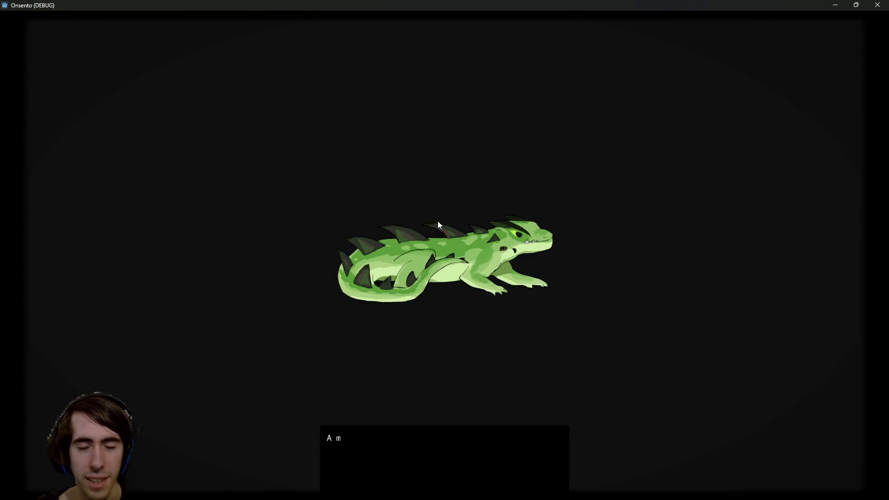
{"action": "left_click", "coordinate": [471, 253]}
{"action": "left_click", "coordinate": [456, 243]}
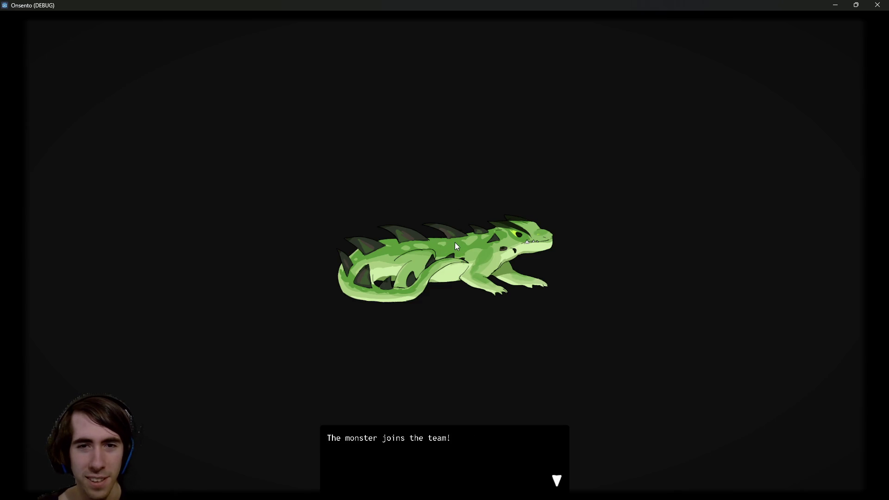
{"action": "left_click", "coordinate": [455, 243]}
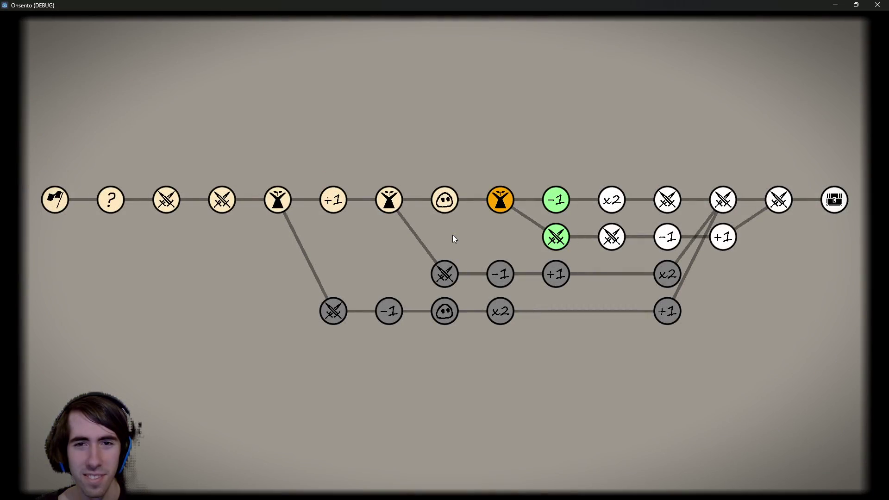
- Clear the lower battle node, remove Breath of Mana, and obtain the Ignite card
{"action": "left_click", "coordinate": [552, 236]}
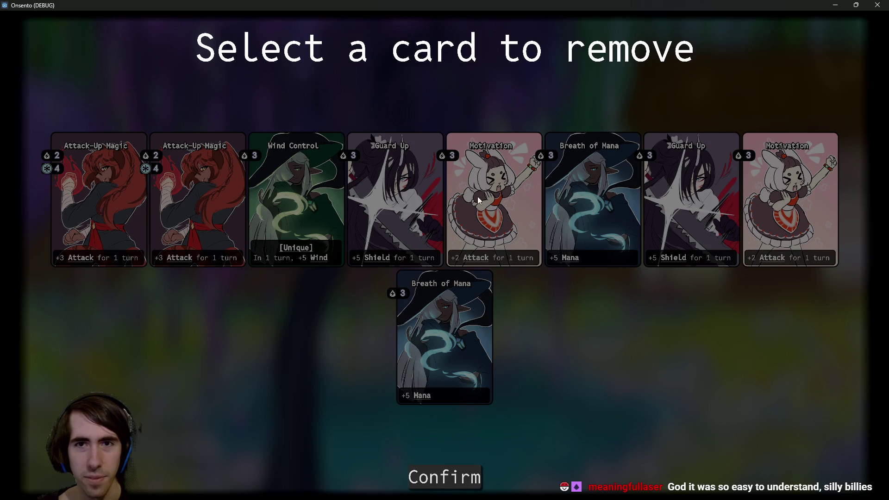
{"action": "left_click", "coordinate": [574, 202]}
{"action": "left_click", "coordinate": [445, 477]}
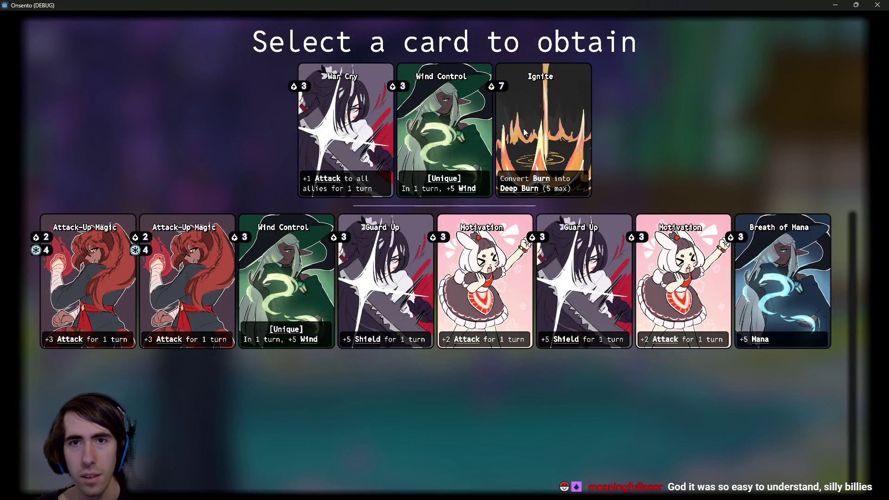
{"action": "left_click", "coordinate": [540, 124]}
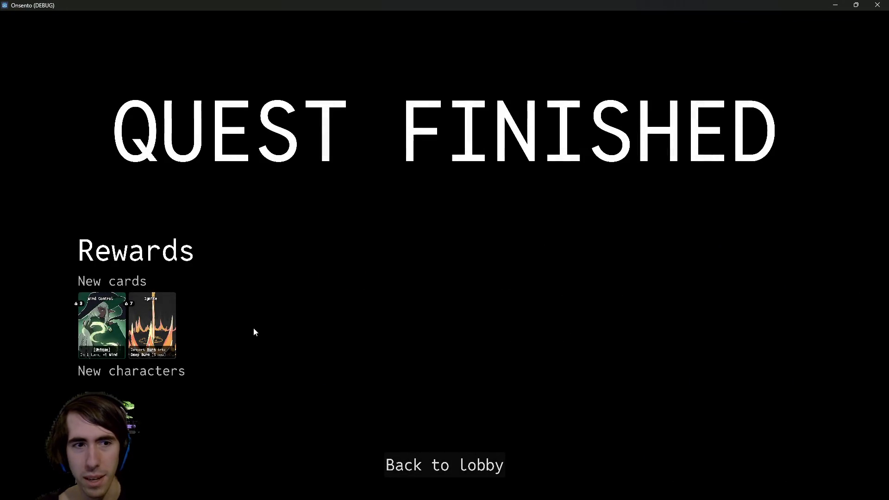
- Return from the quest rewards screen to the lobby
{"action": "mouse_move", "coordinate": [92, 309]}
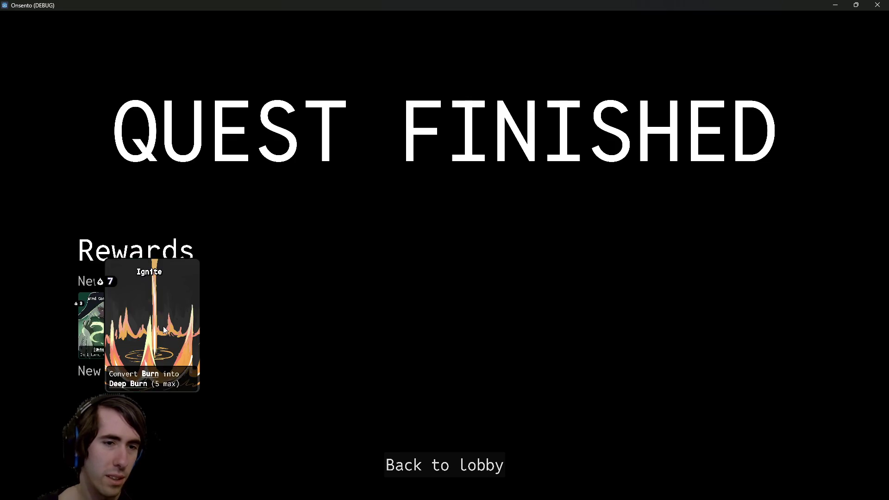
{"action": "left_click", "coordinate": [477, 461]}
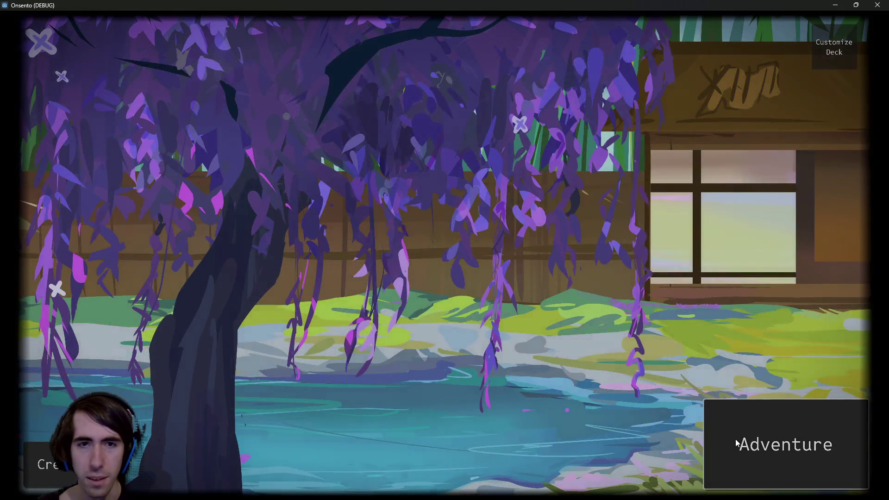
{"action": "left_click", "coordinate": [737, 444]}
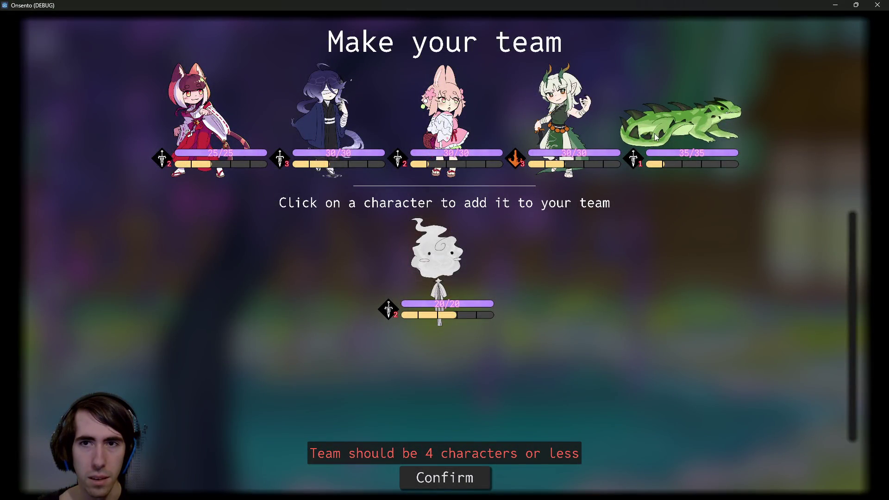
- Add the lizard to the team and pick Breath of Mana, Motivation twice, Attack-Up Magic, Breath of Mana, Overclock
{"action": "left_click", "coordinate": [698, 134]}
{"action": "left_click", "coordinate": [448, 482]}
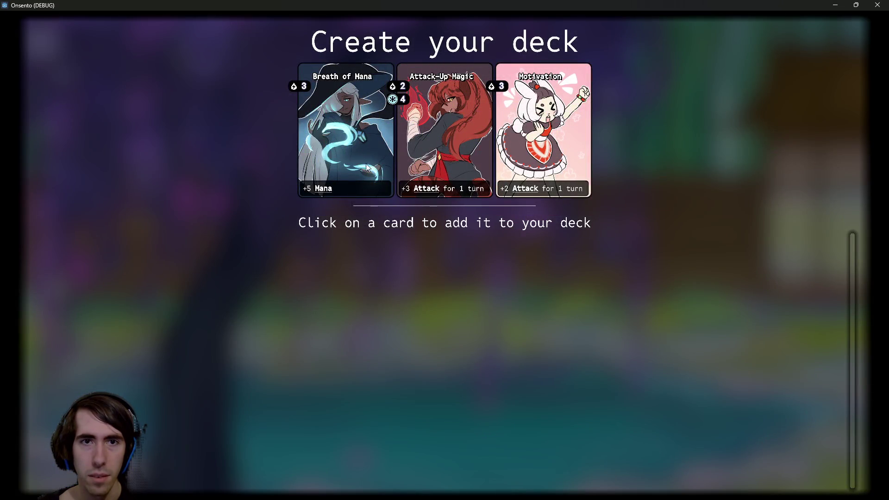
{"action": "left_click", "coordinate": [360, 162]}
{"action": "left_click", "coordinate": [361, 162]}
{"action": "left_click", "coordinate": [360, 162]}
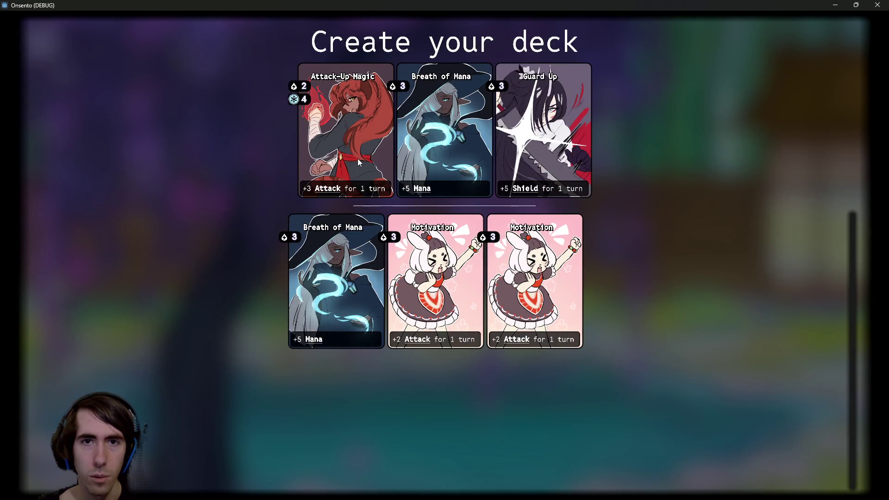
{"action": "left_click", "coordinate": [359, 161]}
{"action": "left_click", "coordinate": [360, 160]}
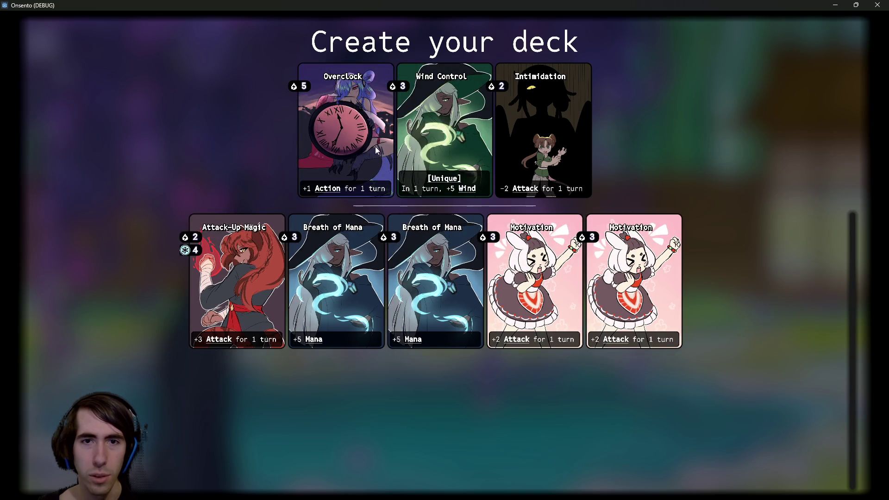
{"action": "left_click", "coordinate": [356, 148]}
- Finish the deck with Guard Up, Ignite, Attack-Up Magic, Guard Up, two Intimidation and Overclock
{"action": "left_click", "coordinate": [354, 144]}
{"action": "left_click", "coordinate": [353, 143]}
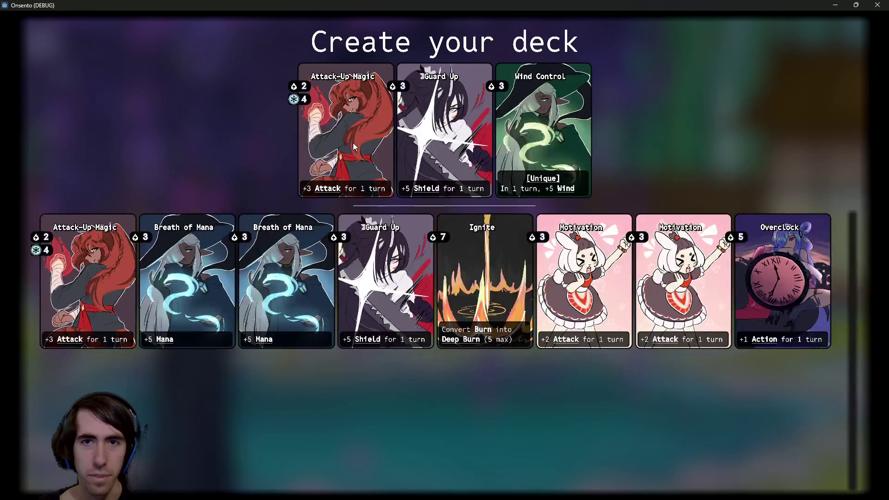
{"action": "left_click", "coordinate": [353, 144]}
{"action": "left_click", "coordinate": [353, 144]}
{"action": "left_click", "coordinate": [353, 145]}
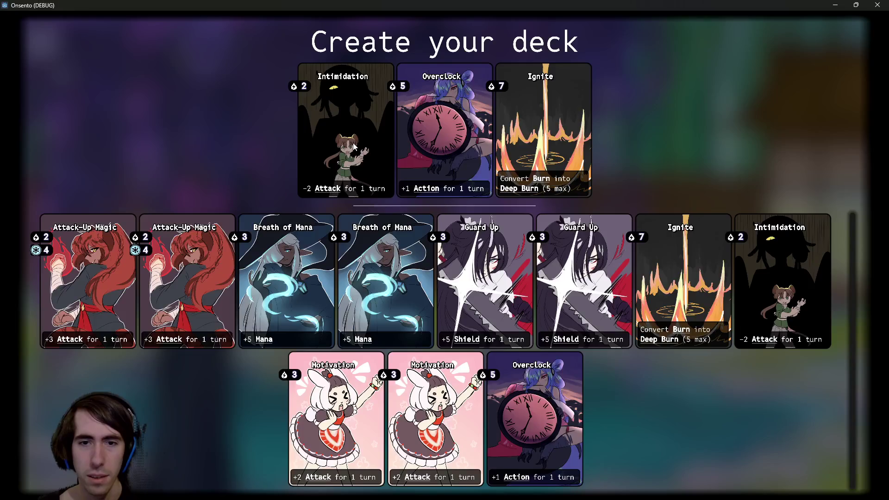
{"action": "left_click", "coordinate": [353, 143]}
{"action": "left_click", "coordinate": [353, 144]}
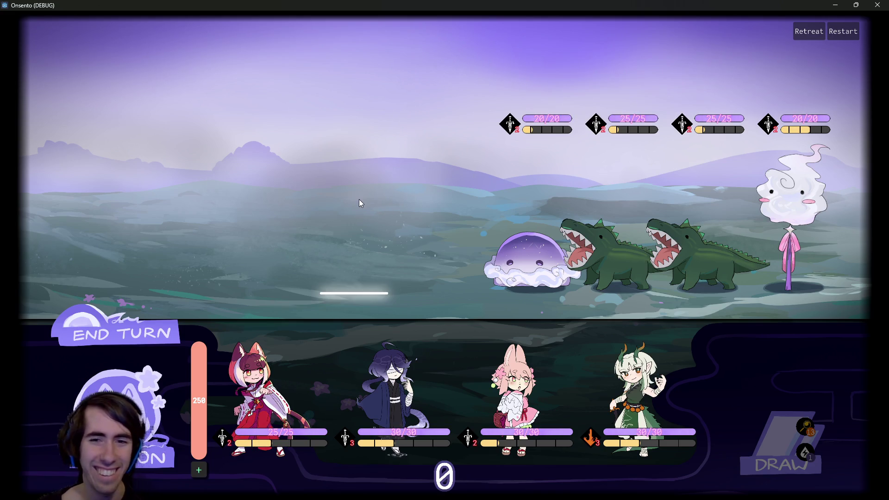
- Fight the battle, sending in the first character while toggling the quest map
{"action": "key", "text": "m"}
{"action": "key", "text": "m"}
{"action": "key", "text": "m"}
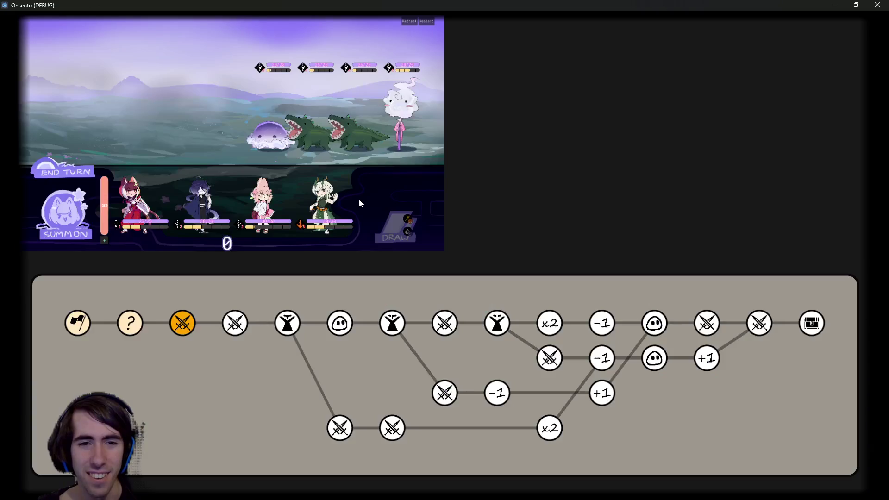
{"action": "key", "text": "m"}
{"action": "mouse_move", "coordinate": [278, 375]}
{"action": "left_mouse_down"}
{"action": "mouse_move", "coordinate": [297, 195]}
{"action": "mouse_move", "coordinate": [349, 204]}
{"action": "left_mouse_up"}
{"action": "key", "text": "m"}
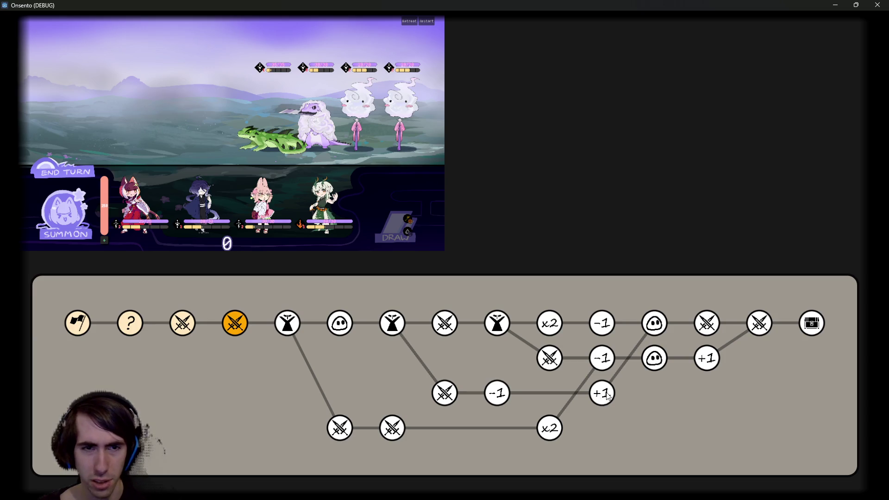
{"action": "key", "text": "m"}
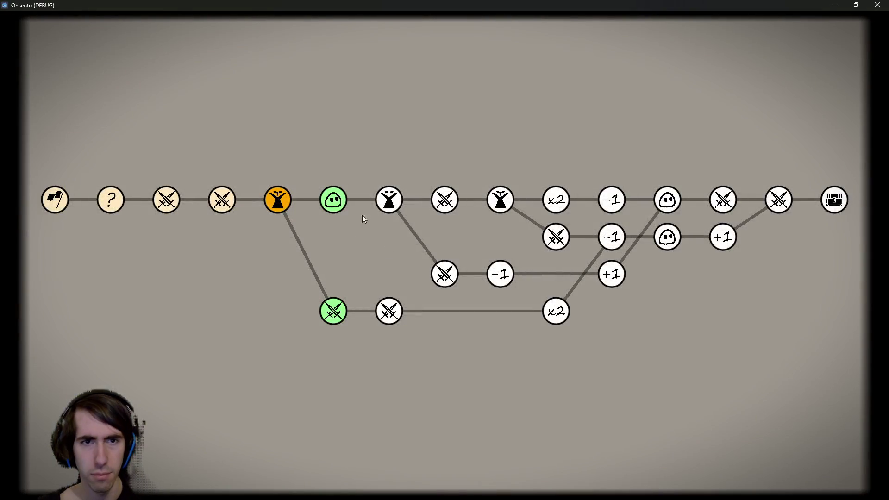
- Recruit the slime monster, then choose the lower battle node next
{"action": "left_click", "coordinate": [337, 204]}
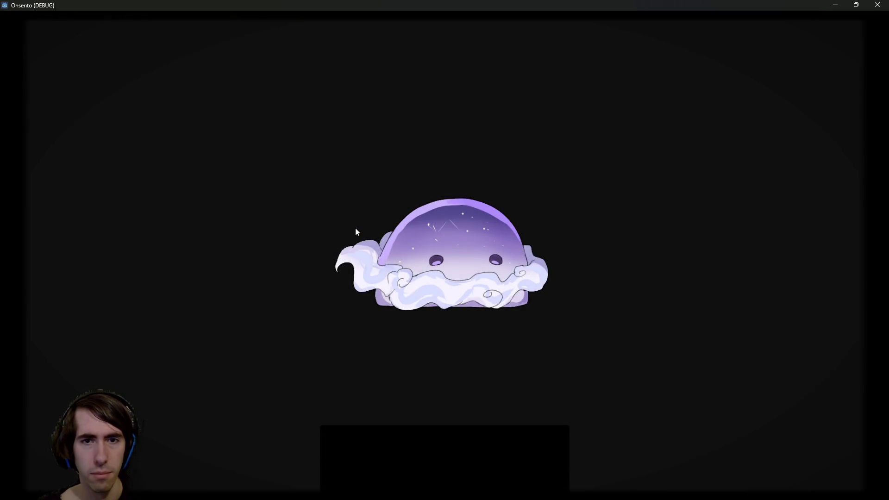
{"action": "left_click", "coordinate": [341, 297]}
{"action": "left_click", "coordinate": [442, 245]}
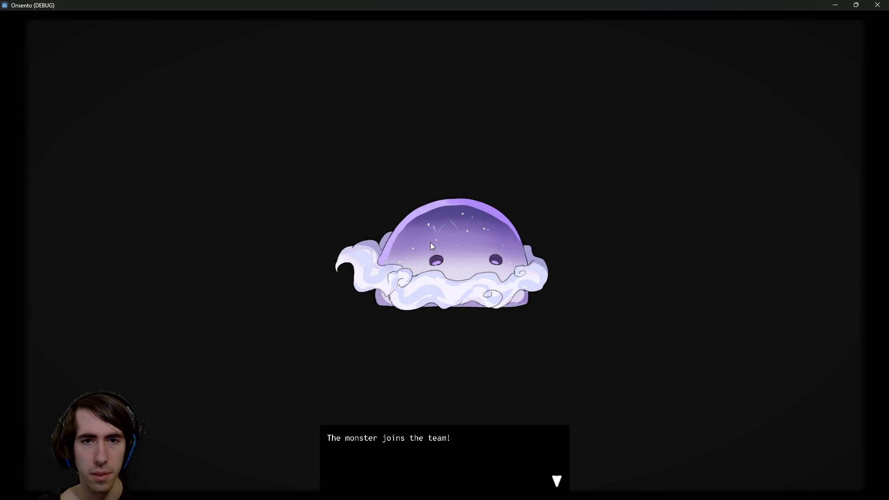
{"action": "left_click", "coordinate": [430, 243]}
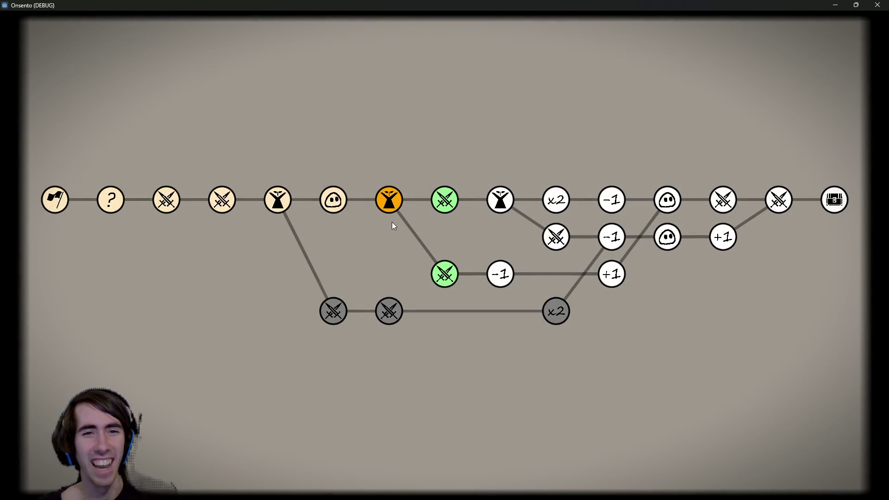
{"action": "left_click", "coordinate": [441, 275]}
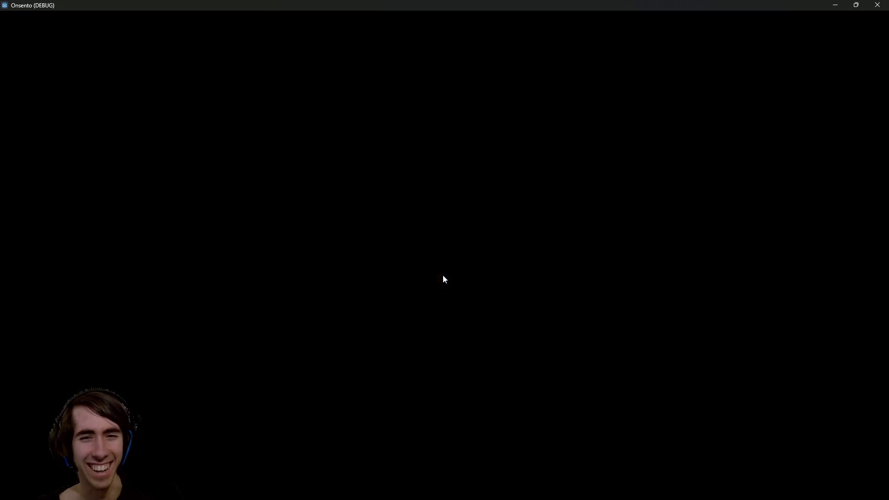
- Send the fox-girl into the fight and remove Breath of Mana from the deck
{"action": "left_click_drag", "start_coordinate": [345, 349], "coordinate": [345, 224]}
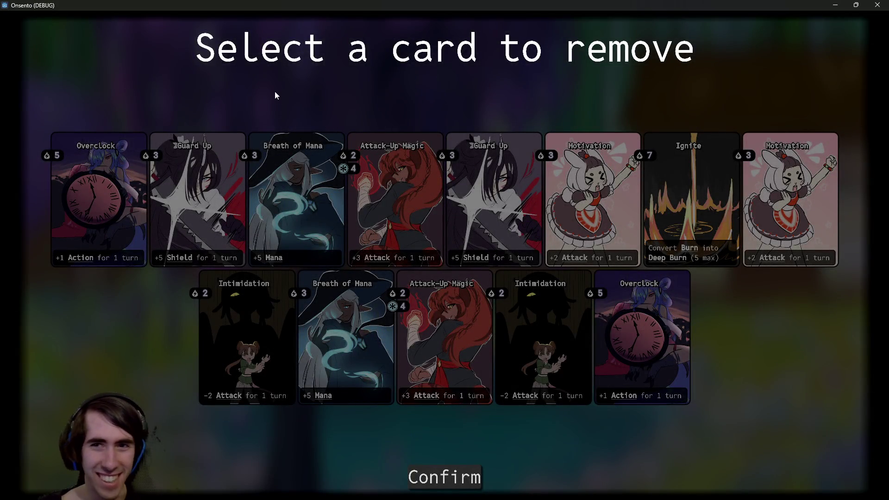
{"action": "left_click", "coordinate": [267, 312]}
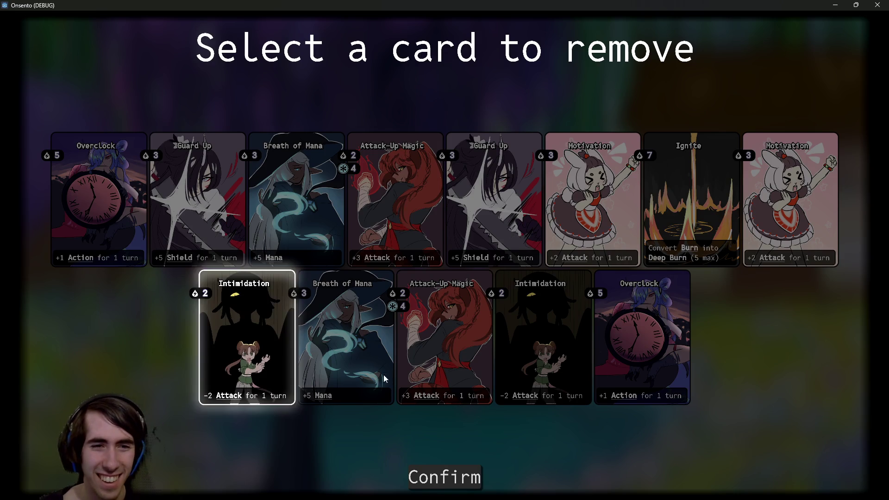
{"action": "left_click", "coordinate": [311, 333]}
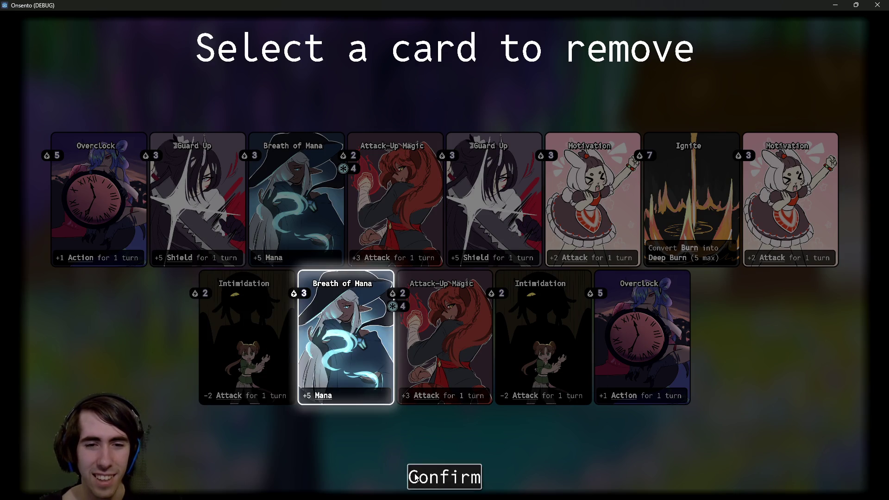
{"action": "left_click", "coordinate": [413, 471]}
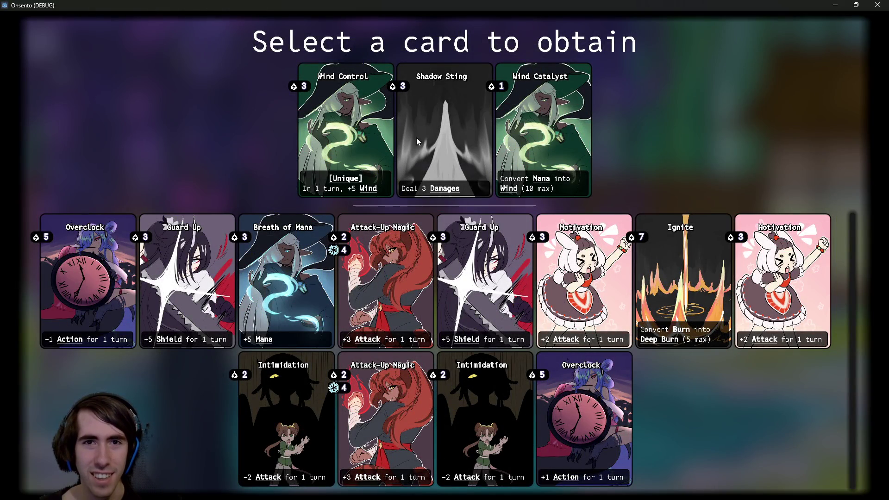
- Obtain Shadow Sting, accept the crocodile, then retreat to end the quest
{"action": "left_click", "coordinate": [446, 135]}
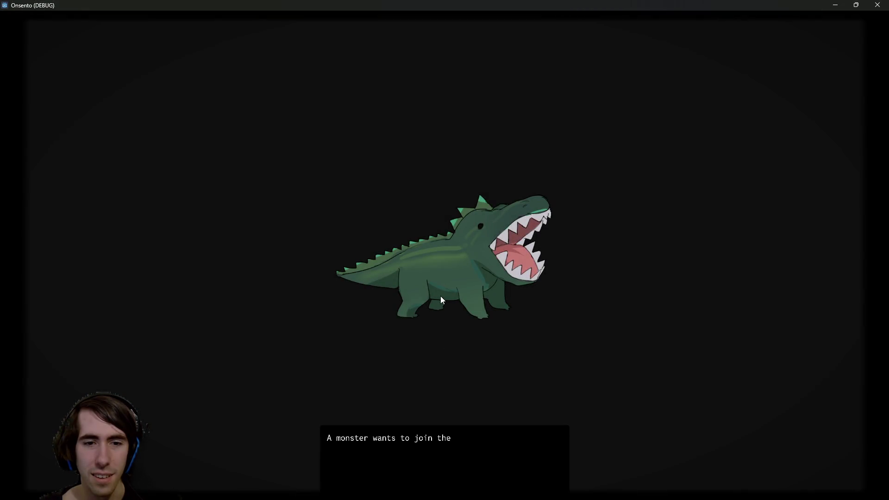
{"action": "left_click", "coordinate": [443, 246]}
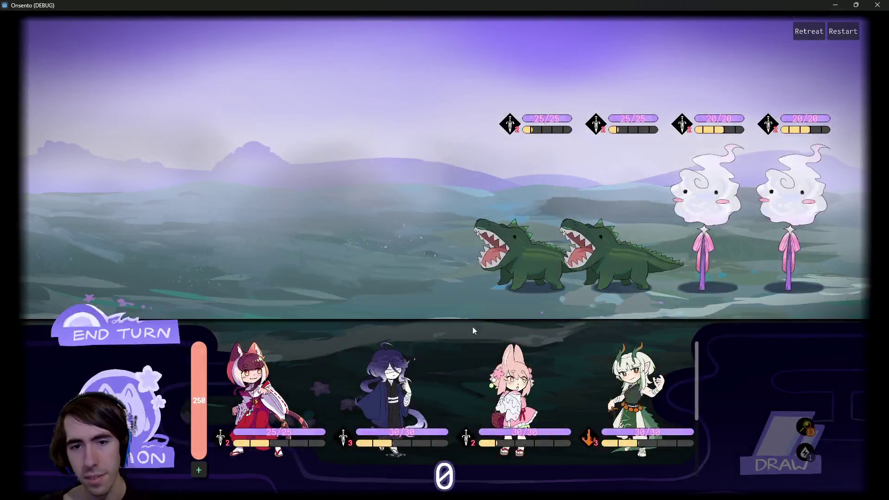
{"action": "scroll", "coordinate": [452, 406], "scroll_direction": "down", "scroll_amount": 2}
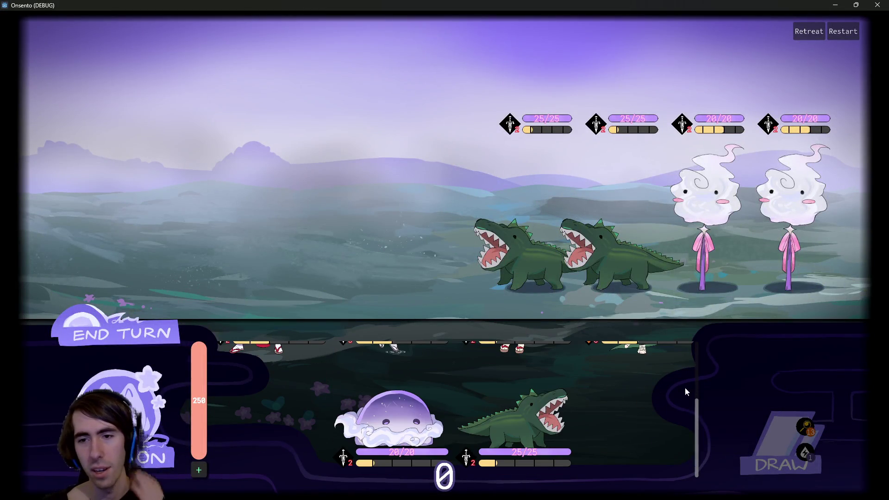
{"action": "scroll", "coordinate": [690, 388], "scroll_direction": "up", "scroll_amount": 2}
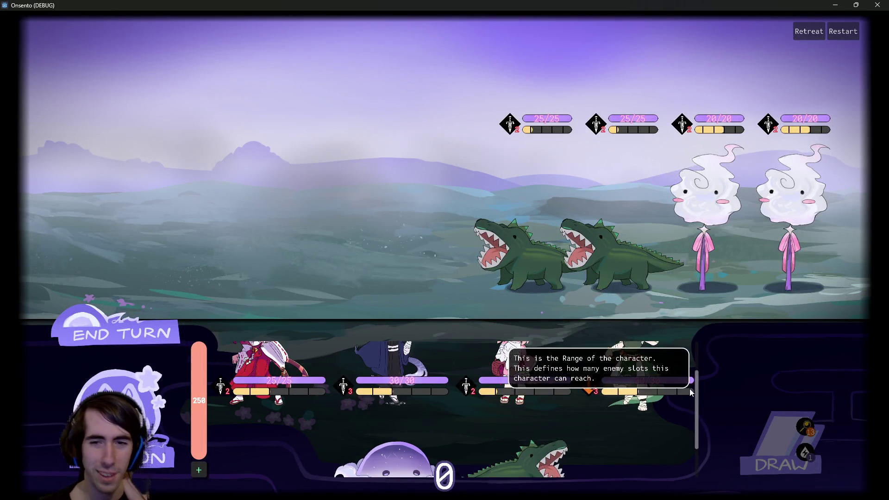
{"action": "scroll", "coordinate": [679, 385], "scroll_direction": "down", "scroll_amount": 2}
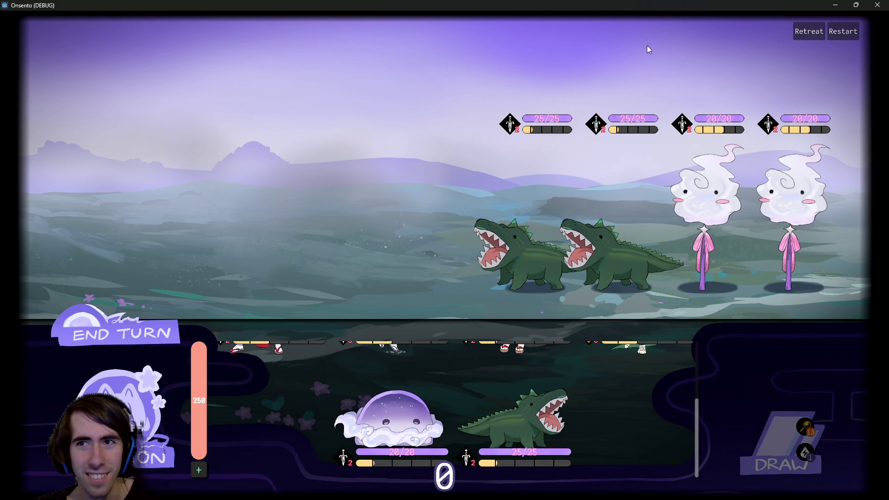
{"action": "left_click", "coordinate": [808, 37]}
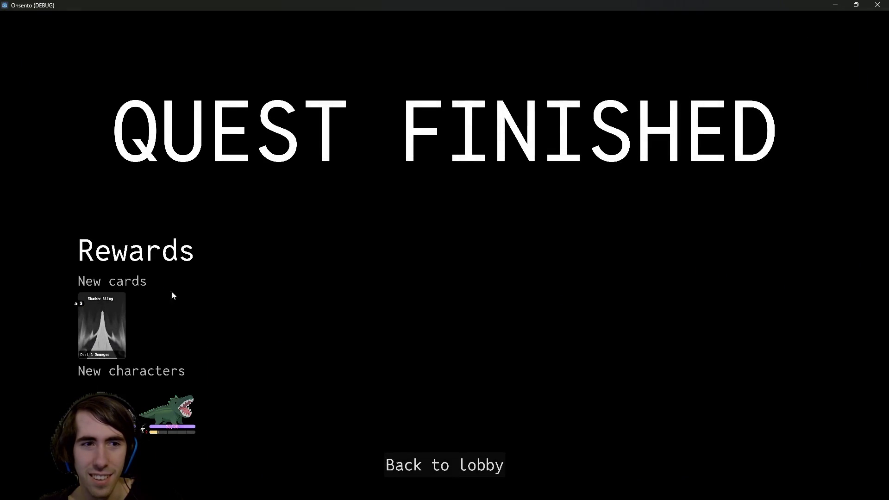
- Back in the lobby, check the saved deck in Customize Deck, then close the game
{"action": "left_click", "coordinate": [413, 465]}
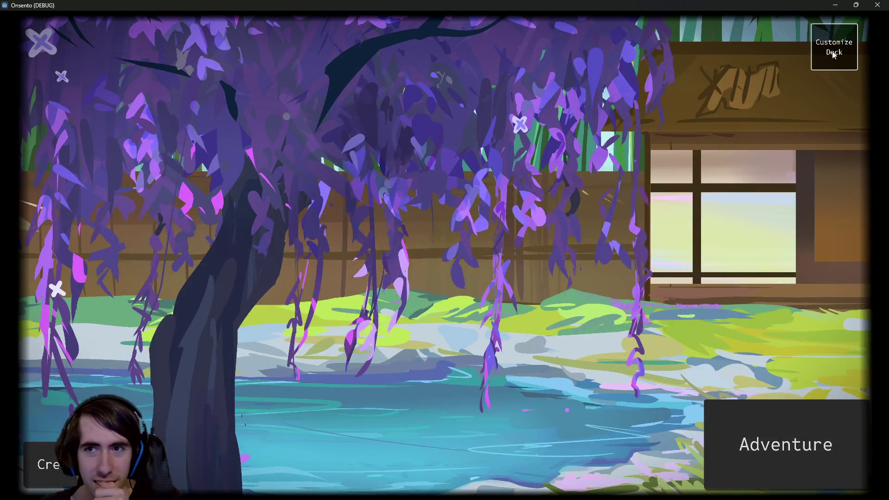
{"action": "left_click", "coordinate": [834, 54]}
{"action": "scroll", "coordinate": [685, 289], "scroll_direction": "down", "scroll_amount": 2}
{"action": "scroll", "coordinate": [686, 290], "scroll_direction": "up", "scroll_amount": 2}
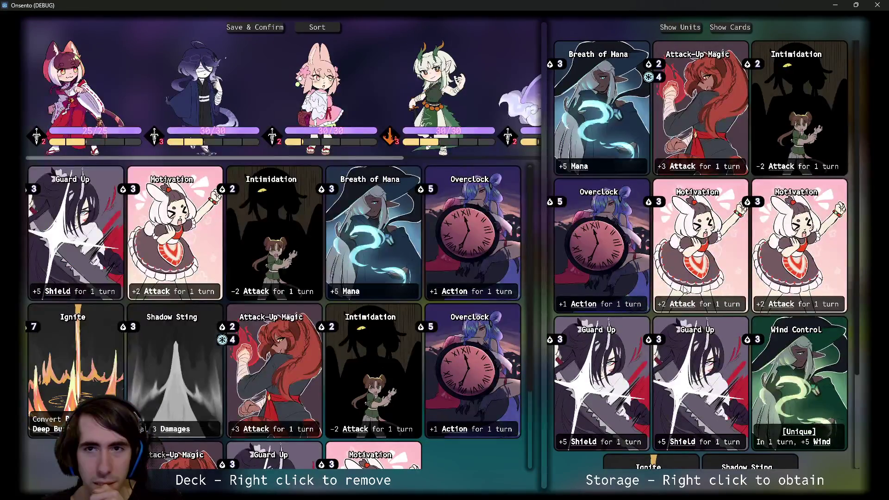
{"action": "scroll", "coordinate": [278, 301], "scroll_direction": "down", "scroll_amount": 3}
{"action": "scroll", "coordinate": [278, 301], "scroll_direction": "up", "scroll_amount": 3}
{"action": "scroll", "coordinate": [324, 93], "scroll_direction": "down", "scroll_amount": 3}
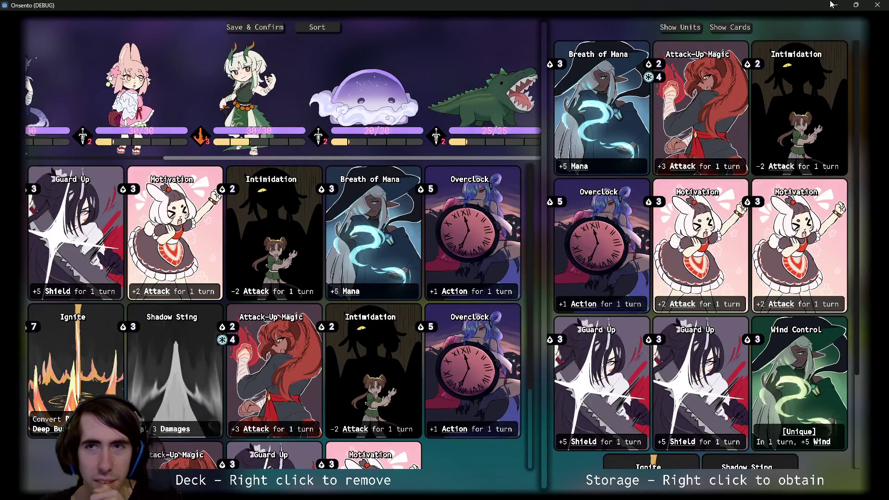
{"action": "left_click", "coordinate": [877, 5]}
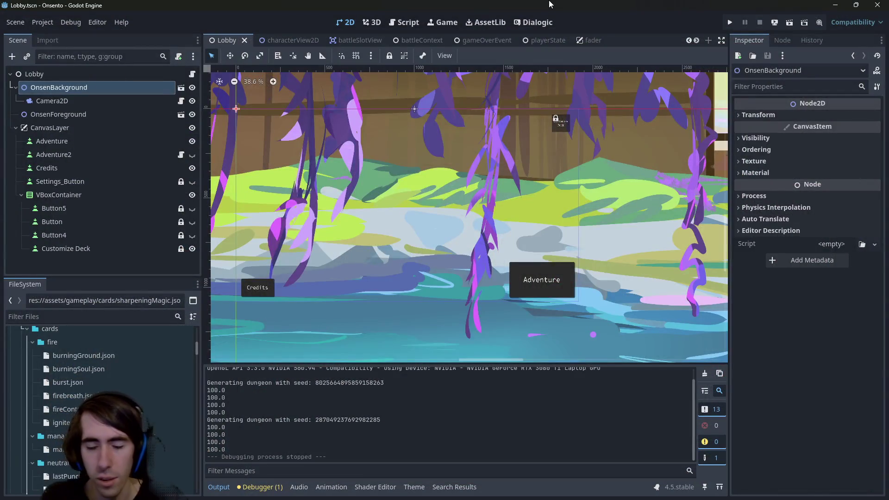
- Search the project files for 'retreat', then relaunch the game with Run Project
{"action": "key", "text": "shift+alt+o"}
{"action": "type", "text": "retreat"}
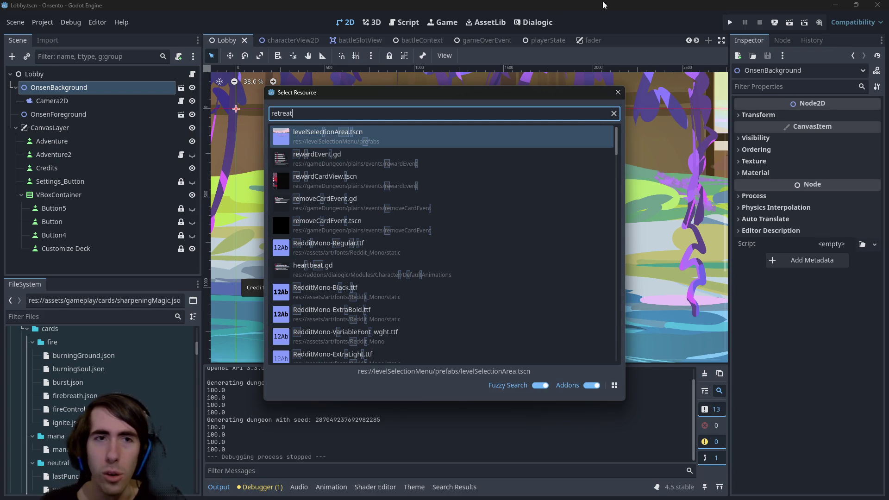
{"action": "key", "text": "Escape"}
{"action": "left_click", "coordinate": [793, 22]}
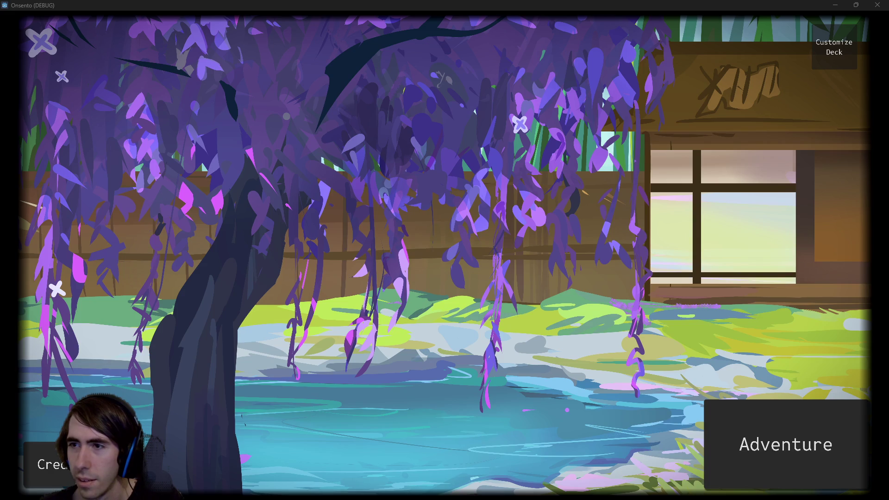
- Add a TODO under the programming list: 'retreat button: dont keep the cards & characters'
{"action": "key", "text": "Return"}
{"action": "type", "text": "- TODO :"}
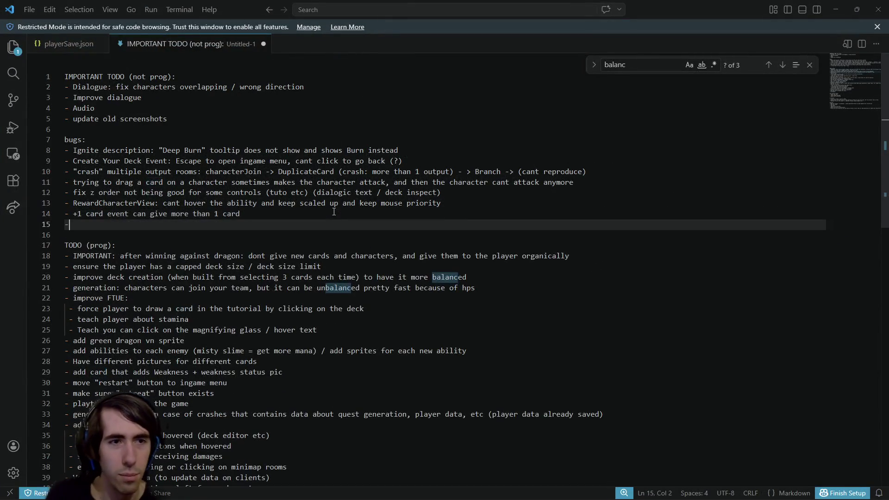
{"action": "key", "text": "BackSpace"}
{"action": "key", "text": "BackSpace"}
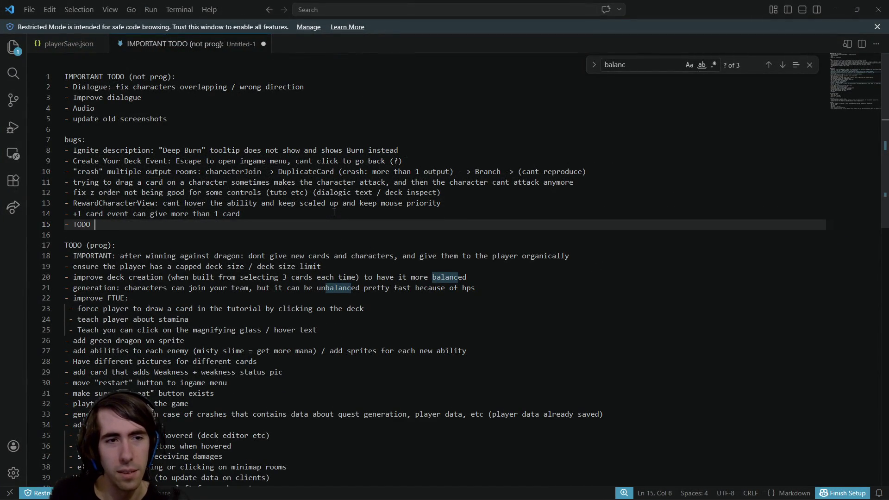
{"action": "type", "text": ": ret"}
{"action": "key", "text": "alt+Down"}
{"action": "key", "text": "alt+Down"}
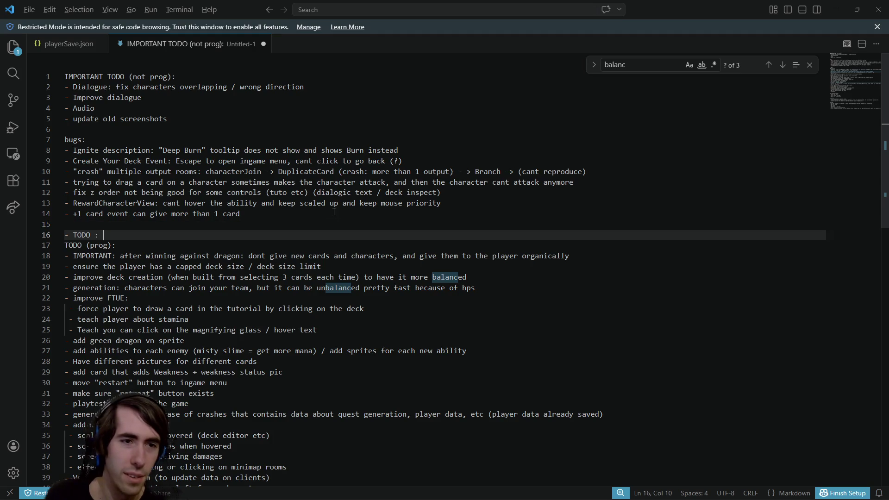
{"action": "type", "text": "reat "}
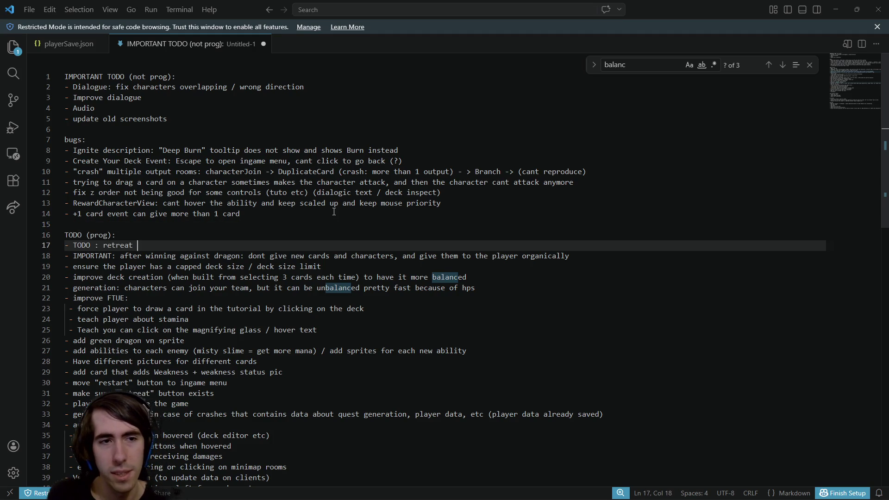
{"action": "type", "text": "button: dont keep"}
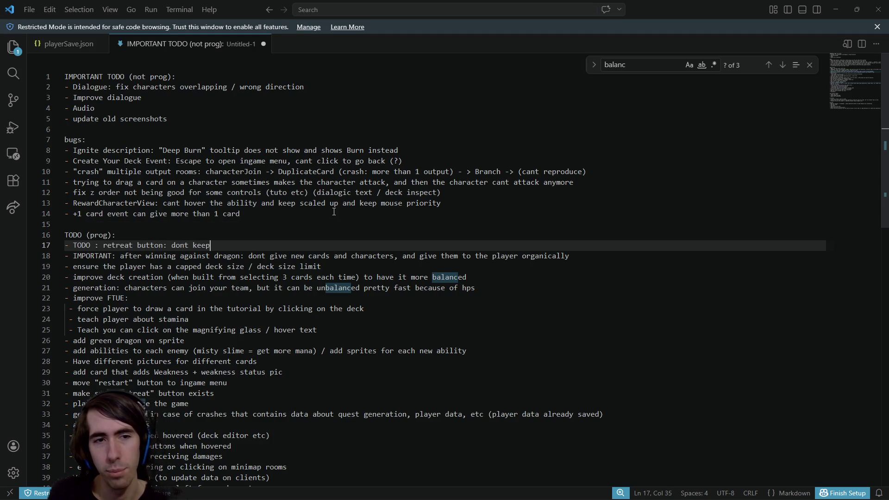
{"action": "type", "text": " the cards & "}
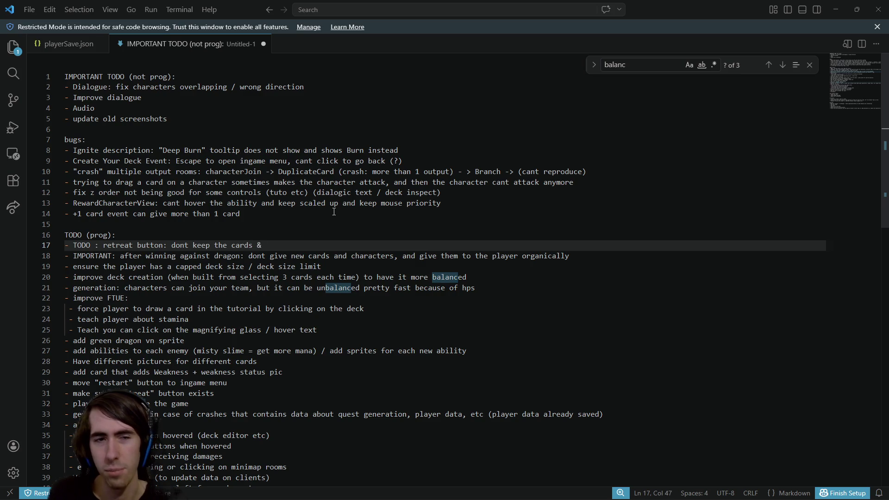
{"action": "type", "text": "characters"}
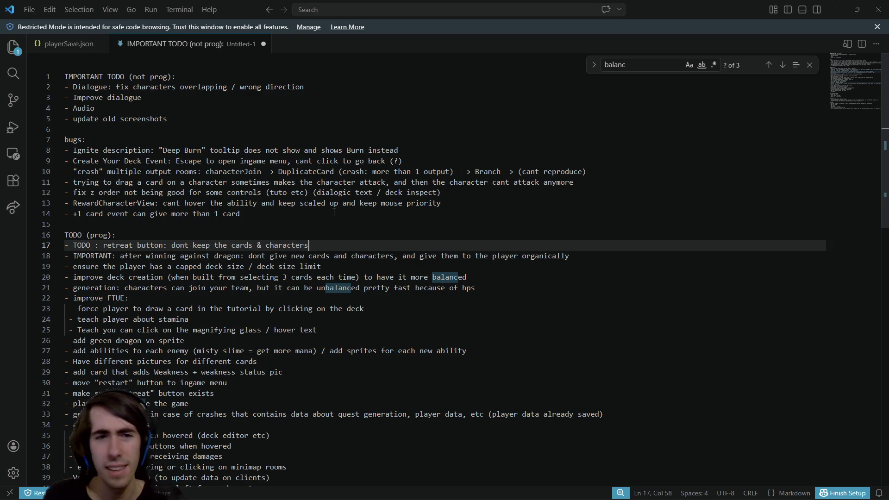
{"action": "key", "text": "alt+Tab"}
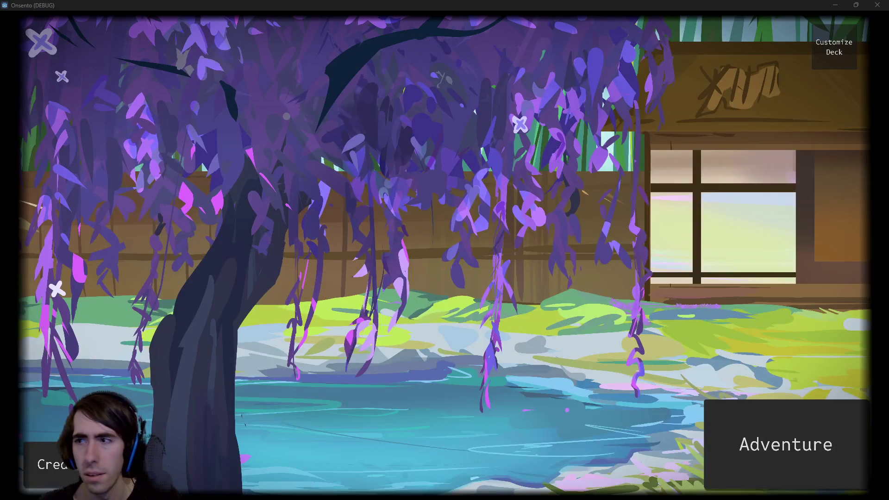
- Save the deck, start an adventure, and confirm a team without the slime and dinosaur
{"action": "left_click", "coordinate": [819, 53]}
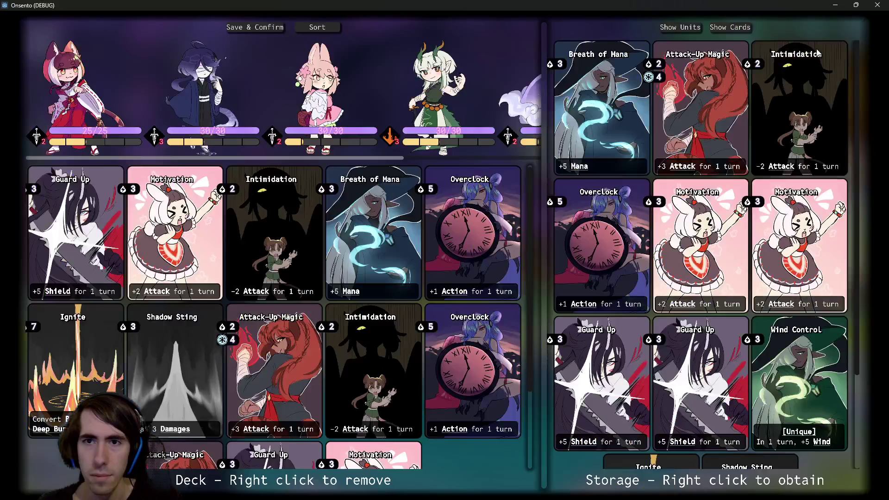
{"action": "left_click", "coordinate": [256, 28]}
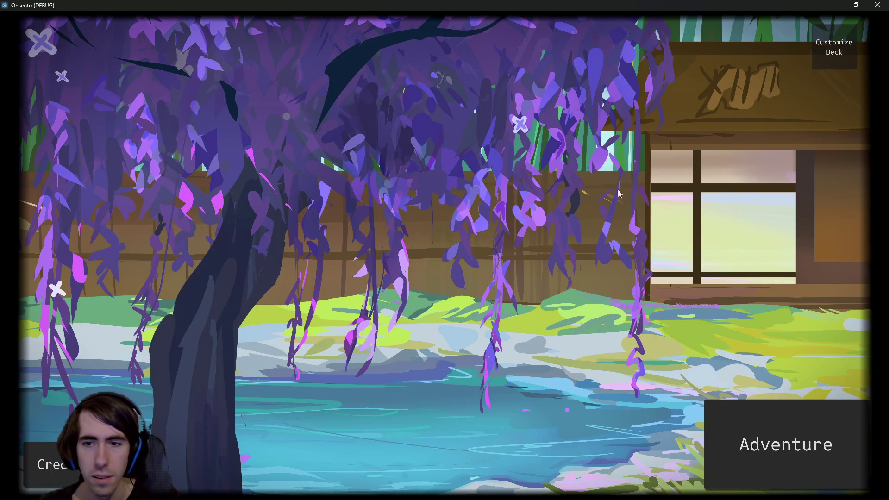
{"action": "left_click", "coordinate": [726, 419]}
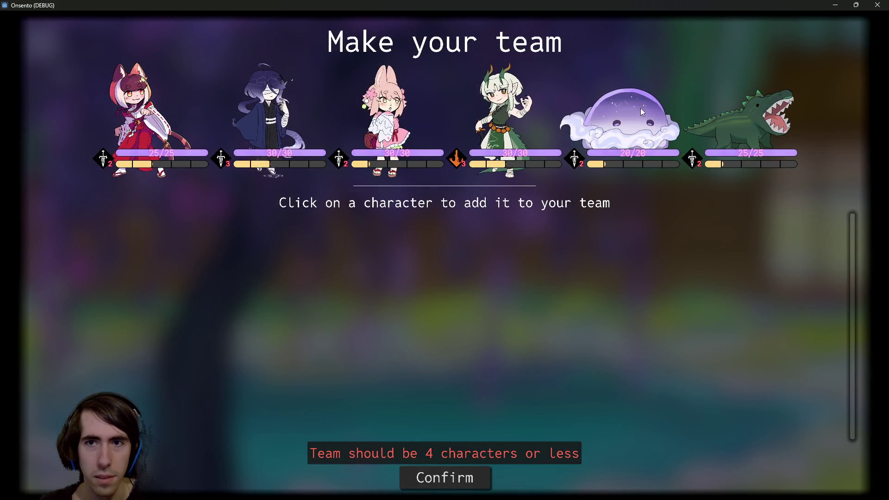
{"action": "left_click", "coordinate": [640, 108]}
{"action": "left_click", "coordinate": [660, 105]}
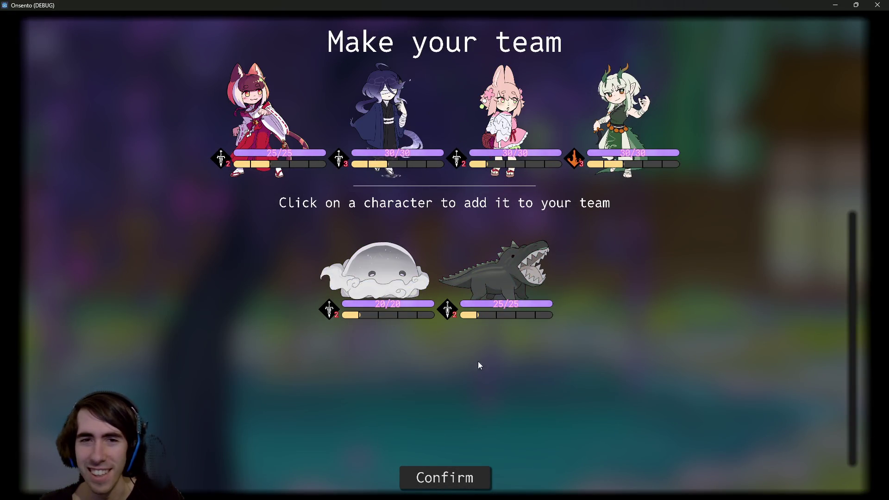
{"action": "left_click", "coordinate": [417, 477]}
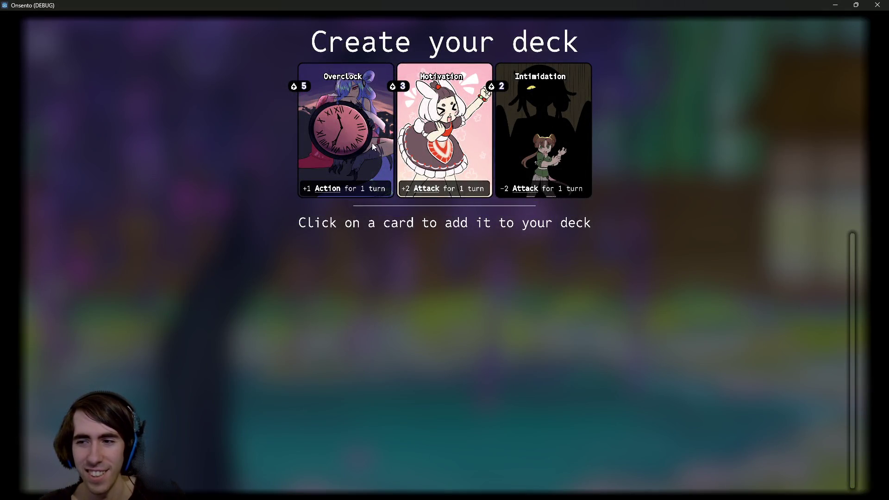
- Add Overclock and Breath of Mana, win the fox-girl battle, and remove Intimidation
{"action": "left_click", "coordinate": [359, 122]}
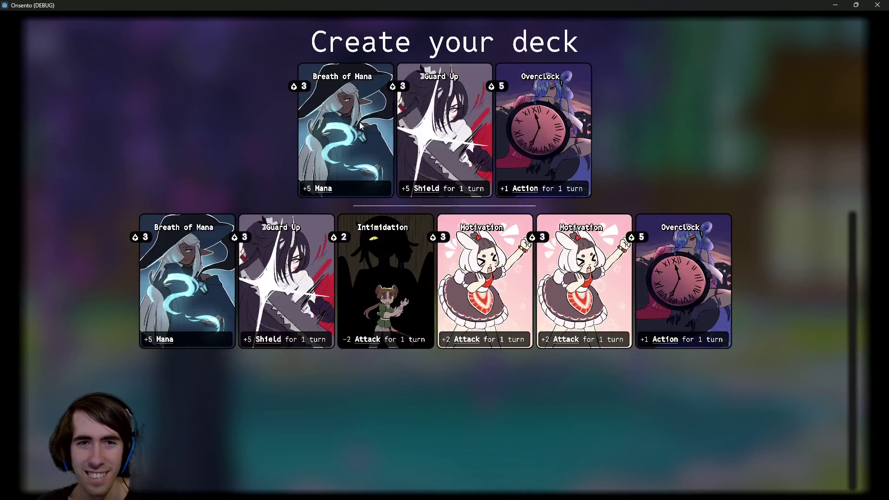
{"action": "left_click", "coordinate": [359, 121]}
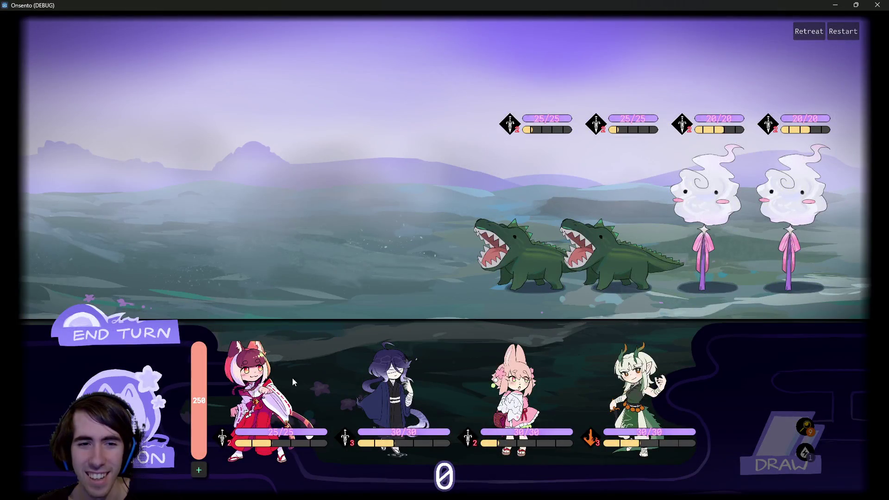
{"action": "left_click", "coordinate": [290, 374]}
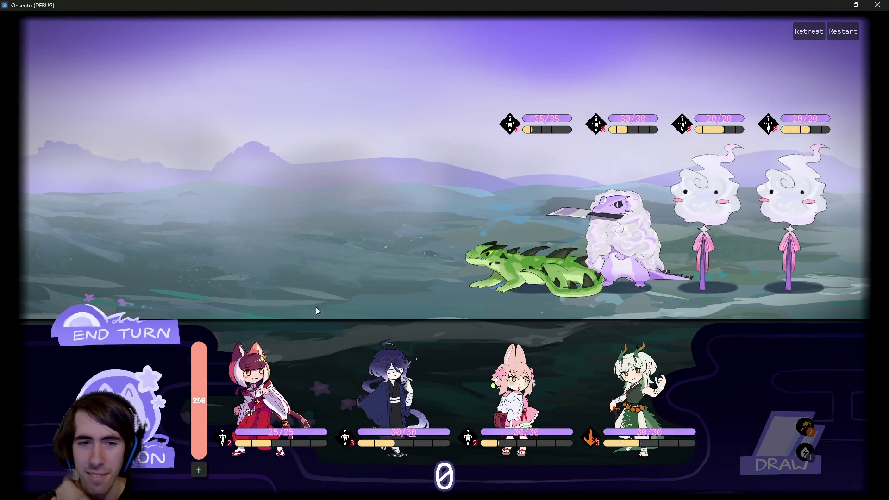
{"action": "left_click_drag", "start_coordinate": [292, 365], "coordinate": [359, 221]}
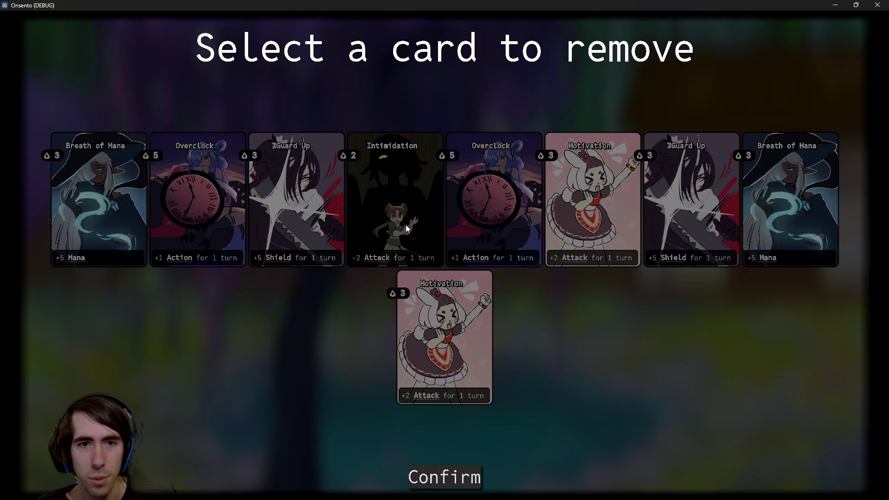
{"action": "left_click", "coordinate": [407, 228]}
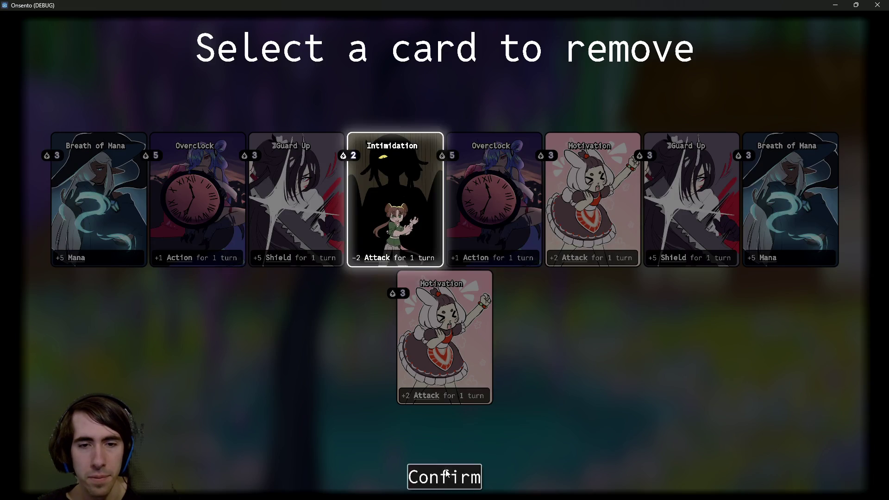
{"action": "left_click", "coordinate": [444, 477]}
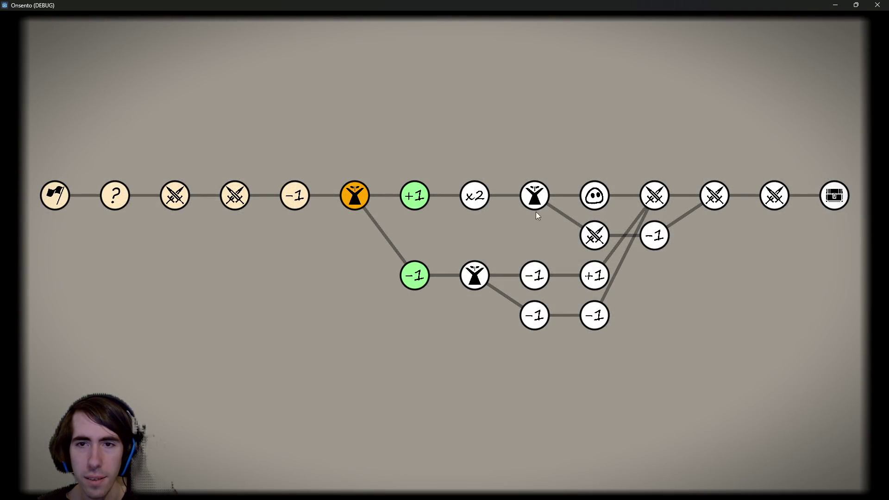
- Obtain Last Punch at the +1 node, duplicate it, and enter the slime encounter
{"action": "left_click", "coordinate": [414, 198]}
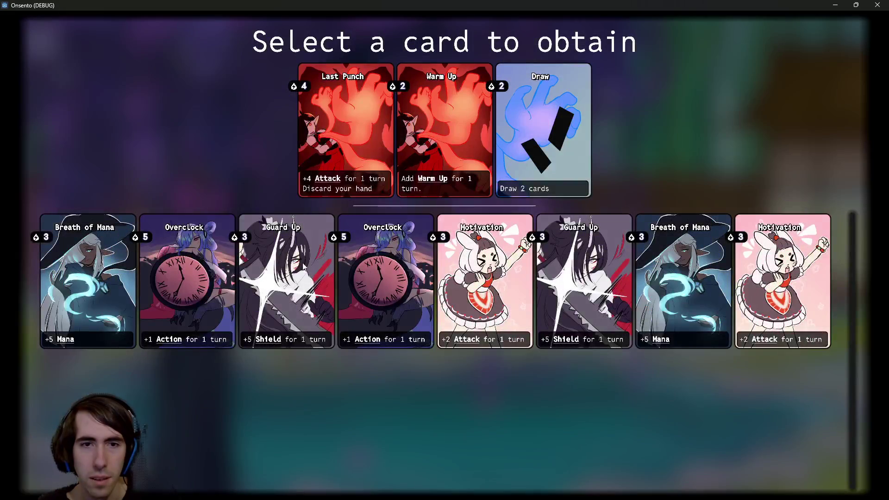
{"action": "left_click", "coordinate": [340, 121]}
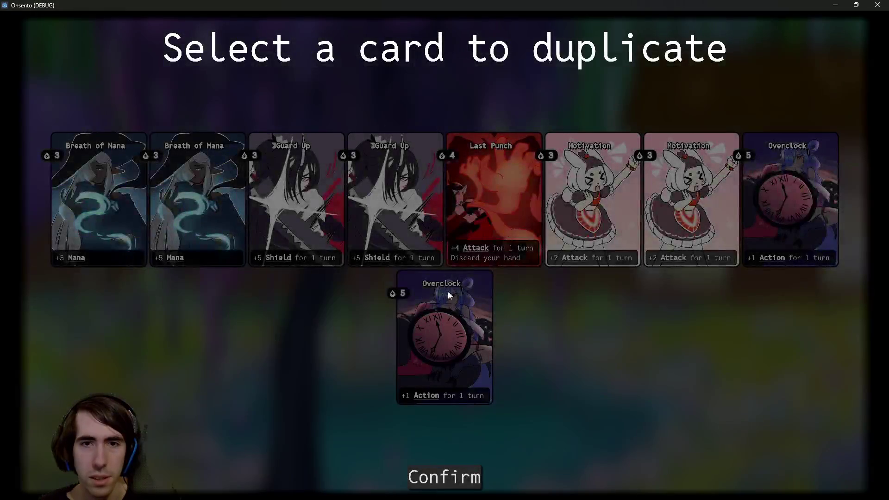
{"action": "left_click", "coordinate": [479, 191]}
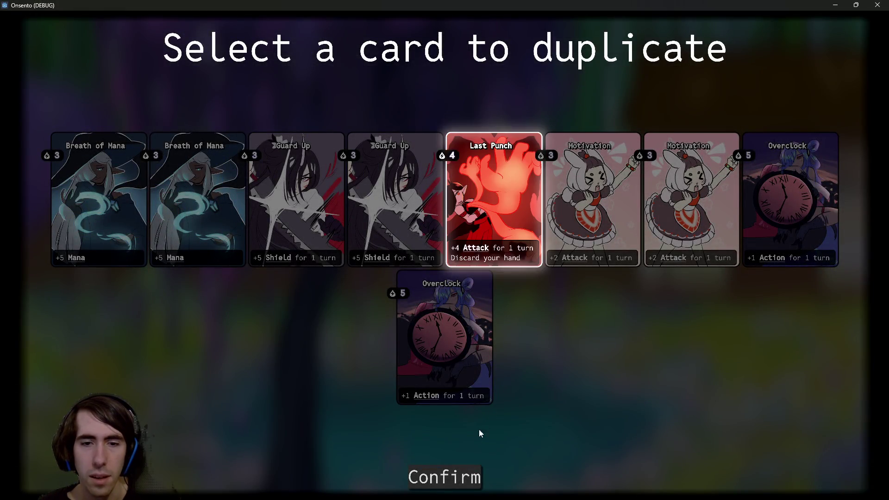
{"action": "left_click", "coordinate": [463, 477]}
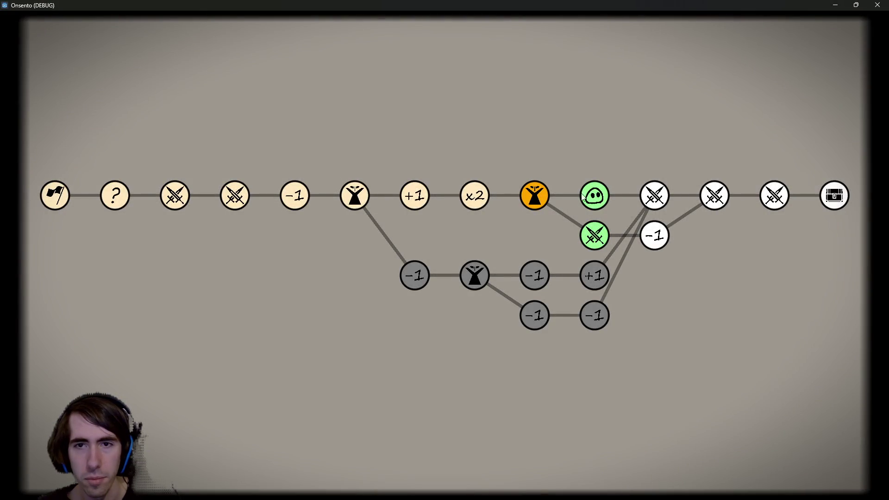
{"action": "left_click", "coordinate": [595, 195]}
{"action": "left_click", "coordinate": [448, 195]}
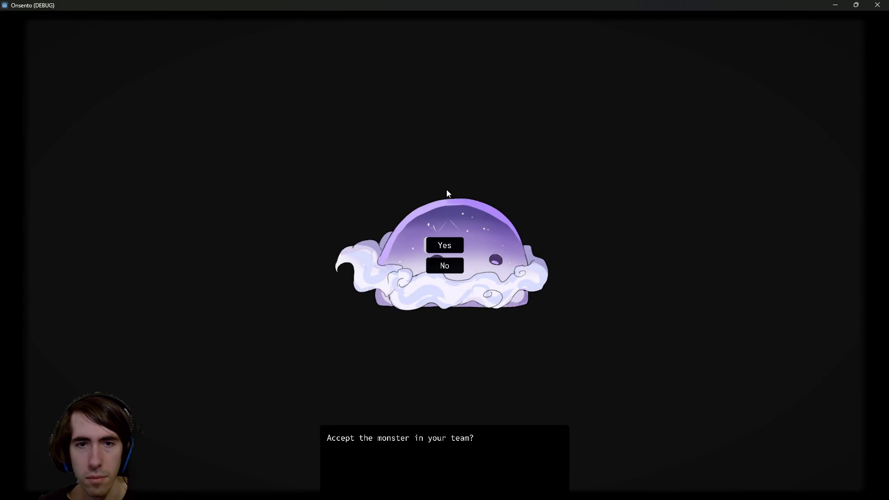
- Accept the slime into the team and end the first turn despite the draw warning
{"action": "left_click", "coordinate": [446, 248]}
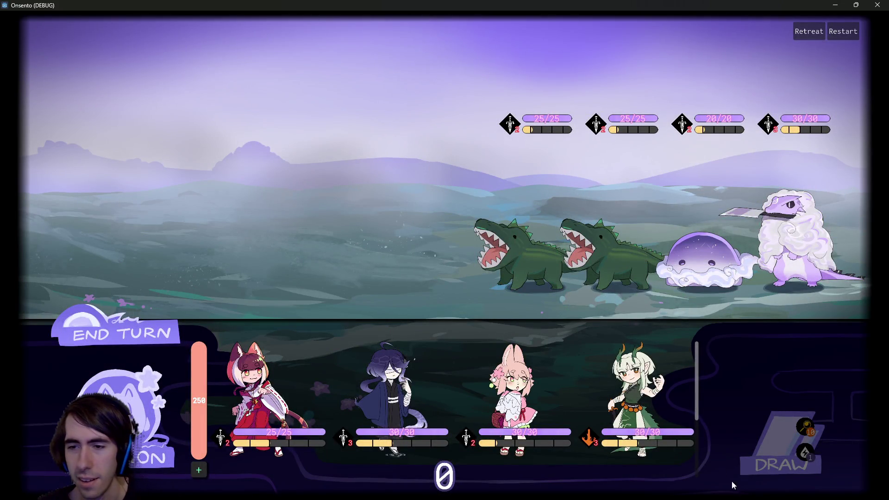
{"action": "mouse_move", "coordinate": [733, 499]}
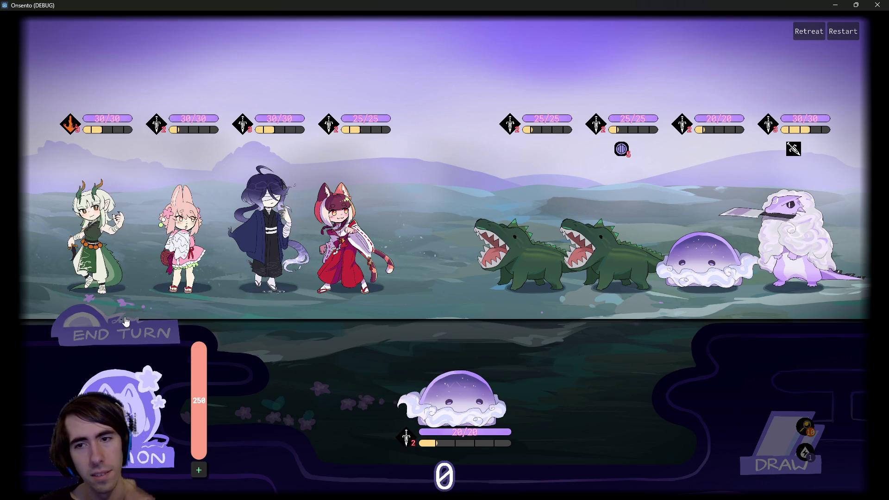
{"action": "left_click", "coordinate": [151, 337]}
{"action": "left_click", "coordinate": [151, 337]}
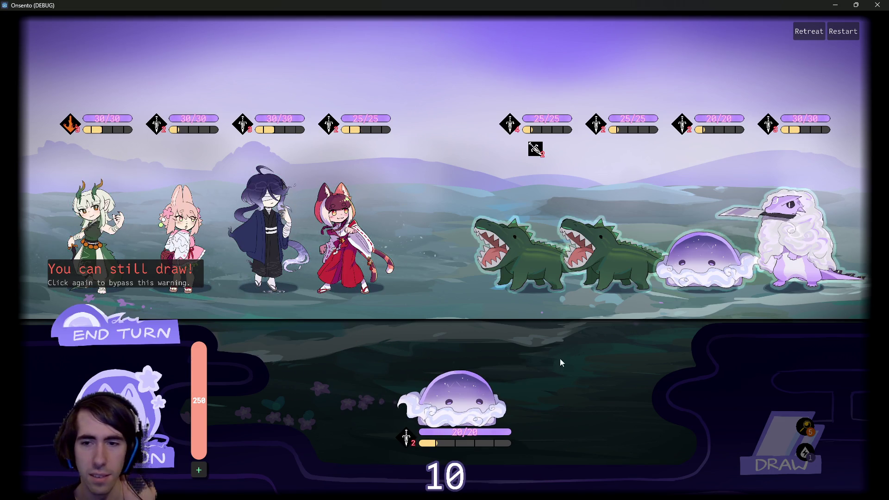
- Keep ending turns until the battle is lost, then return to the lobby
{"action": "left_click", "coordinate": [159, 337]}
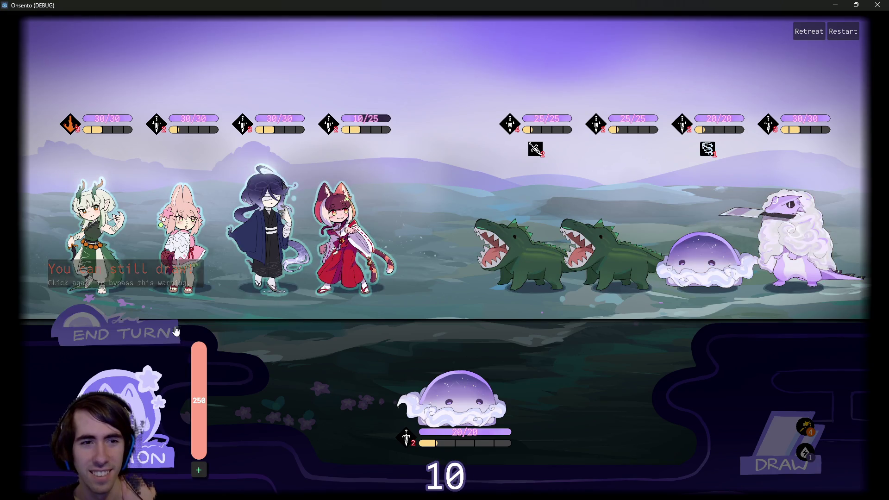
{"action": "left_click", "coordinate": [158, 337]}
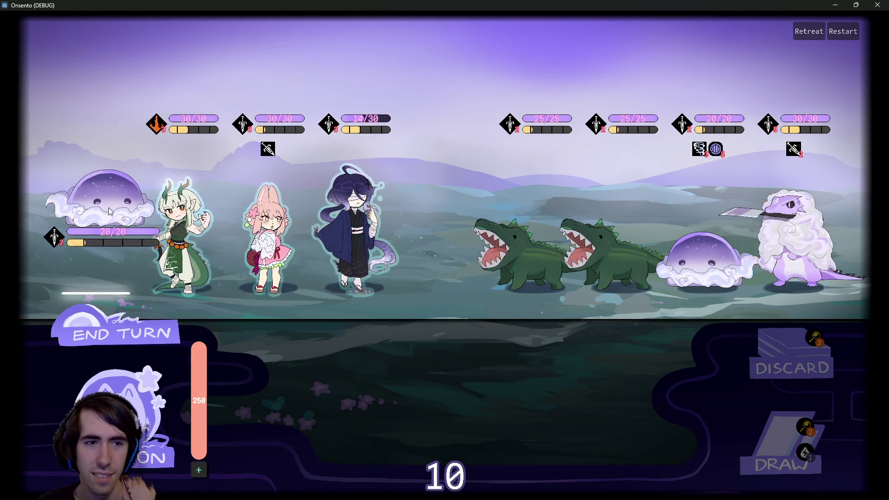
{"action": "left_click", "coordinate": [158, 316]}
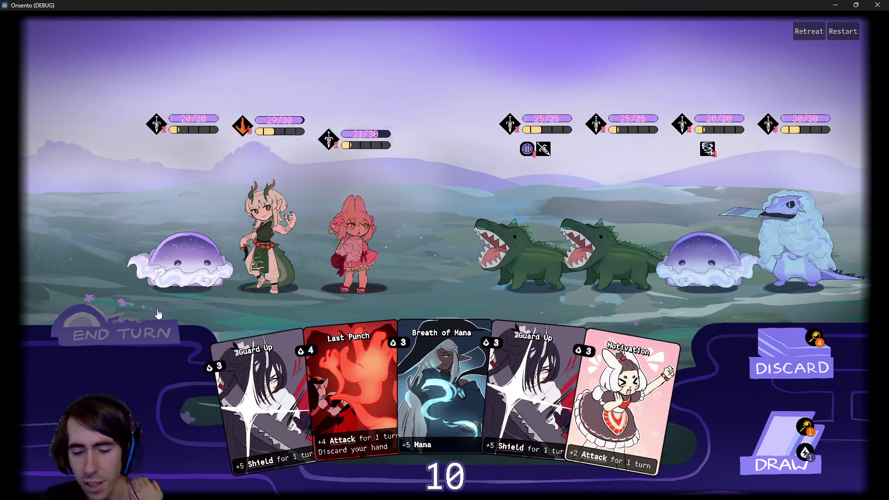
{"action": "left_click", "coordinate": [158, 314]}
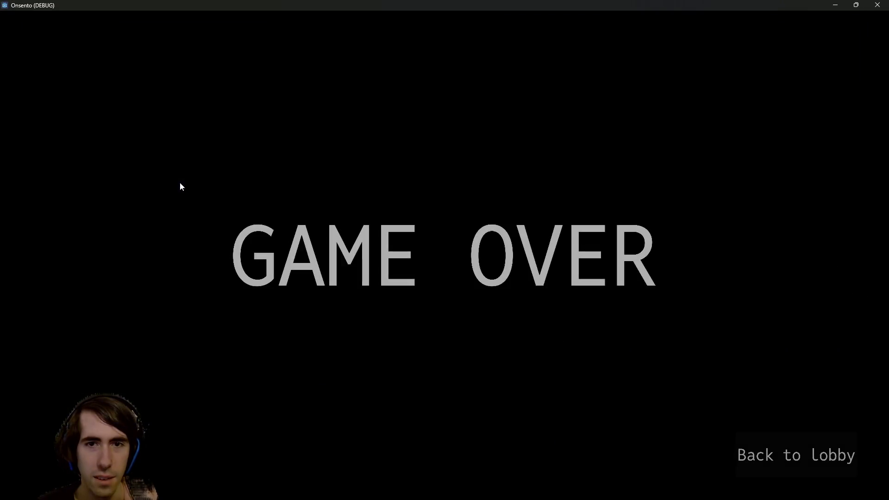
{"action": "left_click", "coordinate": [776, 451]}
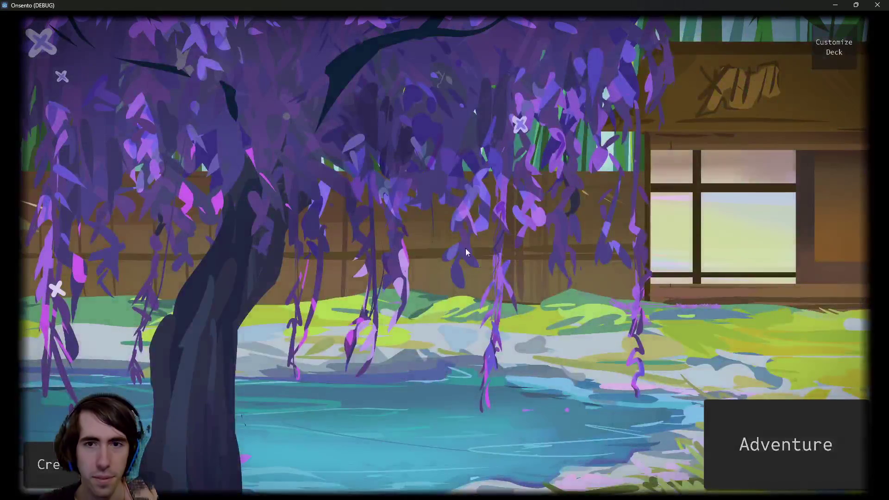
- In the deck customization screen, toggle storage between units and cards, then close the debug game
{"action": "left_click", "coordinate": [819, 50]}
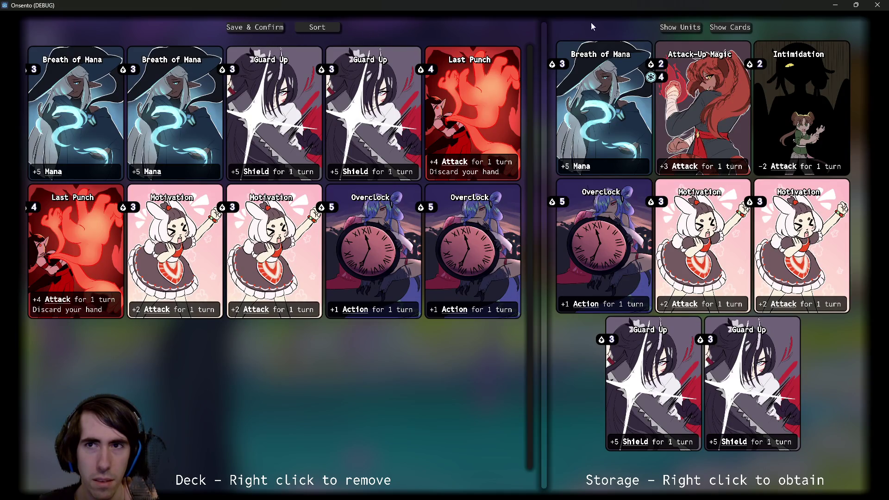
{"action": "left_click", "coordinate": [694, 28]}
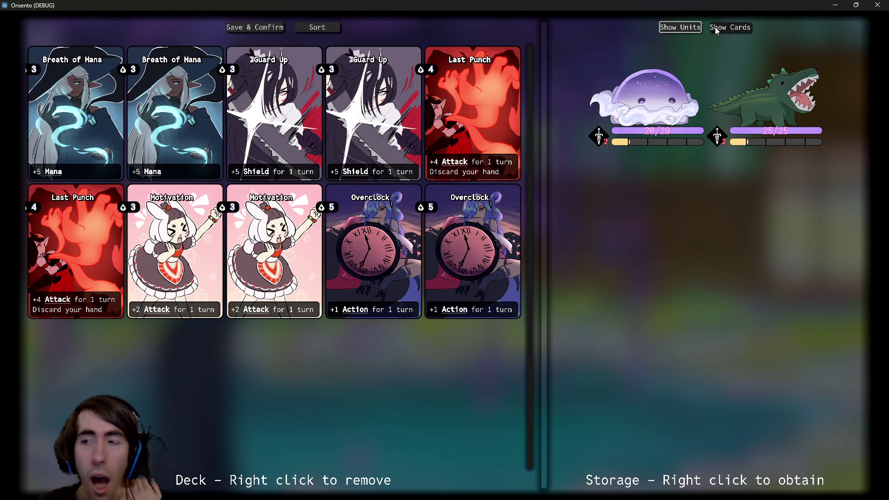
{"action": "left_click", "coordinate": [715, 27]}
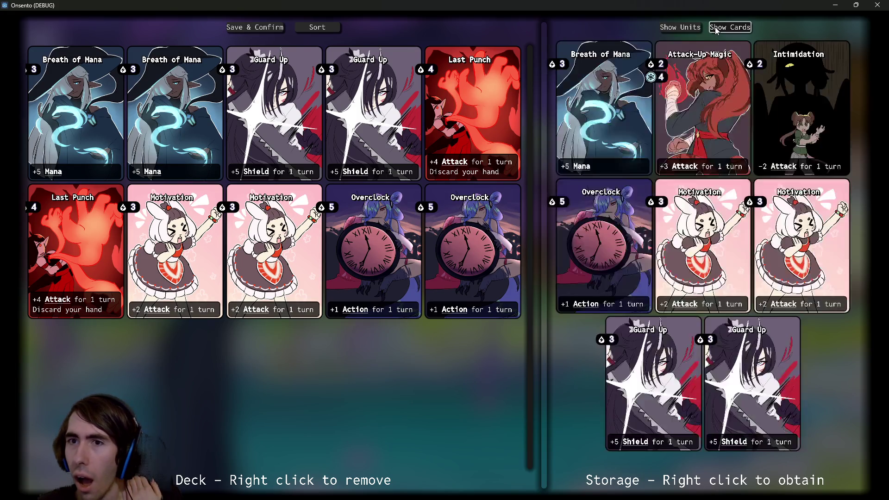
{"action": "left_click", "coordinate": [695, 27]}
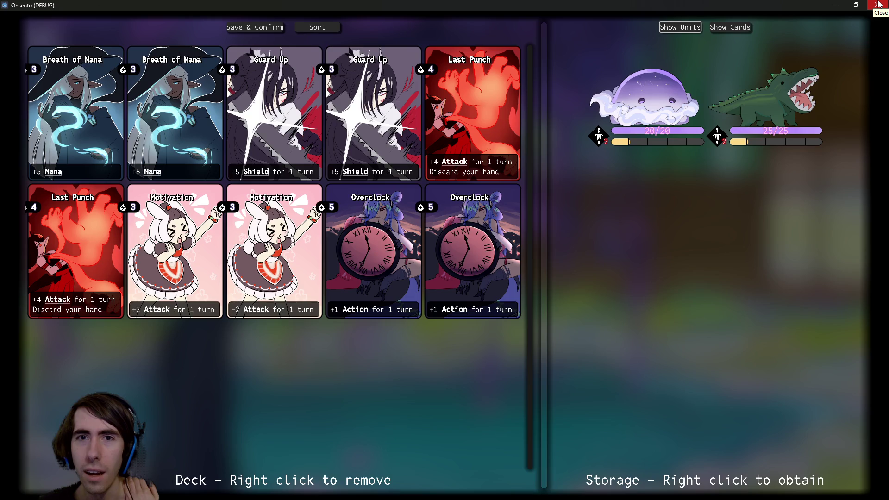
{"action": "left_click", "coordinate": [878, 3]}
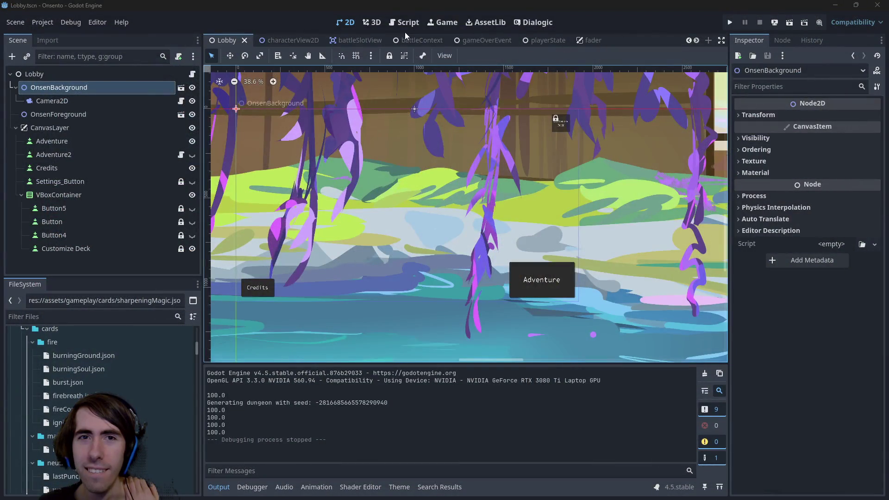
- Open gameOverEvent.gd and jump to the getCharacters definition to inspect its return line
{"action": "left_click", "coordinate": [406, 22]}
{"action": "key", "text": "shift+alt+o"}
{"action": "type", "text": "game"}
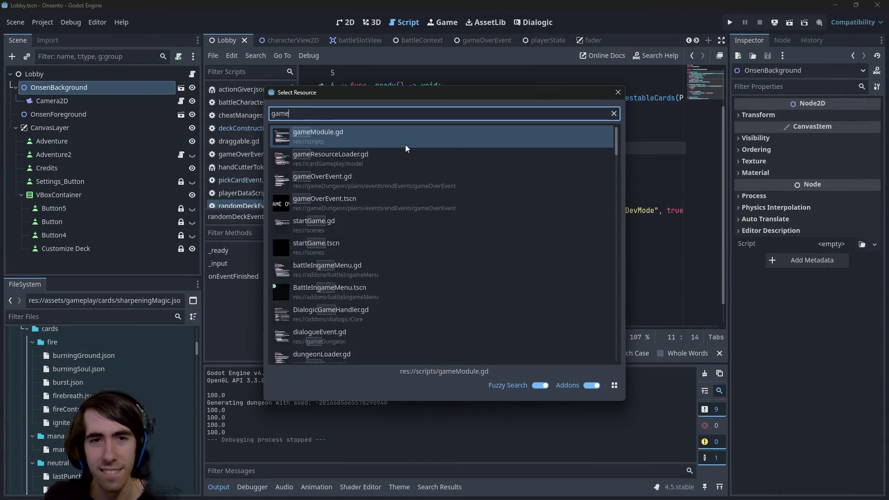
{"action": "type", "text": "over"}
{"action": "left_click", "coordinate": [406, 147]}
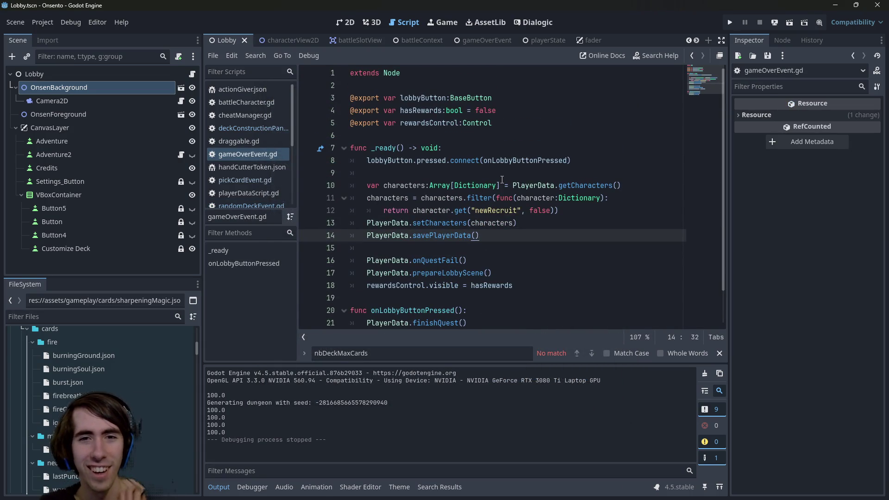
{"action": "left_click", "coordinate": [563, 185]}
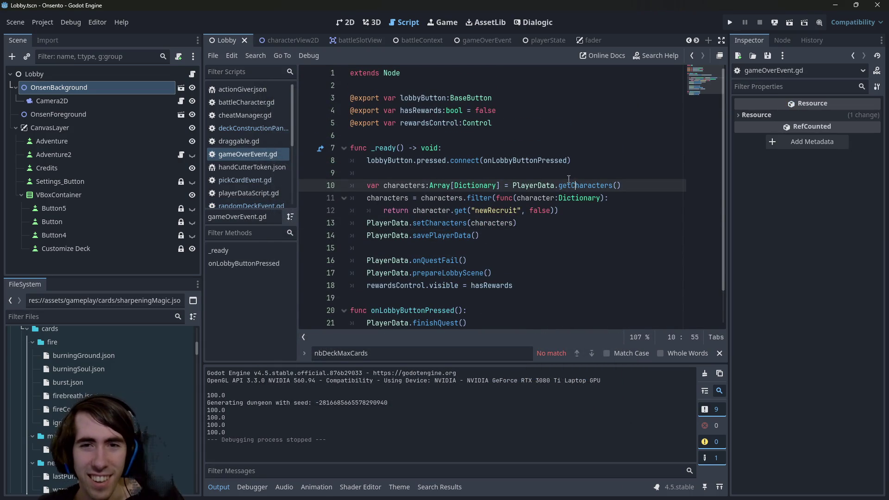
{"action": "left_click", "coordinate": [569, 182], "text": "ctrl"}
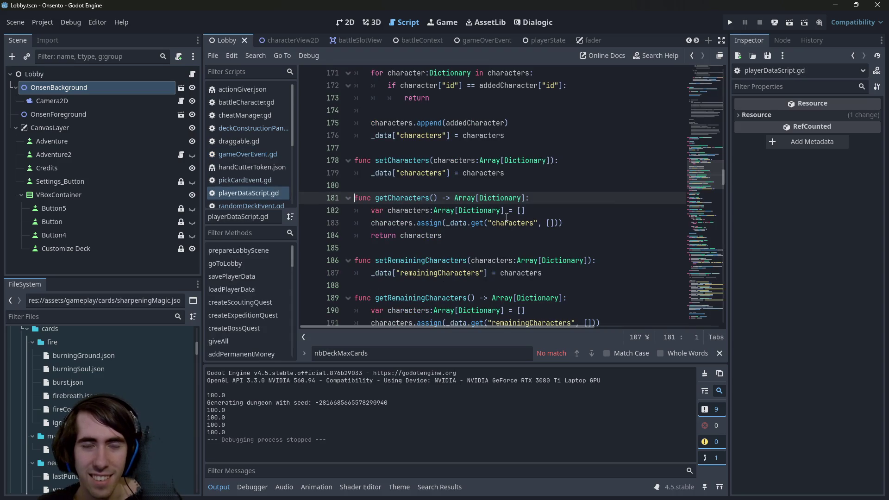
{"action": "left_click", "coordinate": [501, 232]}
{"action": "mouse_move", "coordinate": [501, 225]}
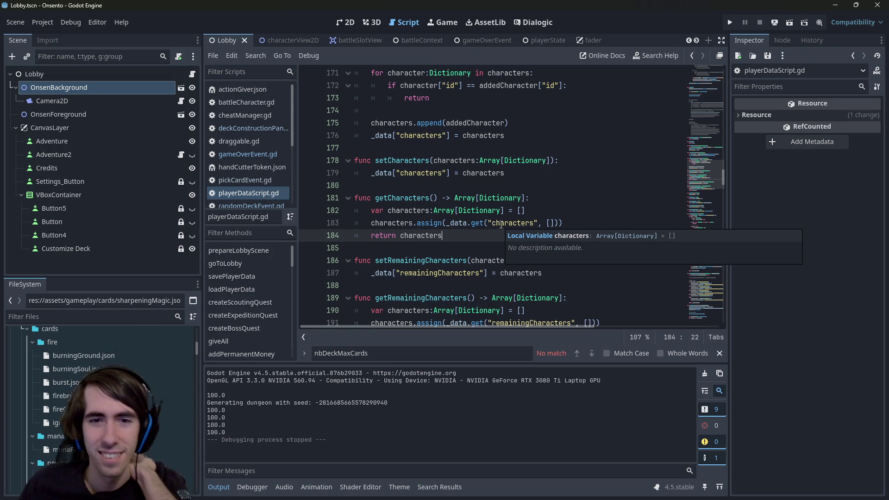
- Quick-open the playerView2D.tscn scene
{"action": "key", "text": "shift+alt+o"}
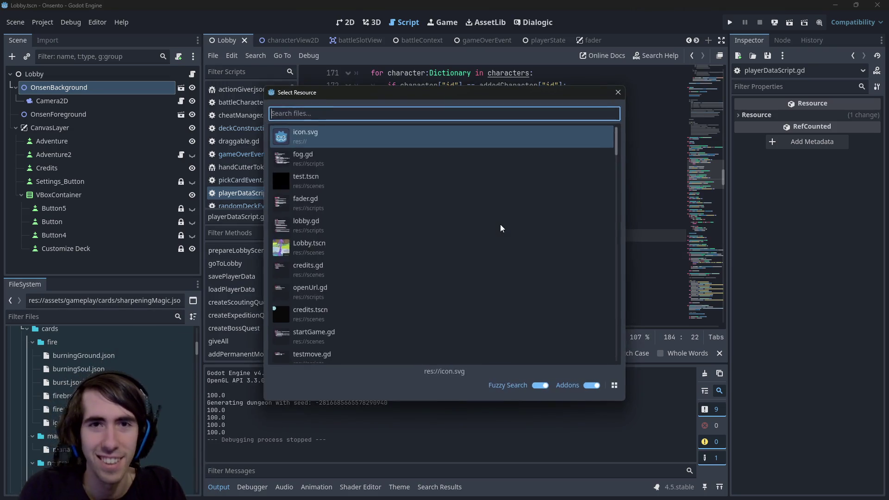
{"action": "type", "text": "playerview"}
{"action": "key", "text": "Down"}
{"action": "key", "text": "Down"}
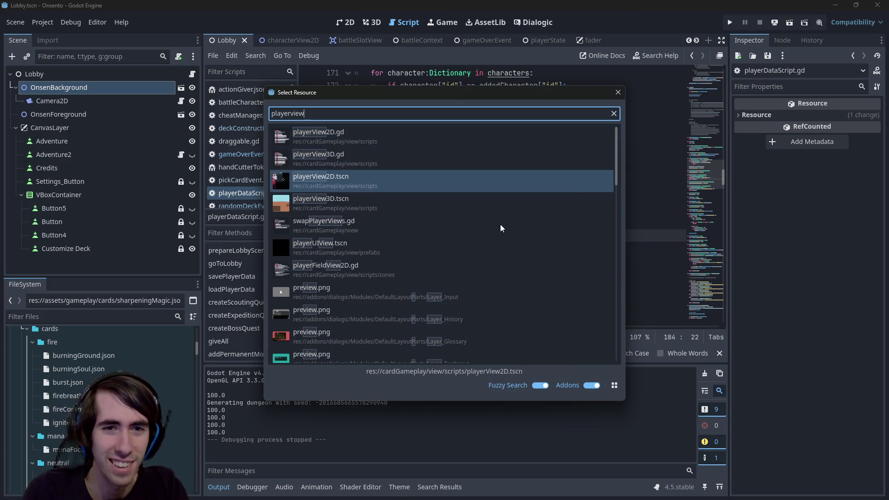
{"action": "key", "text": "Return"}
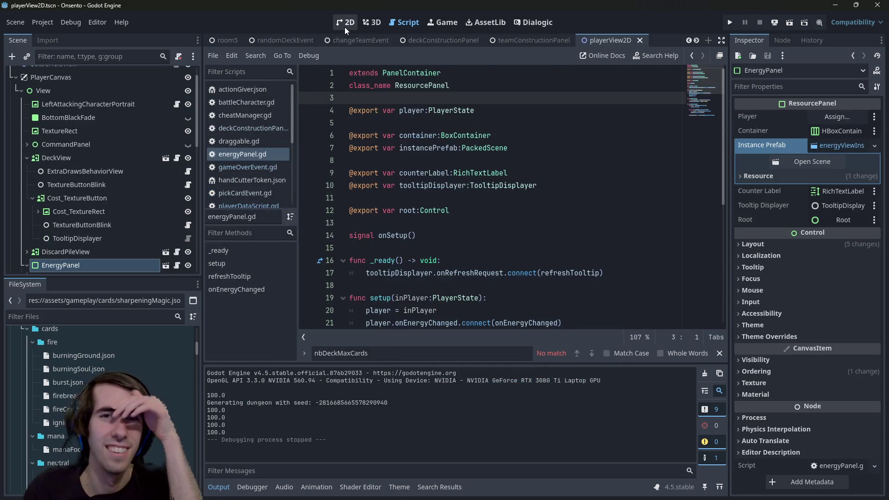
- Switch to the 2D workspace and select the root View node
{"action": "left_click", "coordinate": [345, 27]}
{"action": "scroll", "coordinate": [93, 88], "scroll_direction": "up", "scroll_amount": 1}
{"action": "left_click", "coordinate": [99, 74]}
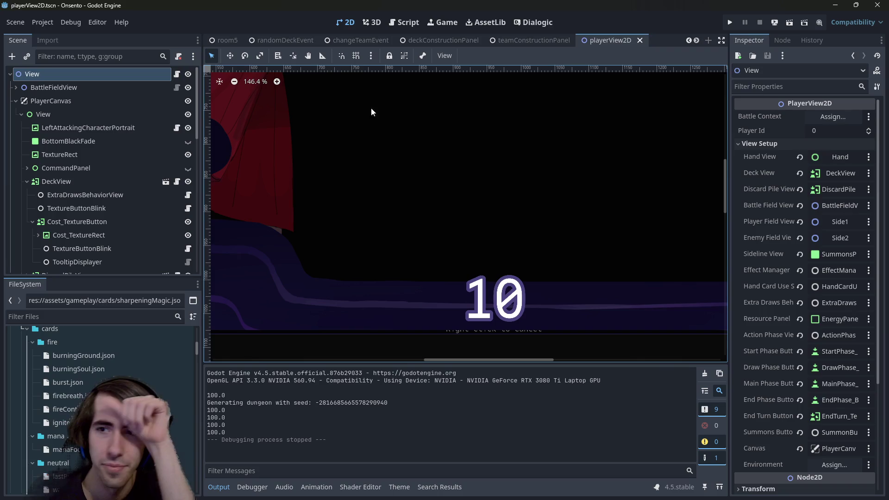
{"action": "scroll", "coordinate": [123, 153], "scroll_direction": "down", "scroll_amount": 10}
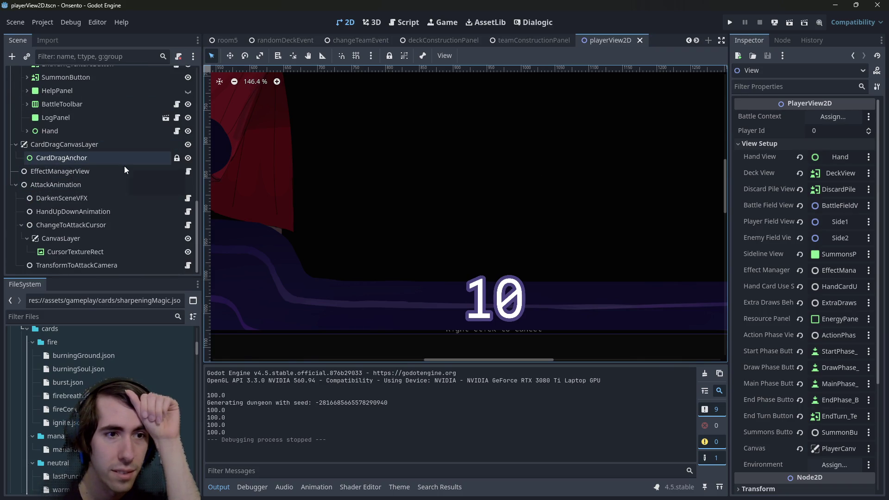
{"action": "scroll", "coordinate": [107, 223], "scroll_direction": "up", "scroll_amount": 4}
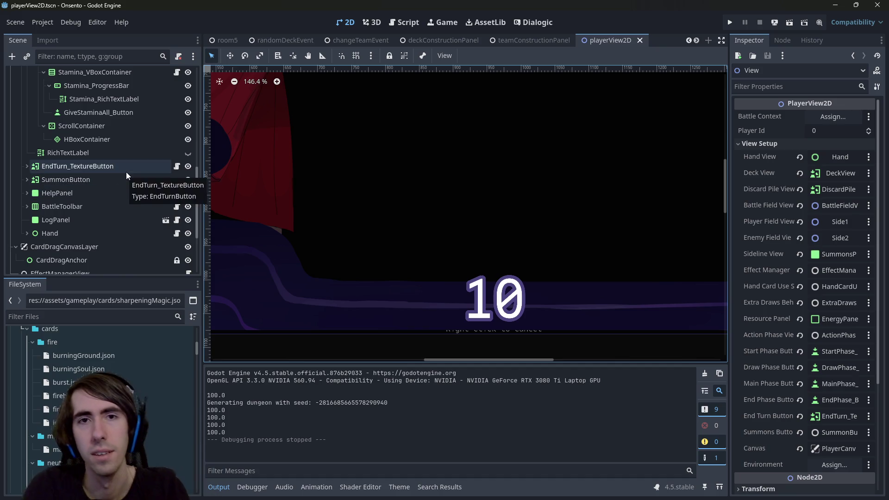
- Open genBattle1.tscn and open its DefaultGenBattleEndEvents node as a scene for editing
{"action": "key", "text": "alt+shift+o"}
{"action": "type", "text": "genbattle"}
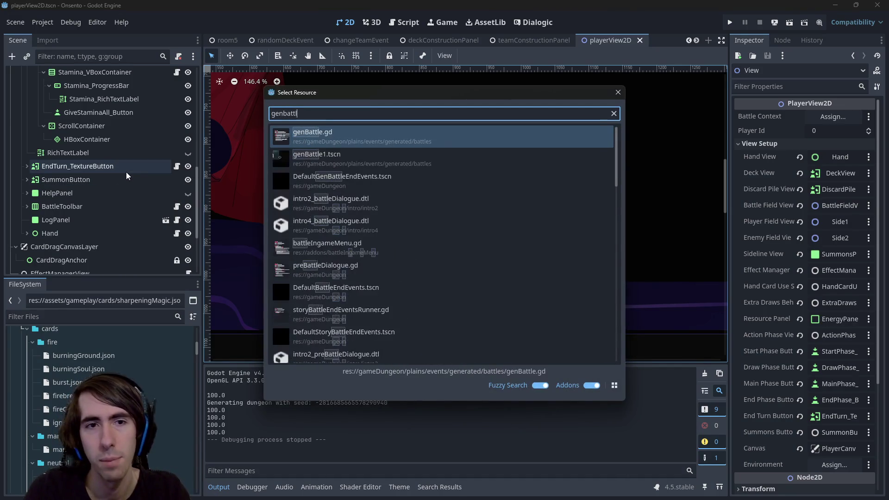
{"action": "key", "text": "Return"}
{"action": "left_click", "coordinate": [86, 193]}
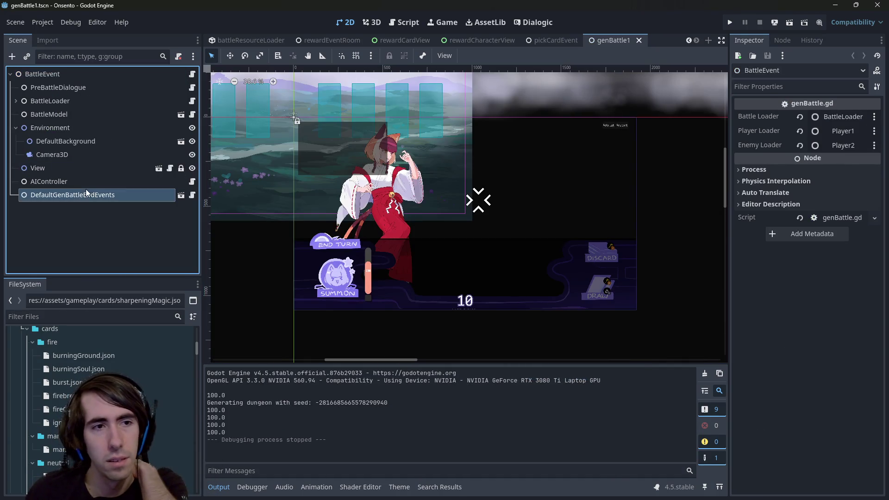
{"action": "left_click", "coordinate": [181, 196]}
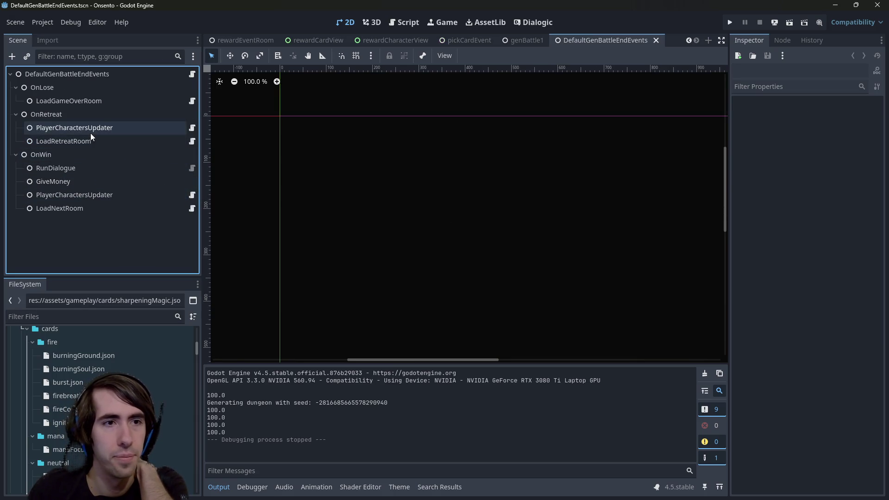
- Browse the OnLose and OnRetreat nodes and open PlayerCharactersUpdater's script
{"action": "left_click", "coordinate": [74, 89]}
{"action": "left_click", "coordinate": [76, 95]}
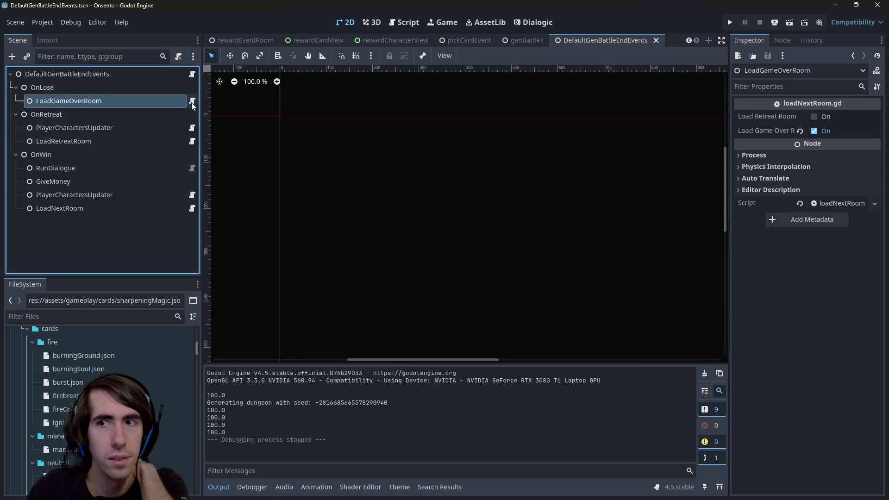
{"action": "left_click", "coordinate": [148, 77]}
{"action": "left_click", "coordinate": [153, 126]}
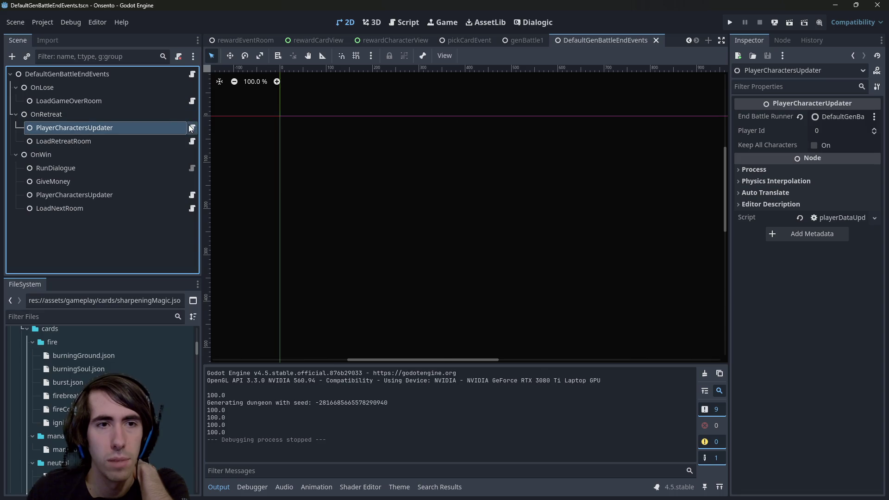
{"action": "left_click", "coordinate": [191, 128]}
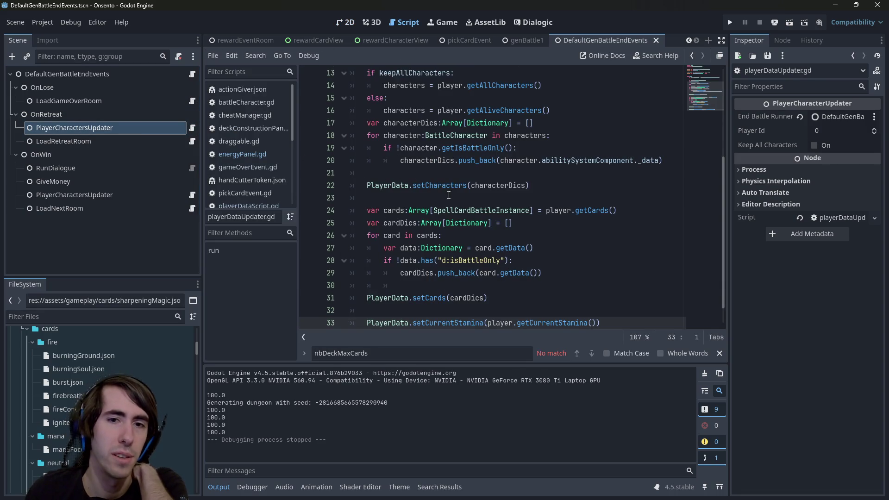
{"action": "scroll", "coordinate": [444, 185], "scroll_direction": "up", "scroll_amount": 4}
{"action": "scroll", "coordinate": [457, 217], "scroll_direction": "down", "scroll_amount": 5}
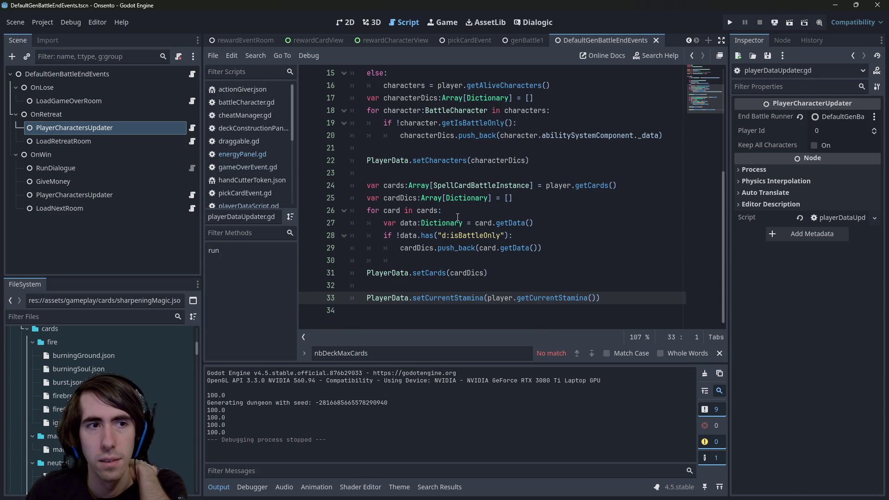
{"action": "scroll", "coordinate": [457, 217], "scroll_direction": "up", "scroll_amount": 1}
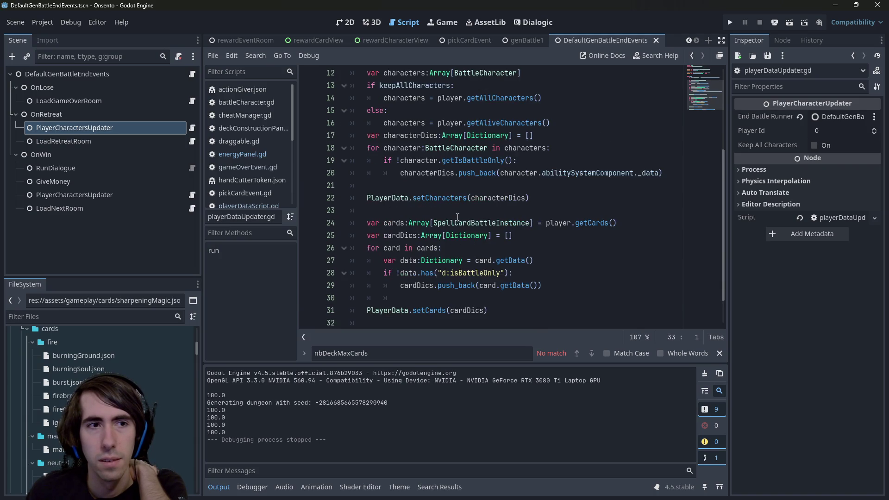
- Open LoadRetreatRoom's script, jump to the retreat function definition, then return
{"action": "left_click", "coordinate": [154, 145]}
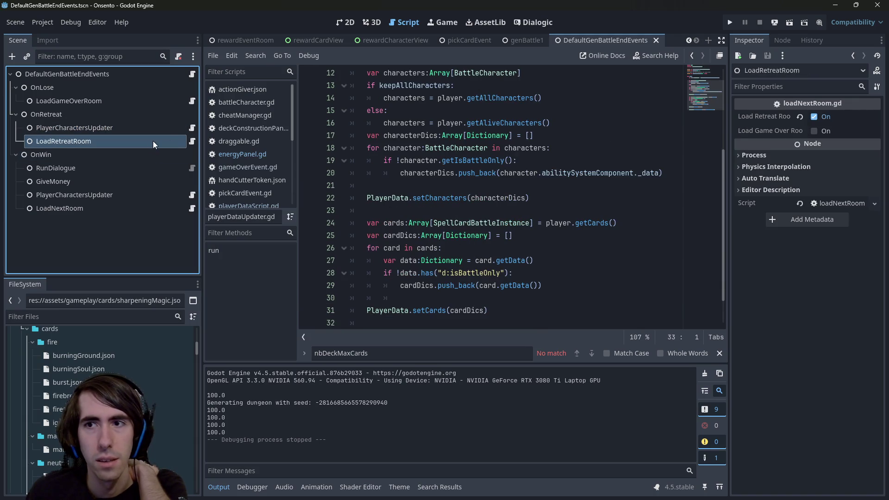
{"action": "left_click", "coordinate": [192, 142]}
{"action": "left_click", "coordinate": [461, 161]}
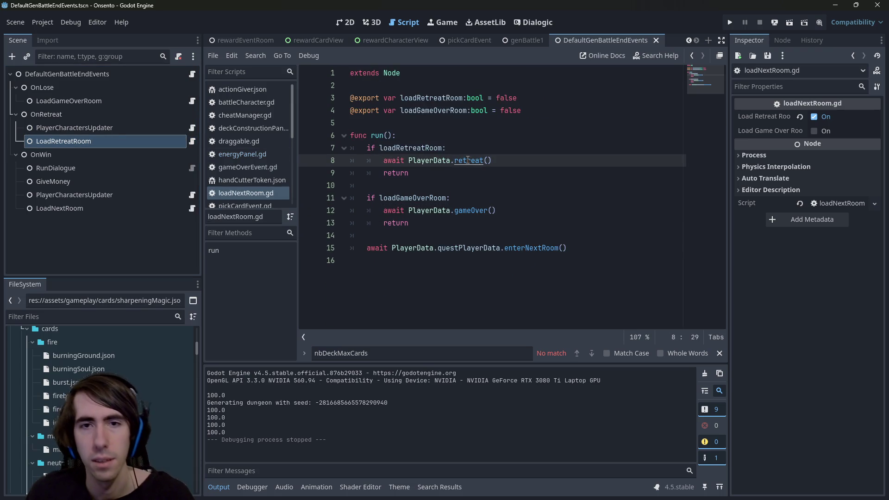
{"action": "left_click", "coordinate": [462, 160], "text": "ctrl"}
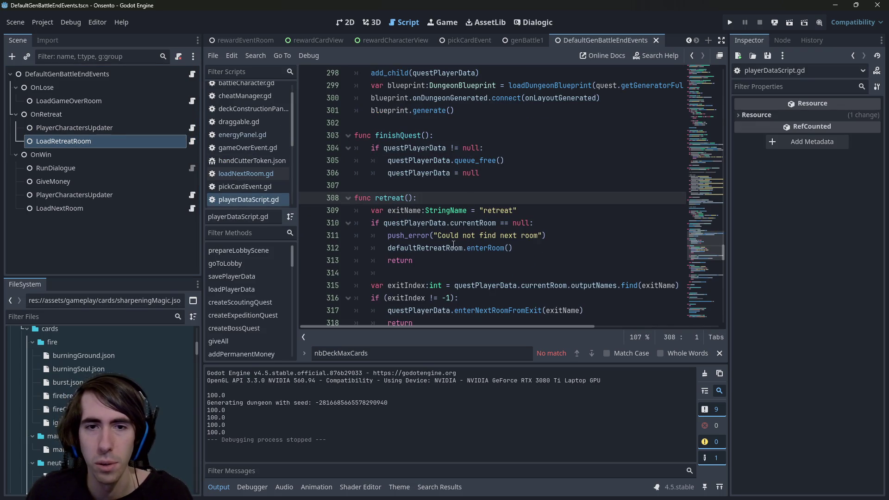
{"action": "left_click", "coordinate": [704, 173]}
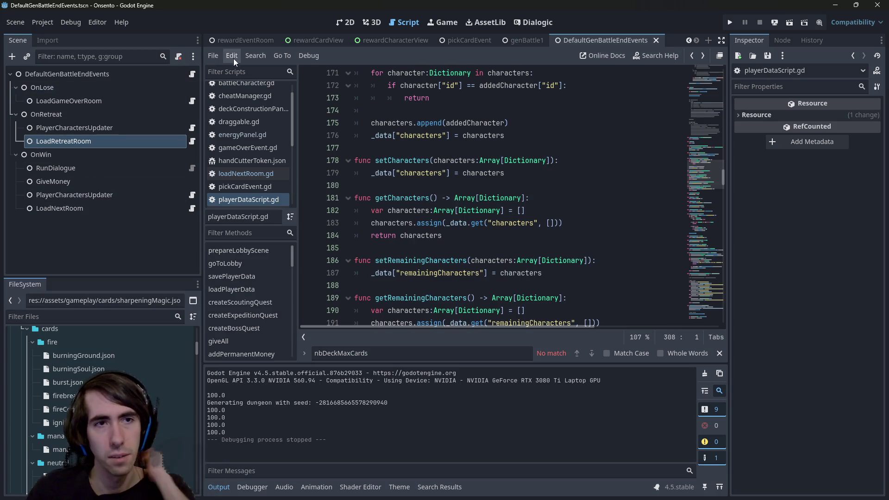
- Check the root and LoadGameOverRoom scripts, then return to playerDataUpdater.gd
{"action": "left_click", "coordinate": [191, 76]}
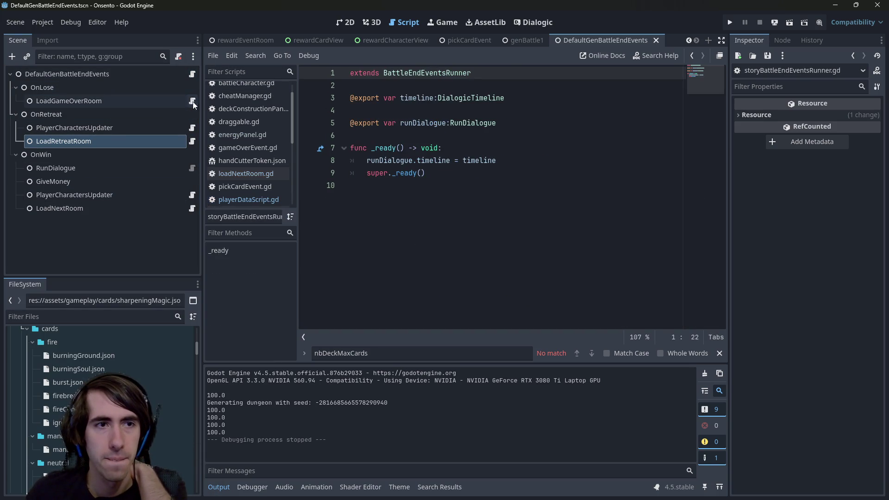
{"action": "left_click", "coordinate": [192, 101]}
{"action": "key", "text": "alt+Left"}
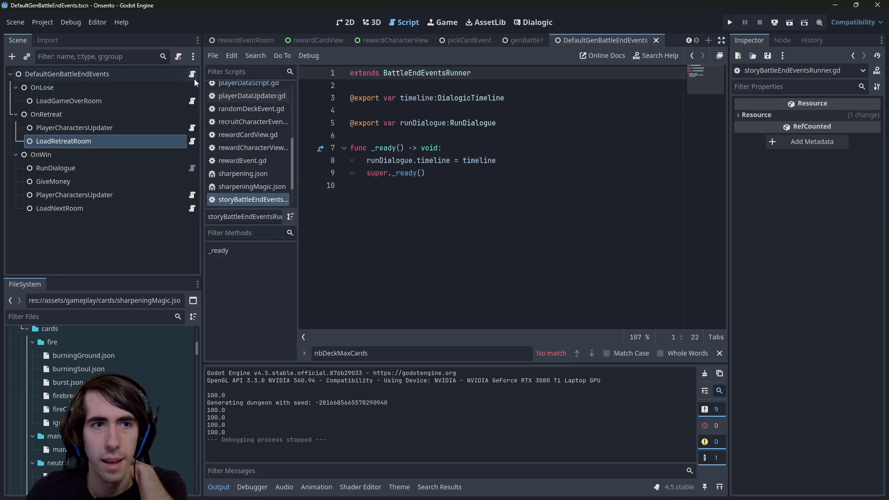
{"action": "key", "text": "alt+Right"}
{"action": "left_click", "coordinate": [192, 128]}
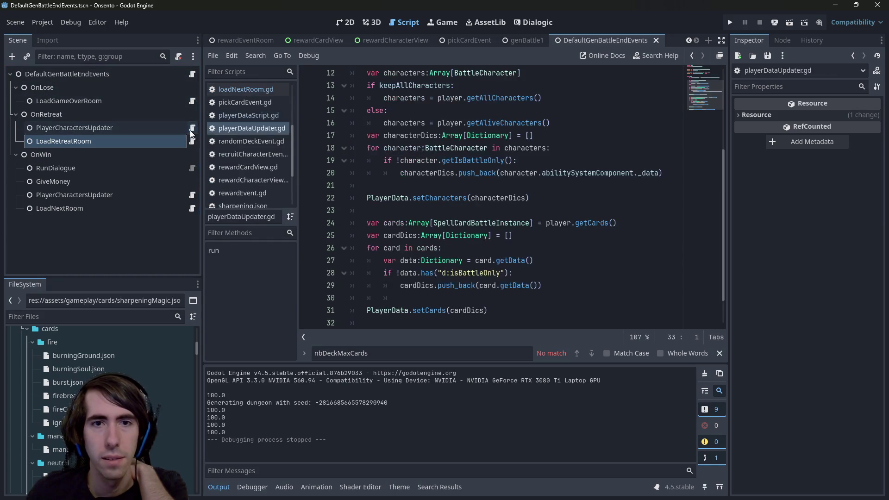
- Read through keepAllCharacters, getAllCharacters and getAliveCharacters usage in playerDataUpdater.gd
{"action": "double_click", "coordinate": [500, 212]}
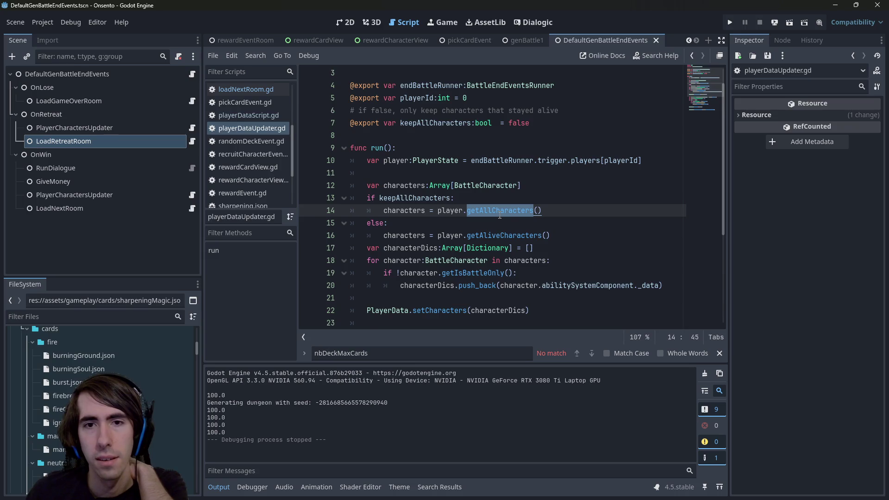
{"action": "scroll", "coordinate": [500, 215], "scroll_direction": "down", "scroll_amount": 1}
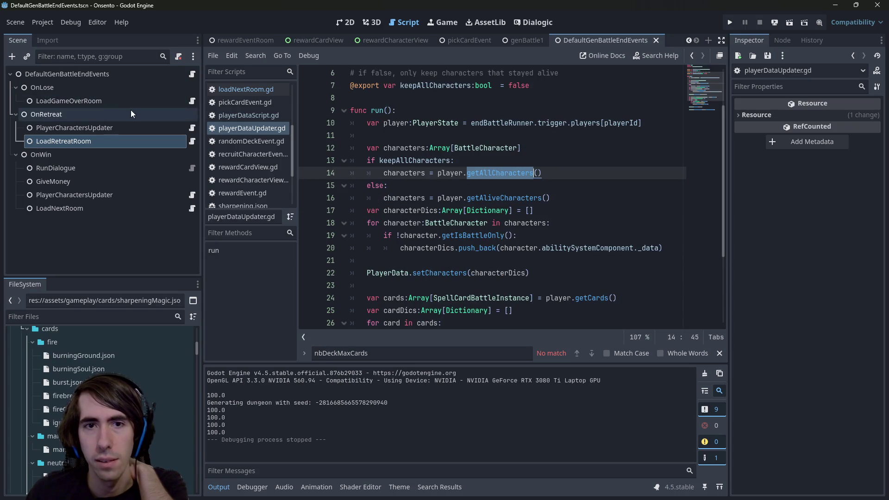
{"action": "double_click", "coordinate": [412, 160]}
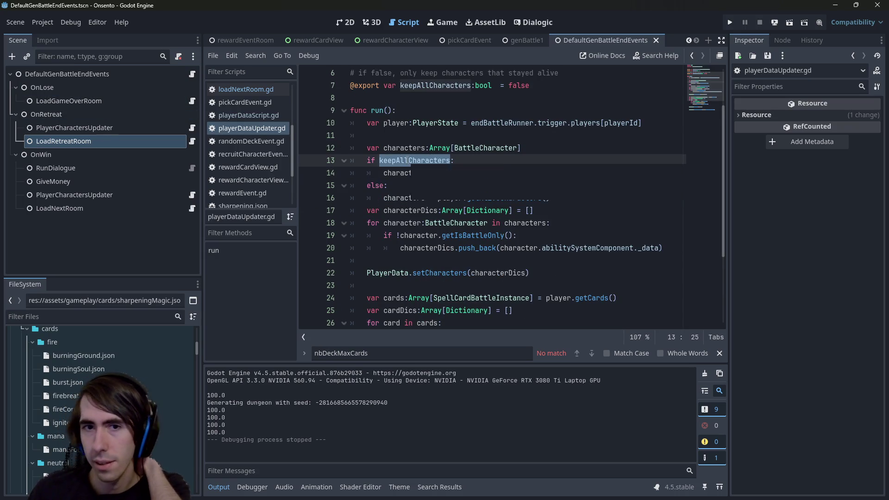
{"action": "double_click", "coordinate": [404, 198]}
{"action": "double_click", "coordinate": [481, 198]}
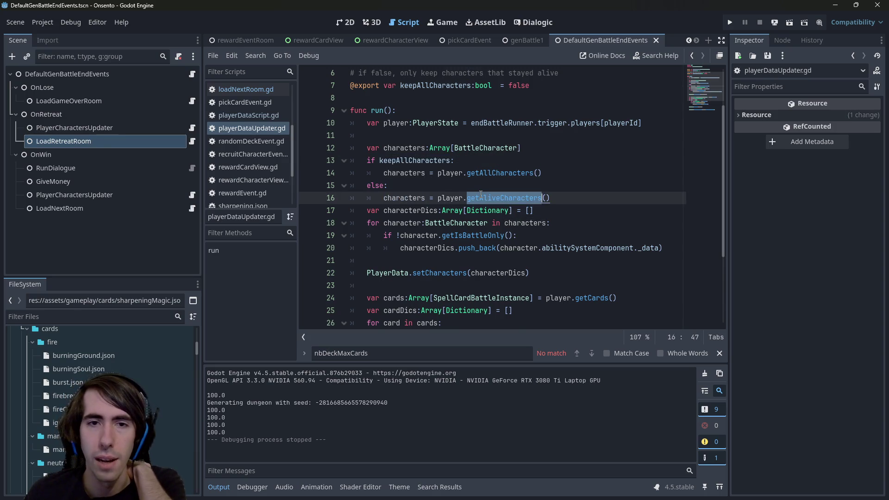
{"action": "scroll", "coordinate": [481, 194], "scroll_direction": "up", "scroll_amount": 1}
{"action": "scroll", "coordinate": [477, 153], "scroll_direction": "up", "scroll_amount": 1}
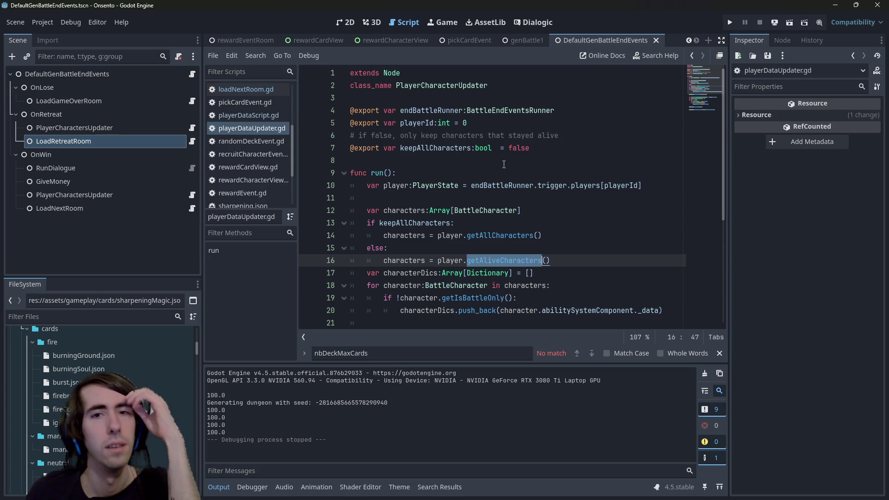
{"action": "double_click", "coordinate": [453, 149]}
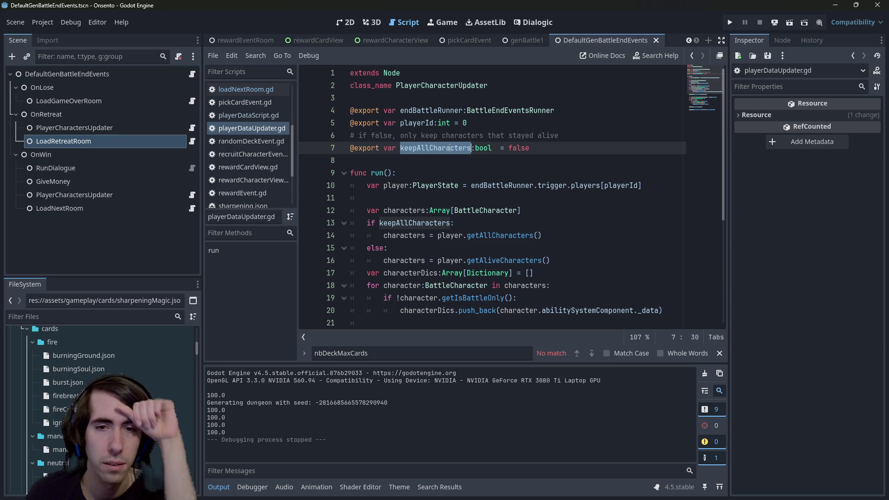
{"action": "mouse_move", "coordinate": [510, 258]}
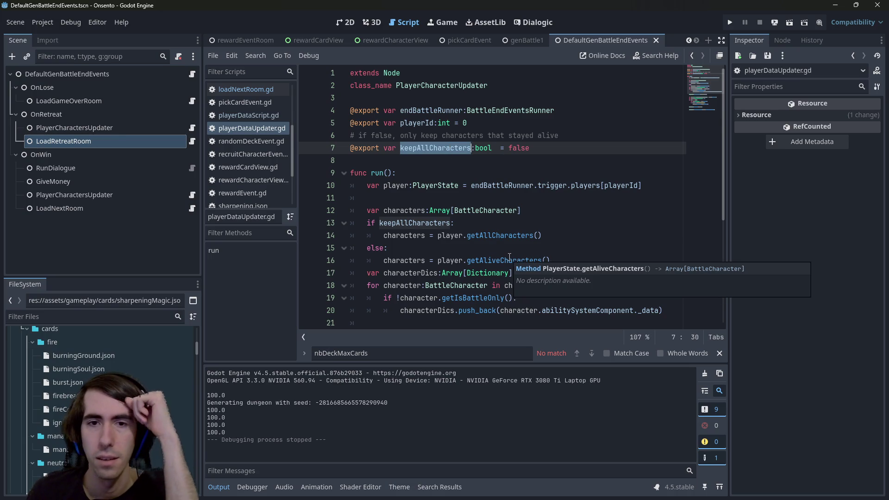
{"action": "double_click", "coordinate": [414, 211]}
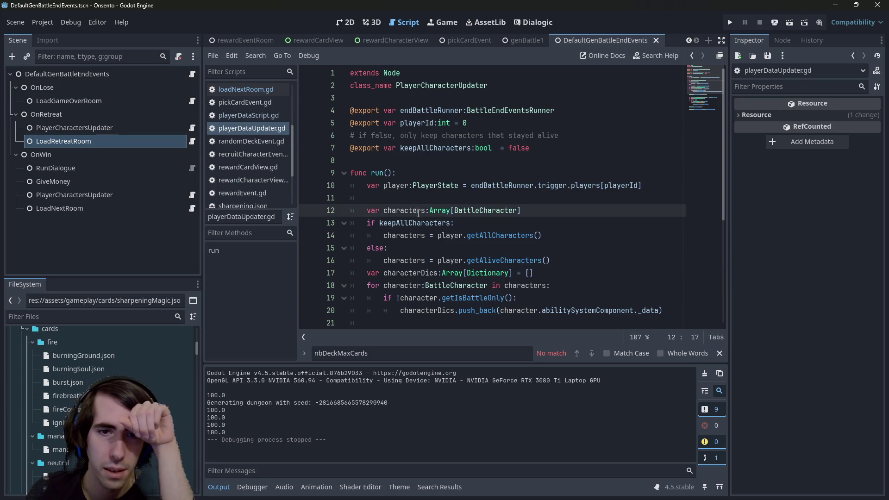
{"action": "scroll", "coordinate": [426, 217], "scroll_direction": "down", "scroll_amount": 2}
{"action": "scroll", "coordinate": [479, 245], "scroll_direction": "down", "scroll_amount": 1}
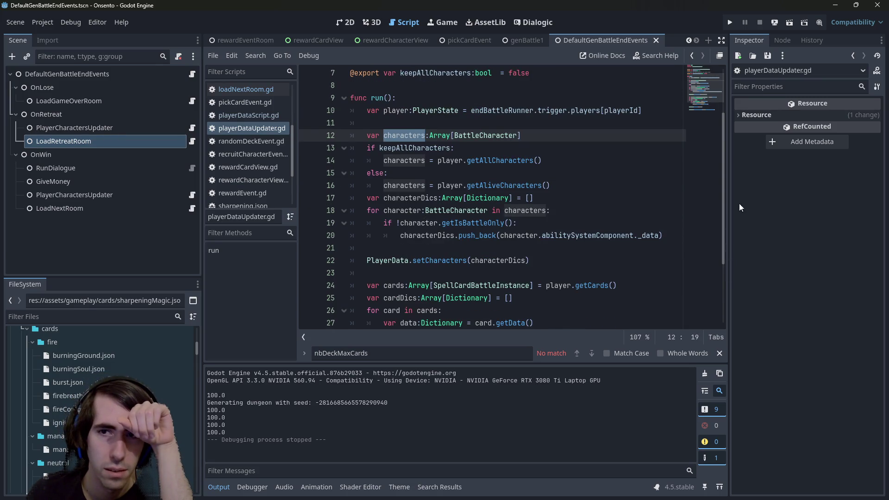
- Widen the script area, review push_back and setCharacters, then select OnWin's PlayerCharactersUpdater node
{"action": "left_click_drag", "start_coordinate": [729, 199], "coordinate": [762, 199]}
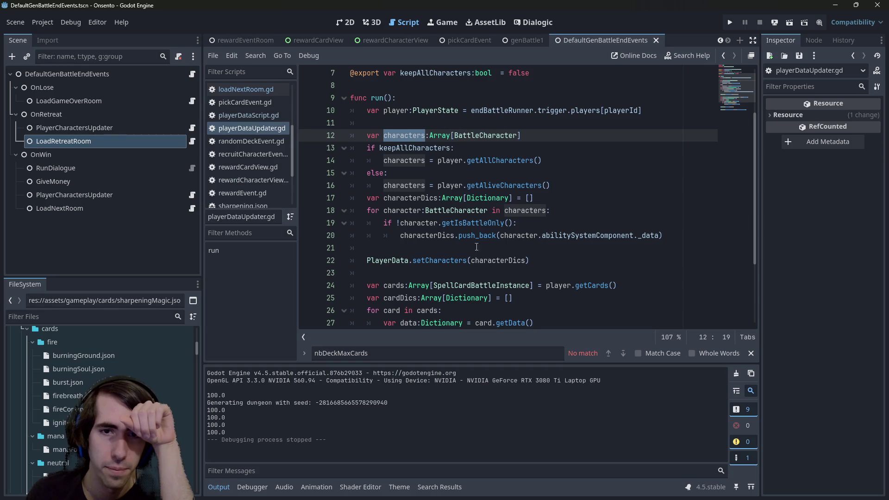
{"action": "left_click", "coordinate": [476, 247]}
{"action": "double_click", "coordinate": [477, 235]}
{"action": "scroll", "coordinate": [473, 238], "scroll_direction": "down", "scroll_amount": 1}
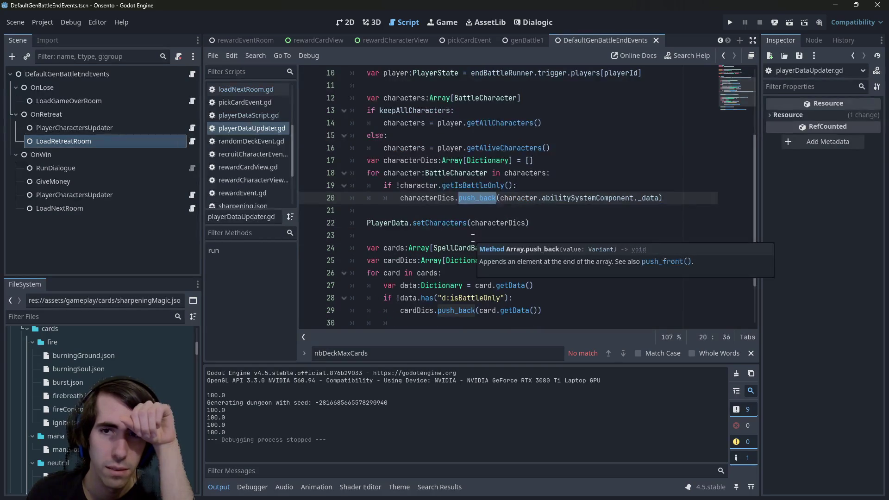
{"action": "scroll", "coordinate": [473, 238], "scroll_direction": "down", "scroll_amount": 1}
{"action": "left_click", "coordinate": [440, 186]}
{"action": "double_click", "coordinate": [492, 184]}
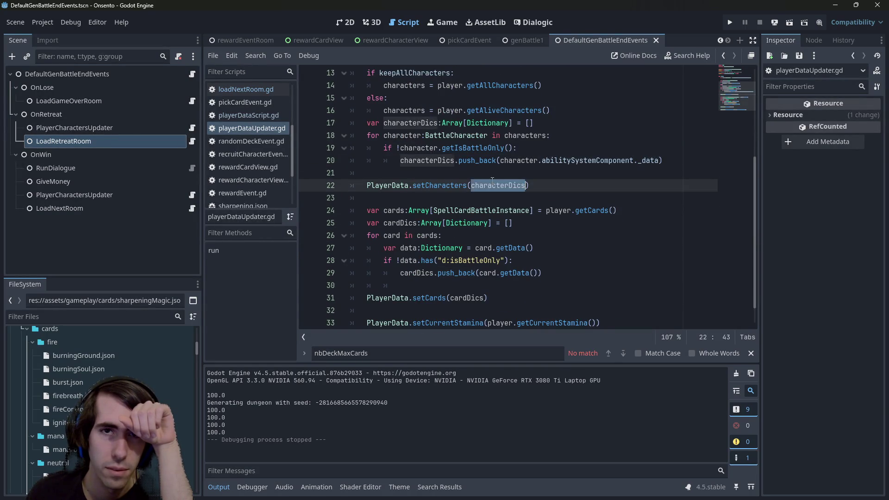
{"action": "scroll", "coordinate": [492, 181], "scroll_direction": "up", "scroll_amount": 2}
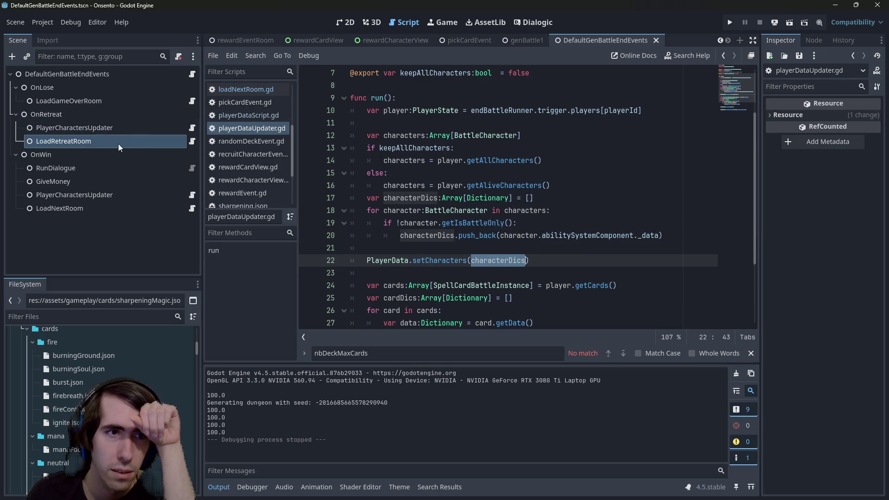
{"action": "left_click", "coordinate": [109, 195]}
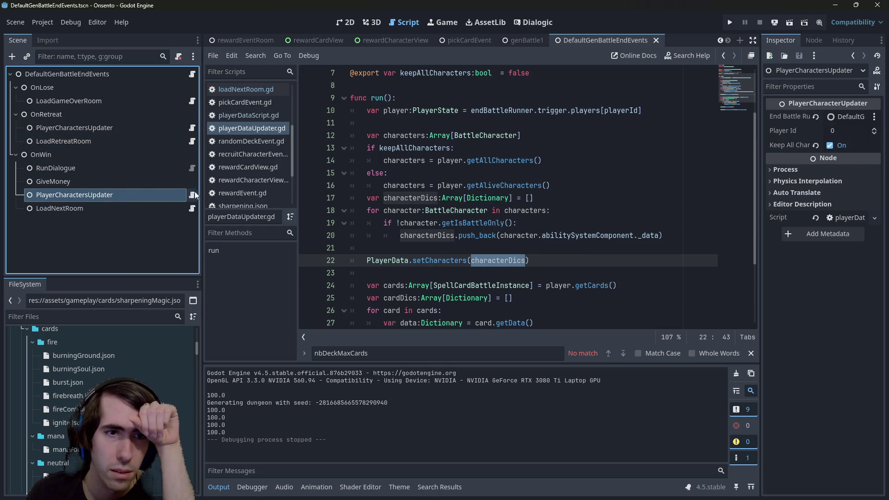
{"action": "left_click", "coordinate": [192, 195]}
{"action": "scroll", "coordinate": [448, 232], "scroll_direction": "down", "scroll_amount": 3}
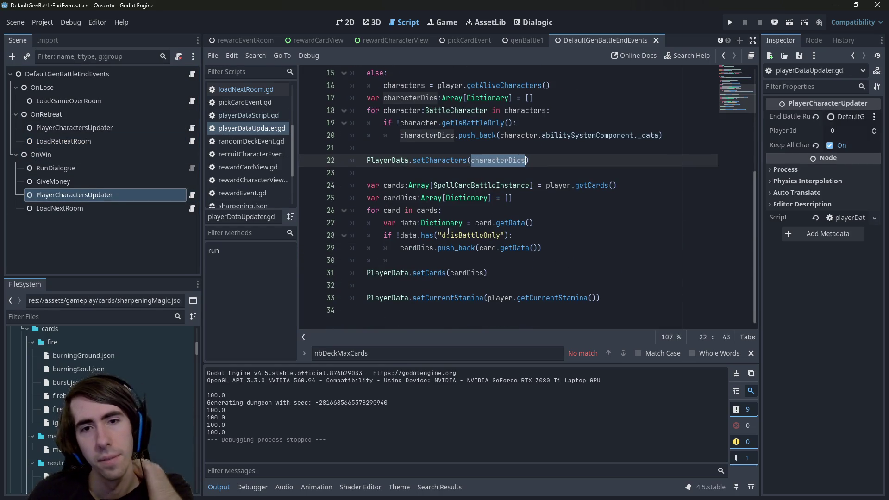
{"action": "double_click", "coordinate": [468, 235]}
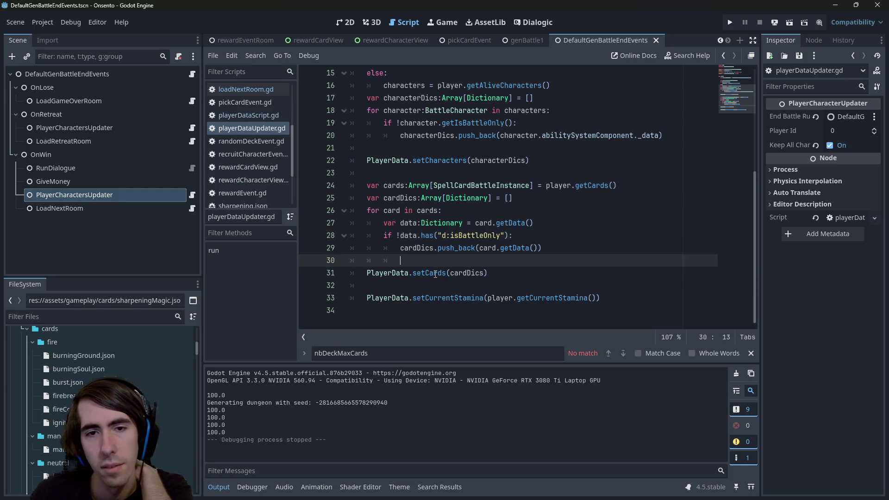
{"action": "double_click", "coordinate": [451, 273]}
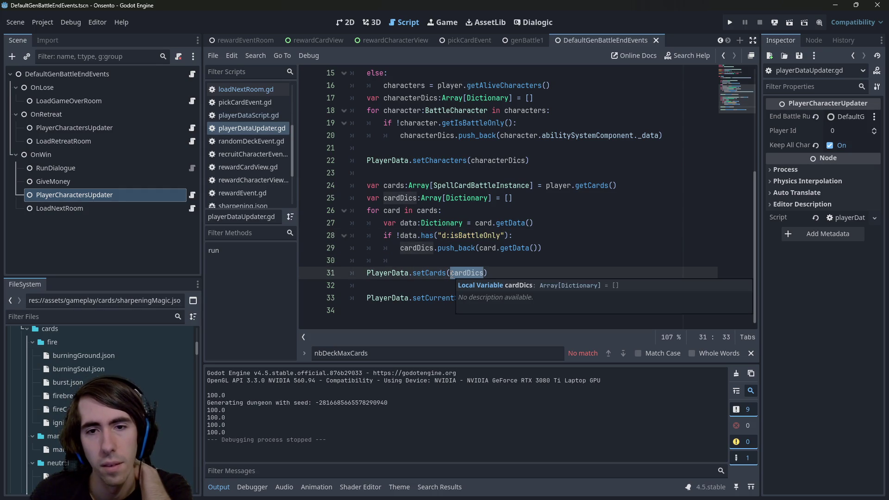
{"action": "left_click", "coordinate": [508, 235]}
{"action": "mouse_move", "coordinate": [527, 223]}
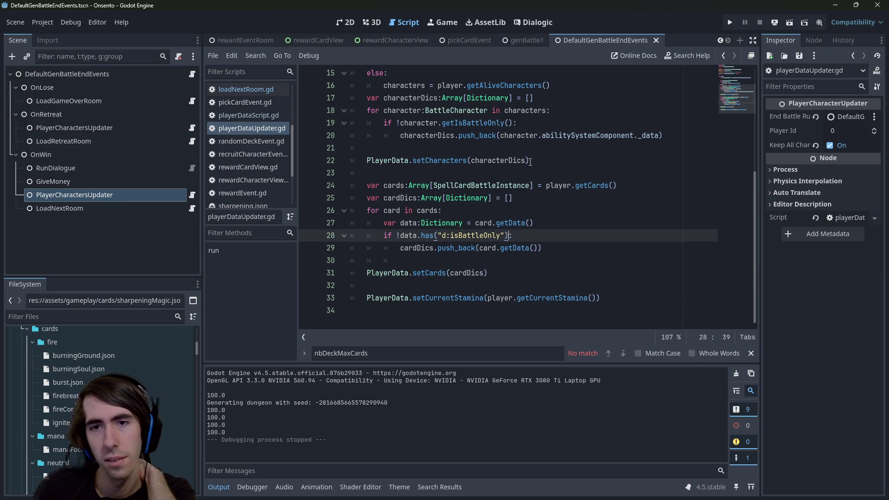
{"action": "mouse_move", "coordinate": [536, 139]}
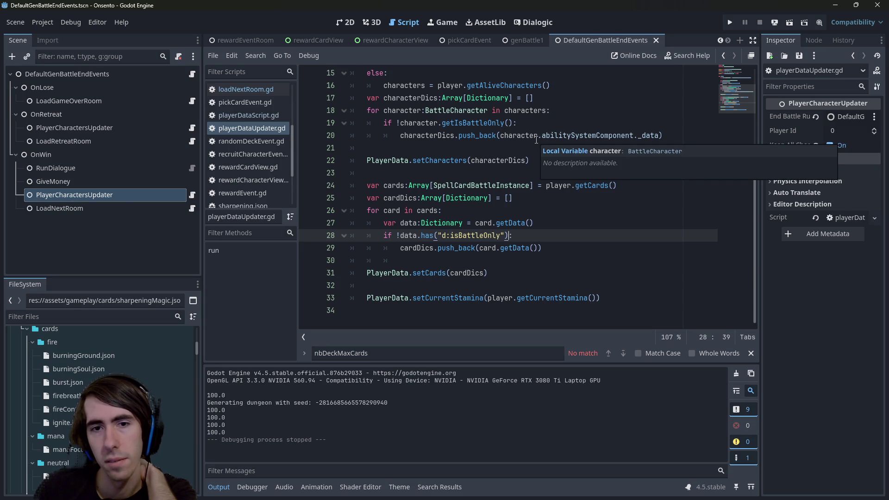
- Extend the line 28 card check with 'and data.get("type", "") != "token"' and save
{"action": "type", "text": "and"}
{"action": "key", "text": "ctrl+Left"}
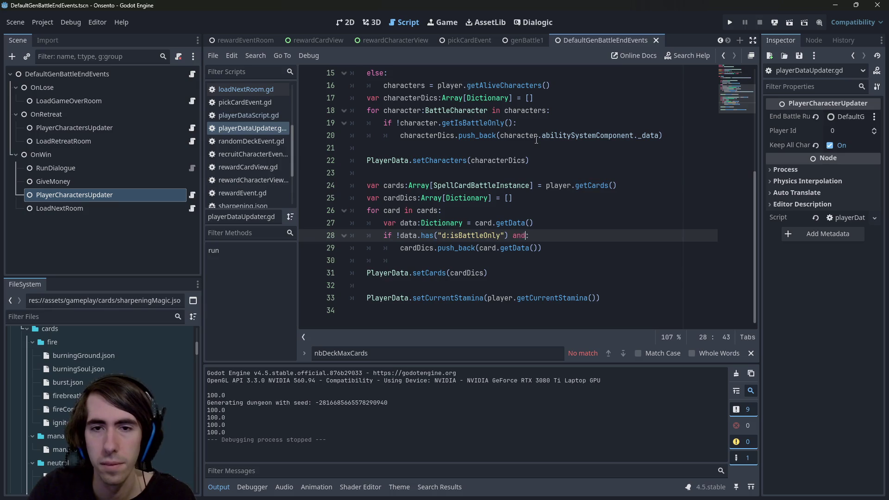
{"action": "key", "text": "ctrl+shift+Left"}
{"action": "key", "text": "ctrl+shift+Left"}
{"action": "key", "text": "ctrl+shift+Left"}
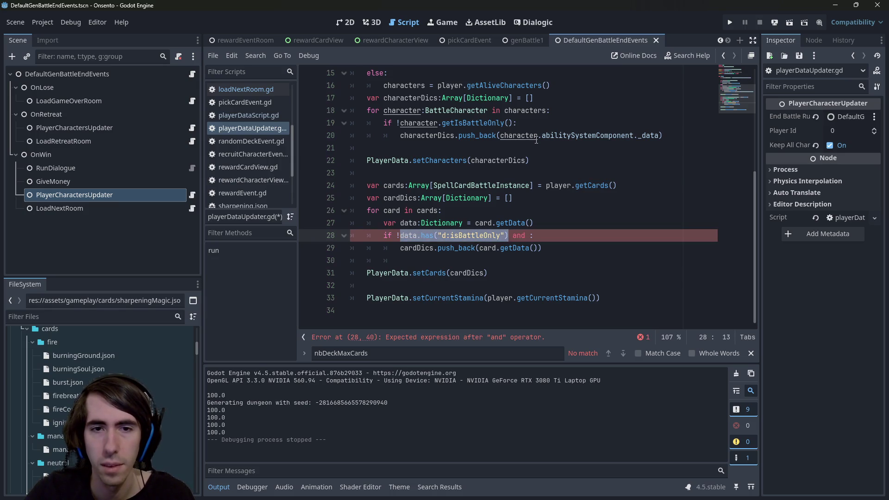
{"action": "left_click", "coordinate": [402, 136]}
{"action": "mouse_move", "coordinate": [396, 233]}
{"action": "left_mouse_down"}
{"action": "mouse_move", "coordinate": [485, 235]}
{"action": "mouse_move", "coordinate": [500, 221]}
{"action": "mouse_move", "coordinate": [509, 235]}
{"action": "left_mouse_up"}
{"action": "type", "text": "!data.has(\"d:isBattleOnly\")"}
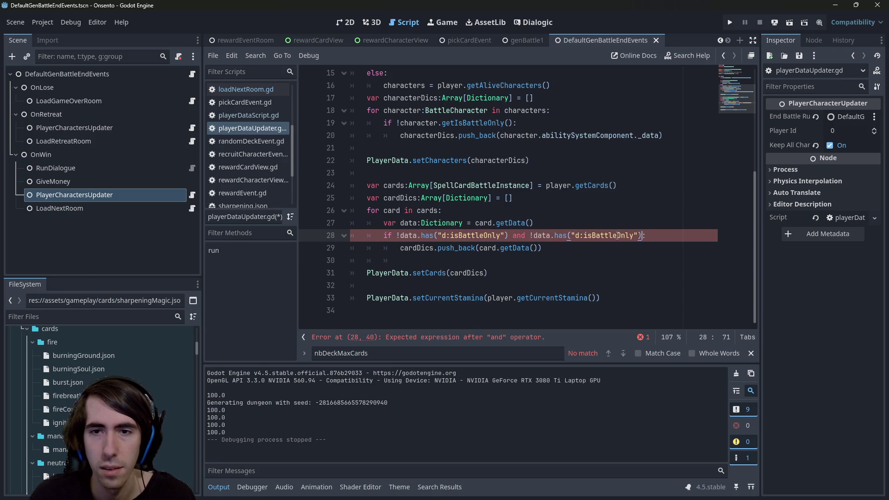
{"action": "double_click", "coordinate": [610, 235]}
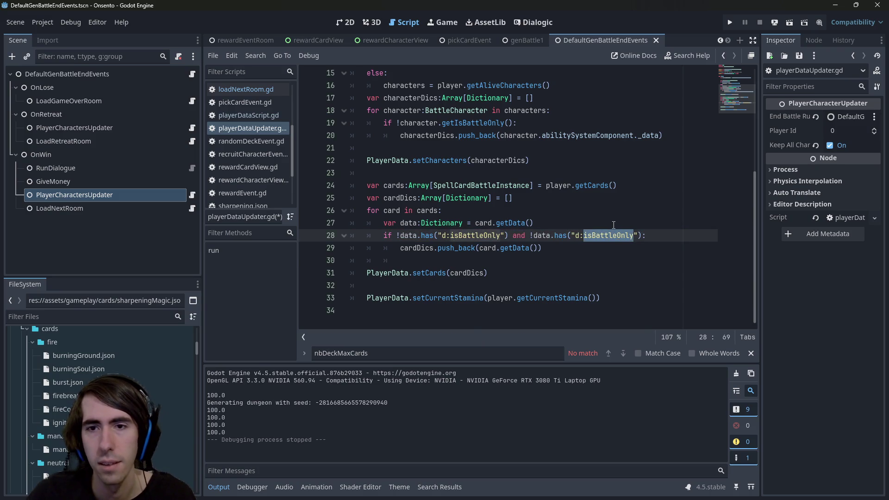
{"action": "key", "text": "BackSpace"}
{"action": "key", "text": "BackSpace"}
{"action": "key", "text": "BackSpace"}
{"action": "key", "text": "BackSpace"}
{"action": "key", "text": "BackSpace"}
{"action": "key", "text": "BackSpace"}
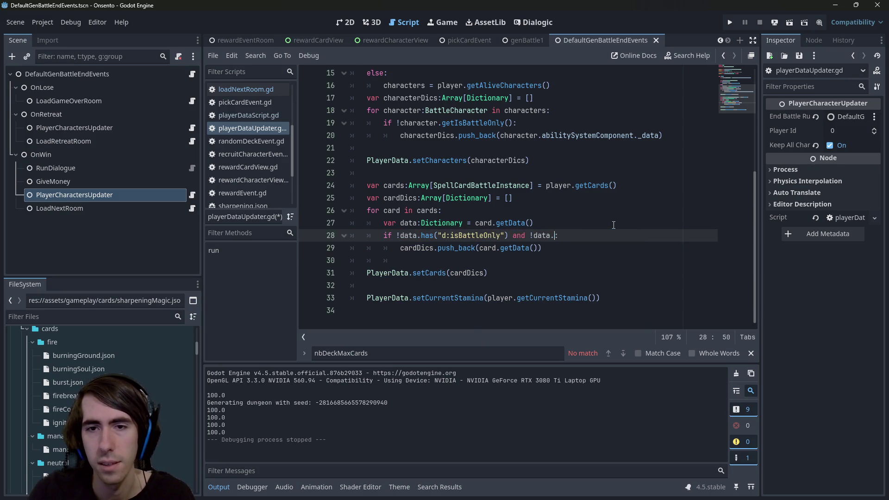
{"action": "type", "text": "get"}
{"action": "key", "text": "Return"}
{"action": "type", "text": "\"type\", "}
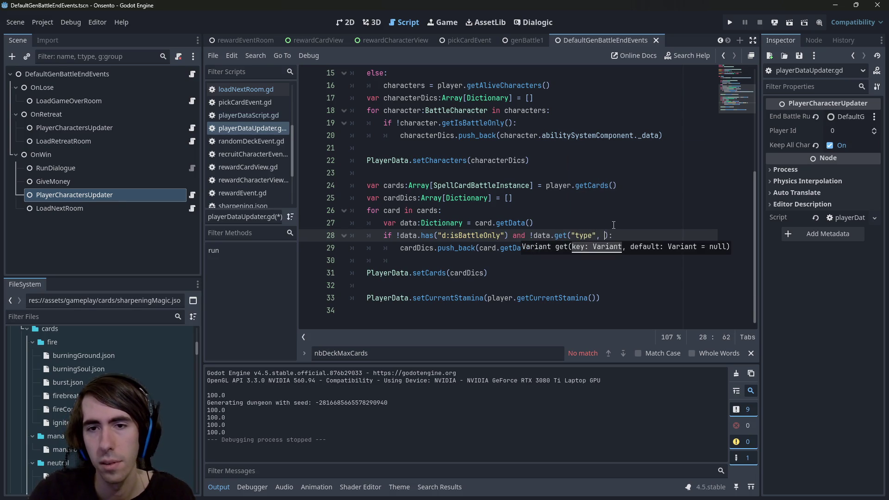
{"action": "type", "text": "\"\") !"}
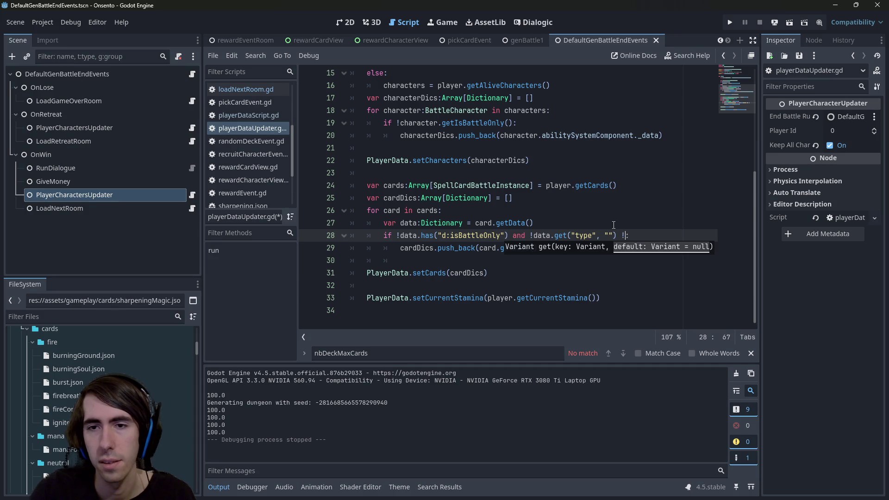
{"action": "type", "text": "= \"token"}
{"action": "key", "text": "ctrl+s"}
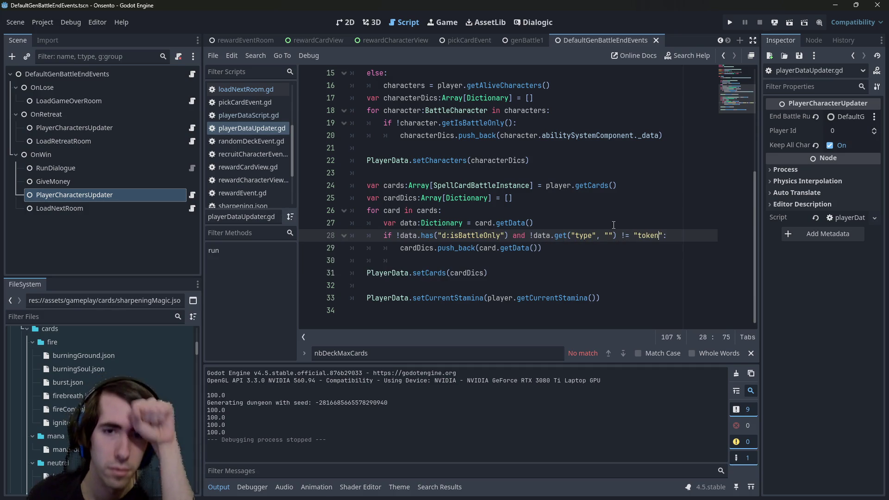
- Place the caret on the setCards line below the condition
{"action": "left_click", "coordinate": [446, 273]}
{"action": "key", "text": "Up"}
{"action": "key", "text": "Up"}
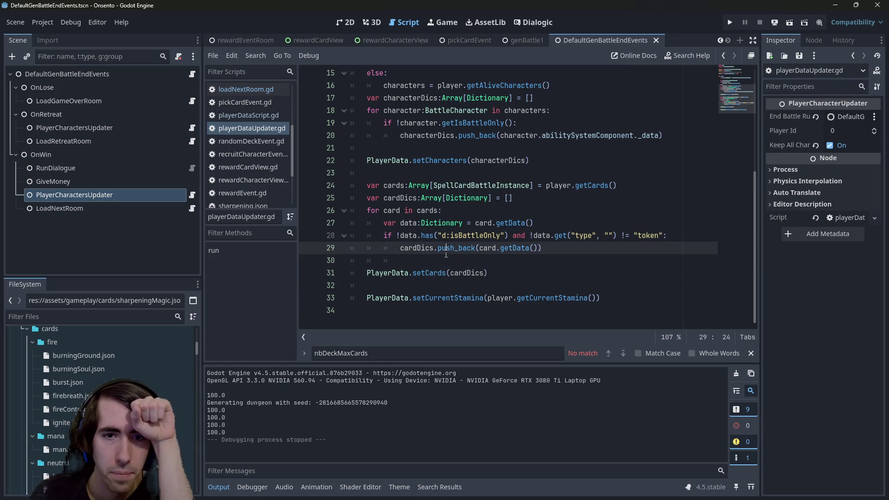
{"action": "left_click", "coordinate": [436, 273]}
{"action": "double_click", "coordinate": [436, 272]}
{"action": "scroll", "coordinate": [455, 239], "scroll_direction": "up", "scroll_amount": 2}
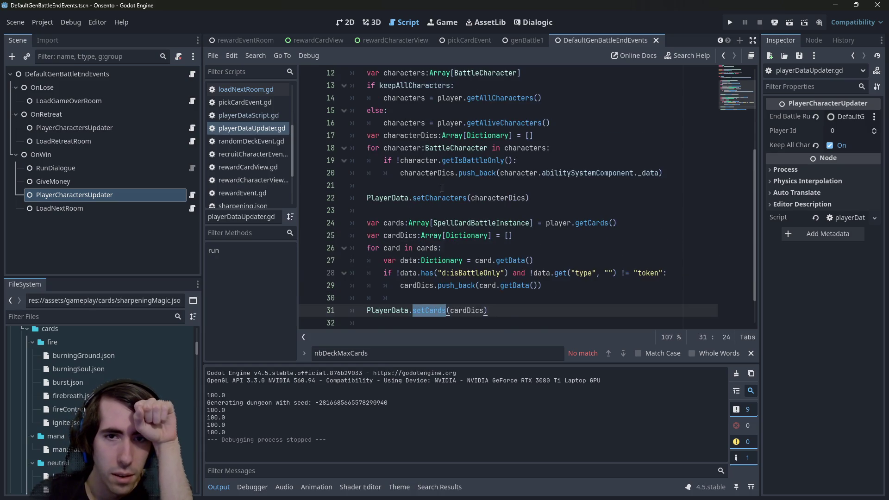
{"action": "double_click", "coordinate": [455, 237]}
{"action": "scroll", "coordinate": [474, 239], "scroll_direction": "up", "scroll_amount": 2}
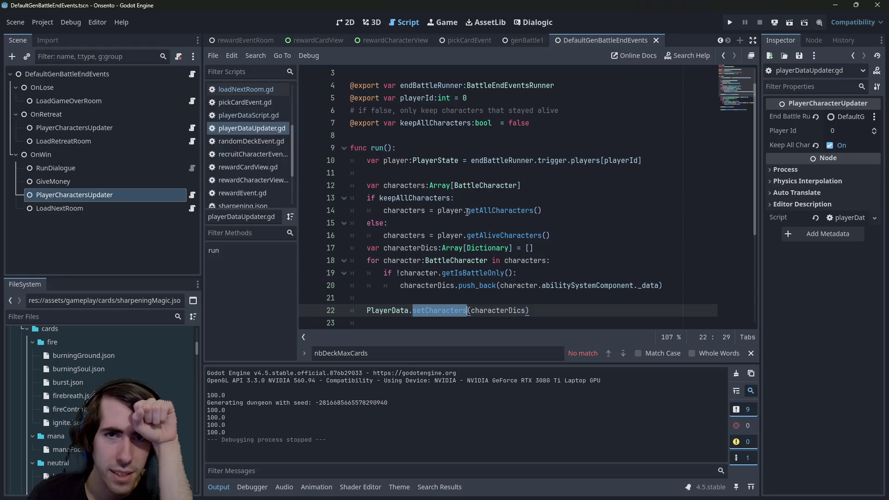
{"action": "scroll", "coordinate": [467, 212], "scroll_direction": "down", "scroll_amount": 1}
{"action": "scroll", "coordinate": [467, 212], "scroll_direction": "up", "scroll_amount": 1}
{"action": "left_click", "coordinate": [427, 123]}
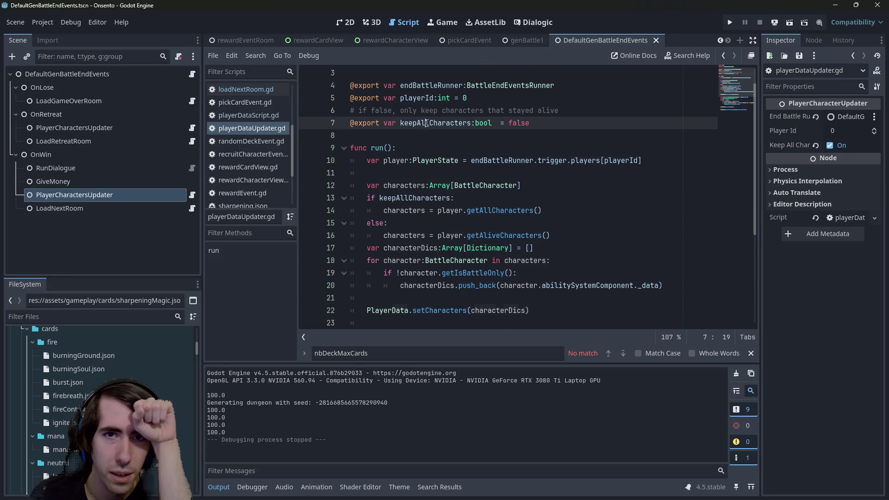
{"action": "double_click", "coordinate": [427, 124]}
{"action": "left_click", "coordinate": [97, 194]}
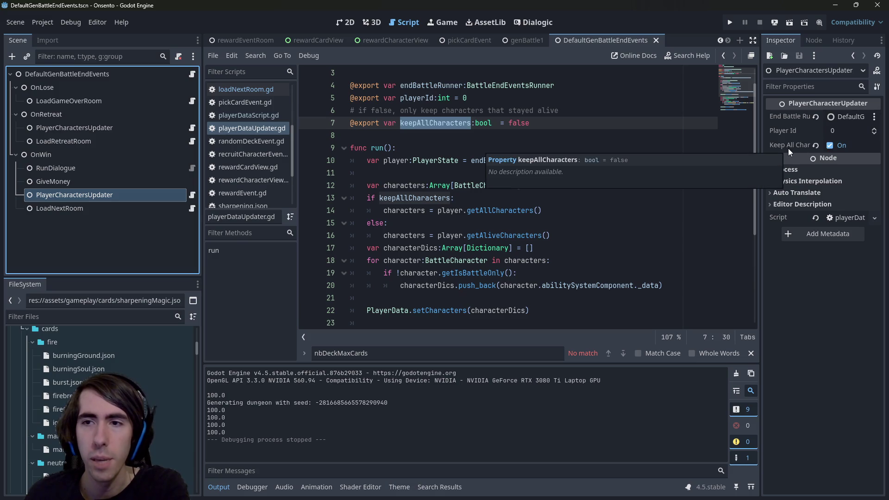
{"action": "left_click", "coordinate": [515, 123]}
{"action": "triple_click", "coordinate": [474, 211]}
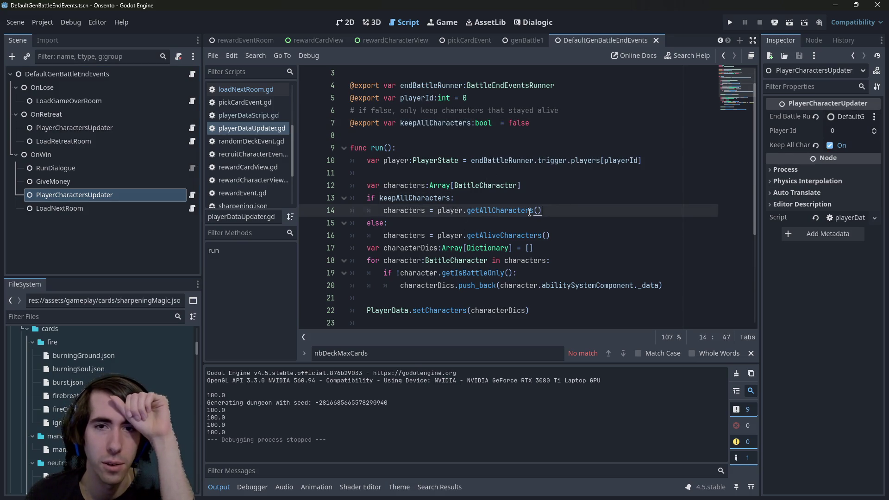
{"action": "double_click", "coordinate": [415, 198]}
{"action": "left_click", "coordinate": [415, 210]}
{"action": "double_click", "coordinate": [415, 210]}
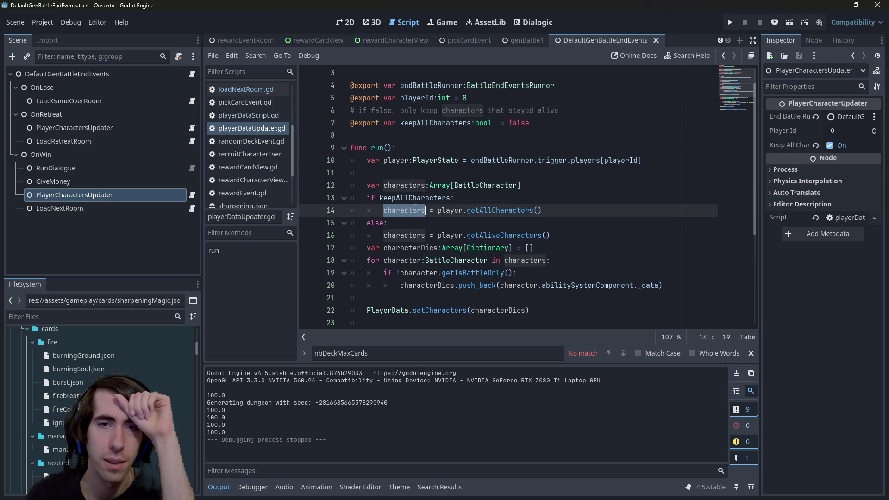